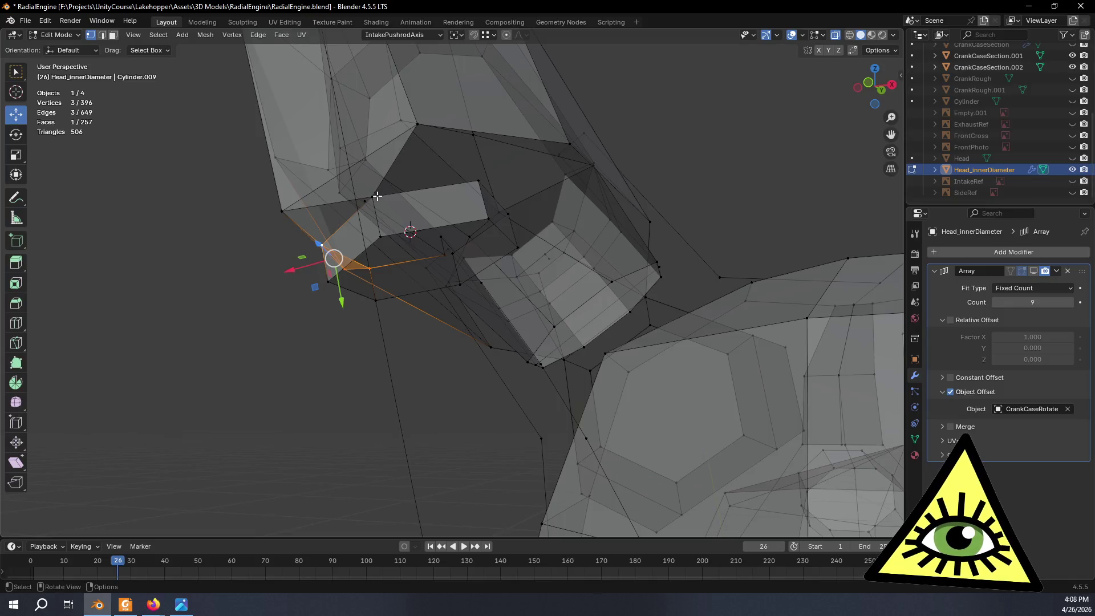
Fill a face across the three selected vertices on the head underside and inspect it.
key(f)
mouse_move(498, 185)
middle_down()
mouse_move(521, 189)
mouse_move(399, 201)
middle_up()
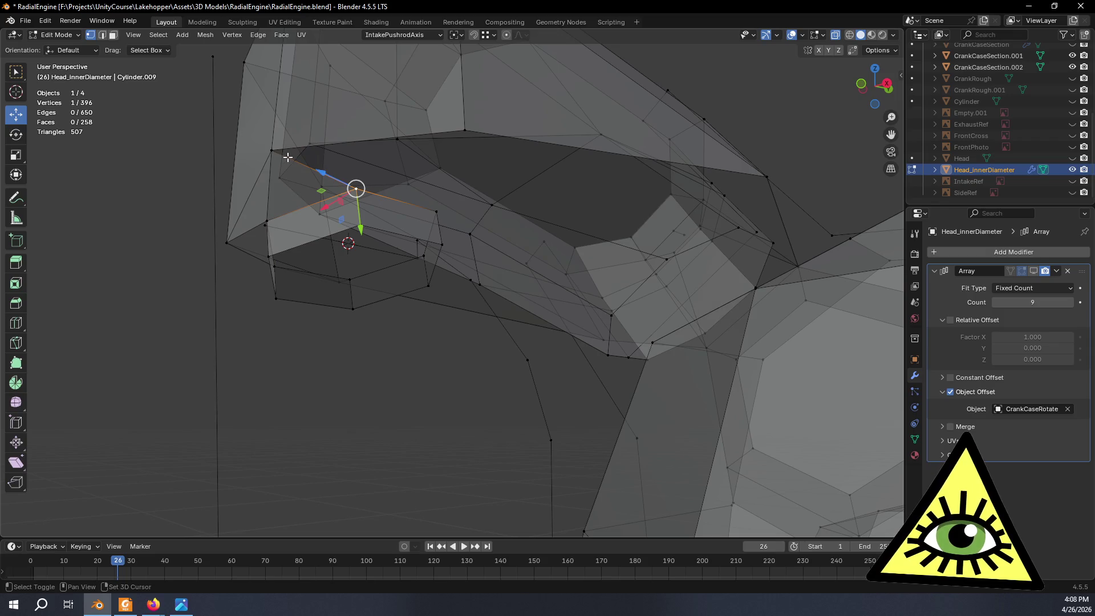
middle_drag(489, 139, 412, 200)
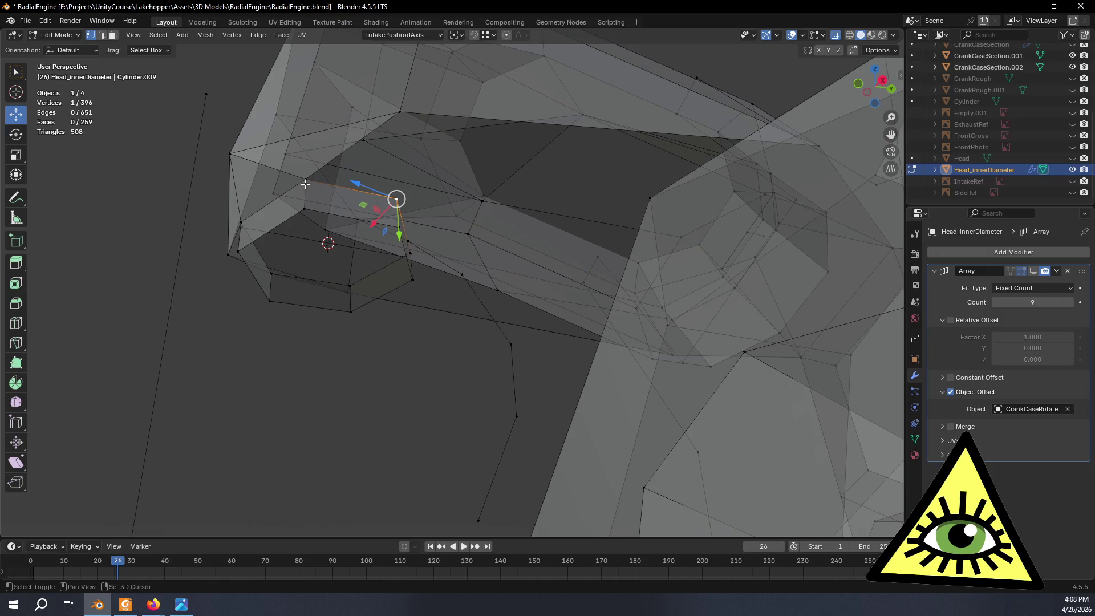
mouse_move(520, 133)
middle_down()
mouse_move(693, 138)
mouse_move(741, 123)
mouse_move(834, 193)
mouse_move(596, 167)
mouse_move(582, 189)
mouse_move(631, 123)
mouse_move(713, 120)
mouse_move(797, 180)
mouse_move(702, 222)
mouse_move(649, 265)
mouse_move(567, 228)
middle_up()
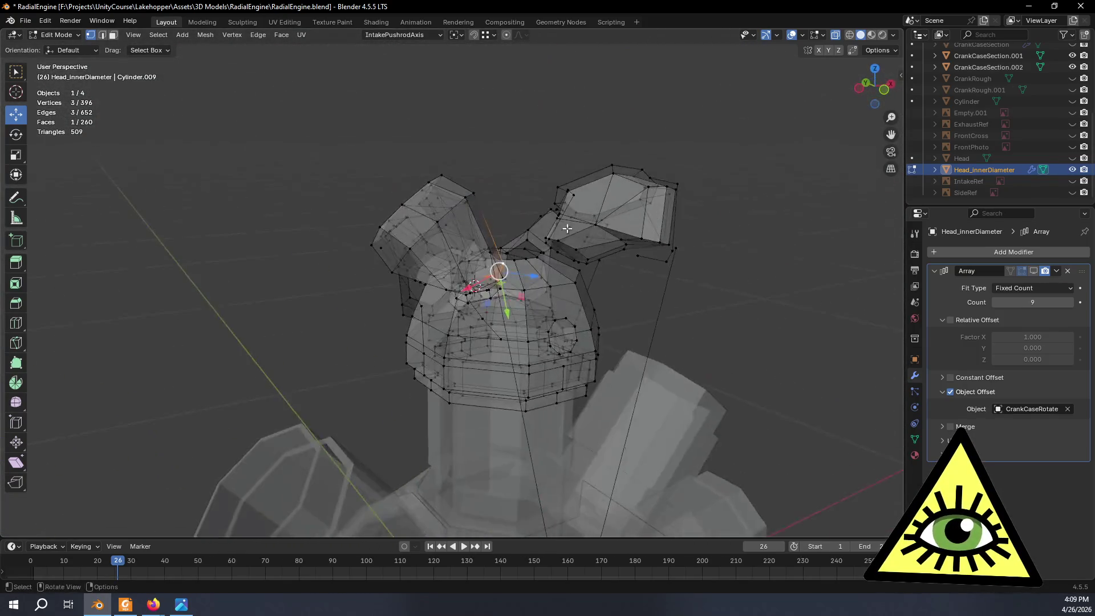
Turn off X-ray with Alt+Z and switch the cylinder head to Object Mode.
key(alt+z)
mouse_move(395, 131)
middle_down()
mouse_move(378, 120)
mouse_move(609, 194)
mouse_move(386, 245)
mouse_move(556, 217)
mouse_move(670, 247)
mouse_move(386, 193)
mouse_move(674, 231)
mouse_move(686, 294)
mouse_move(874, 291)
mouse_move(885, 237)
mouse_move(832, 247)
mouse_move(749, 317)
middle_up()
key(Tab)
click(365, 174)
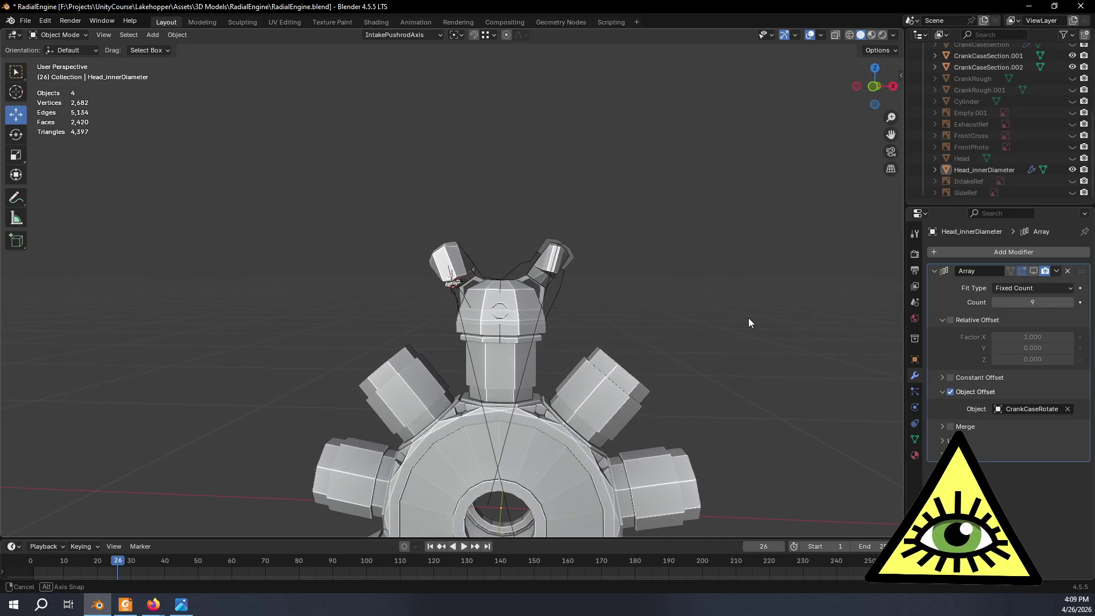
Frame the engine head and compare it with the restoration reference video.
scroll(641, 289, up, 5)
scroll(641, 289, up, 2)
shift+middle_drag(618, 235, 564, 218)
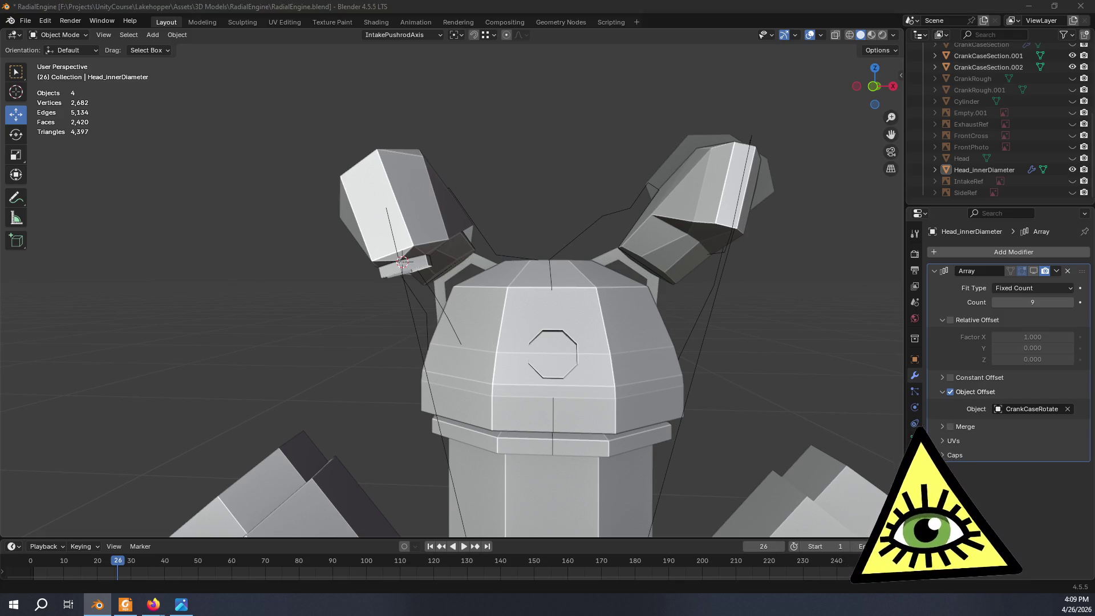
mouse_move(493, 335)
middle_down()
mouse_move(471, 303)
mouse_move(520, 302)
mouse_move(494, 234)
mouse_move(555, 198)
mouse_move(640, 236)
mouse_move(697, 291)
mouse_move(678, 329)
mouse_move(645, 330)
mouse_move(621, 302)
mouse_move(635, 275)
mouse_move(691, 276)
middle_up()
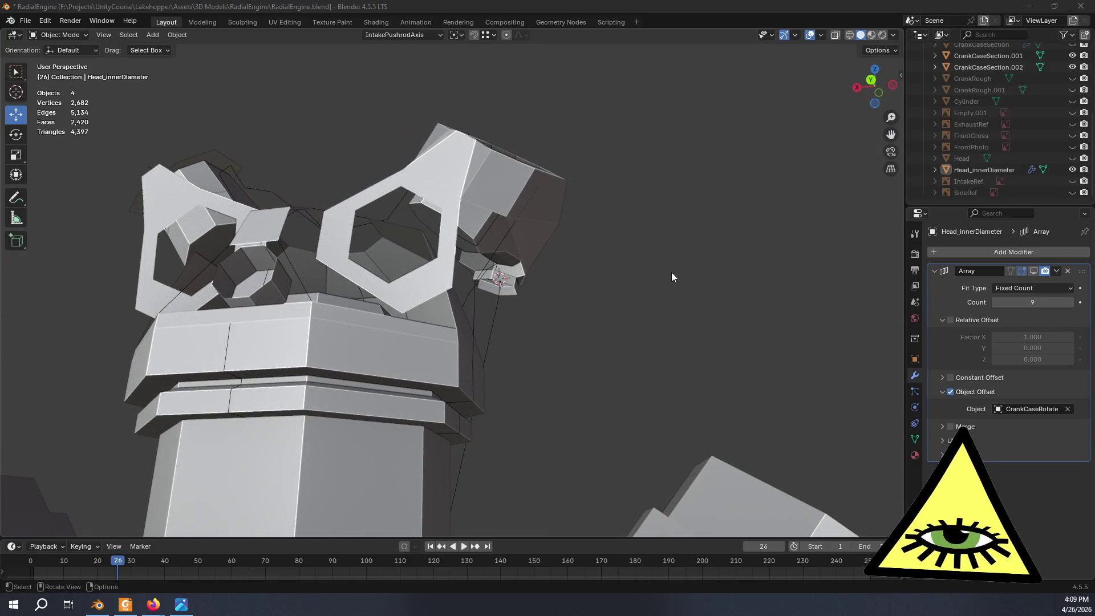
key(alt+Tab)
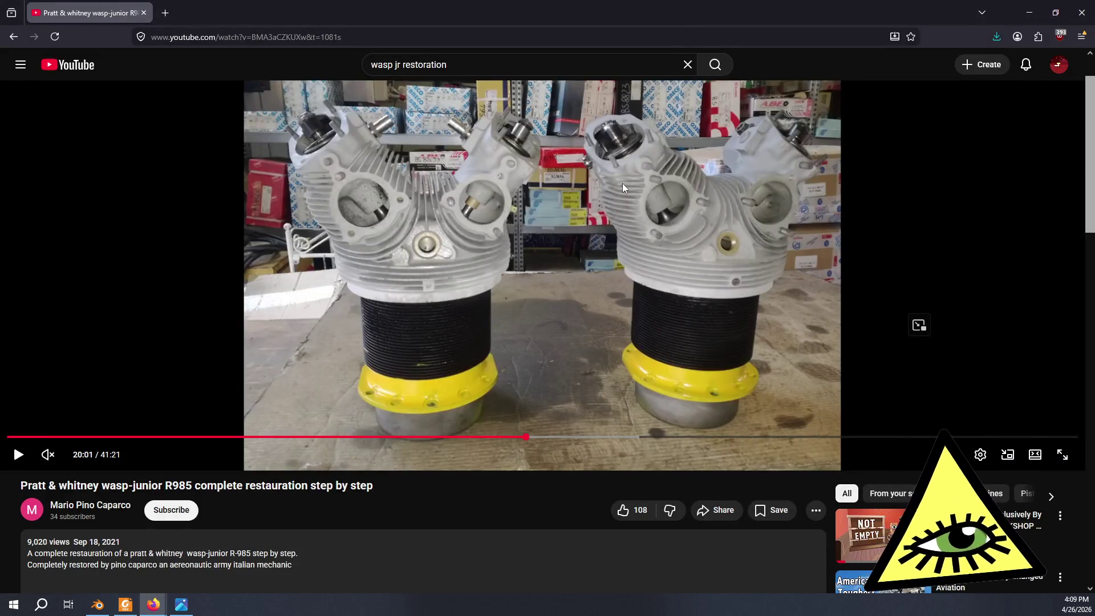
key(alt+Tab)
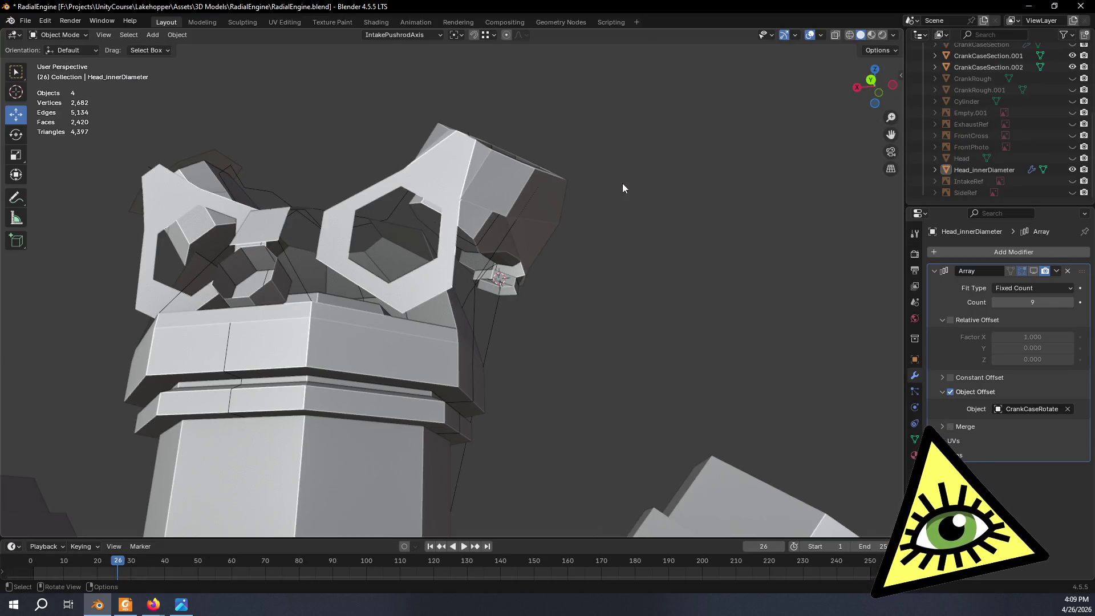
Enter Edit Mode on the cylinder head, viewed toward the intake port underside.
mouse_move(558, 169)
middle_down()
mouse_move(477, 177)
mouse_move(321, 238)
mouse_move(404, 257)
middle_up()
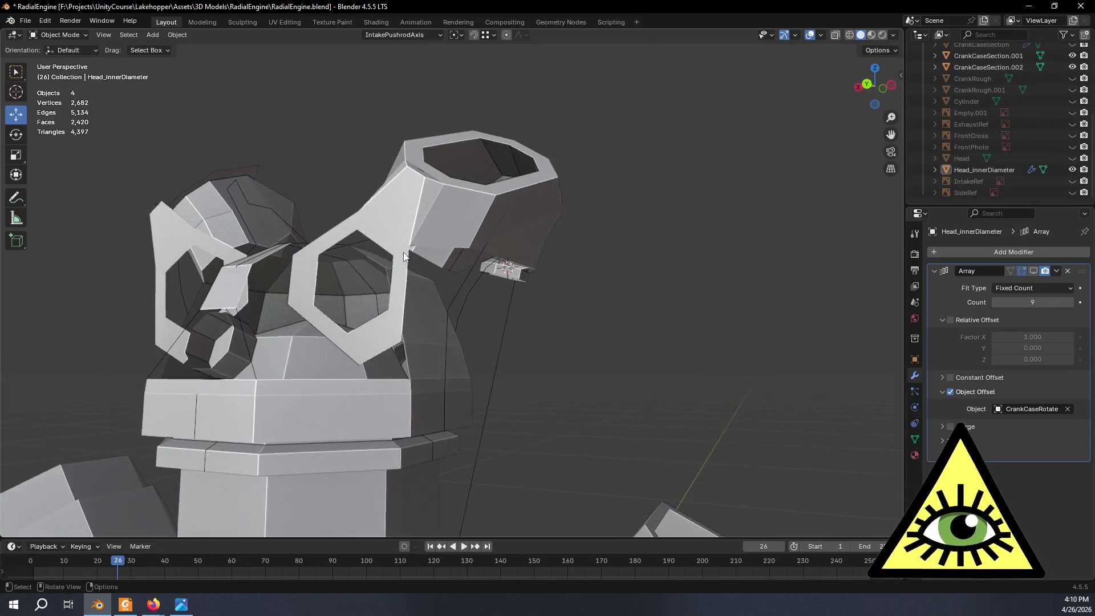
mouse_move(256, 235)
middle_down()
mouse_move(223, 180)
mouse_move(256, 188)
middle_up()
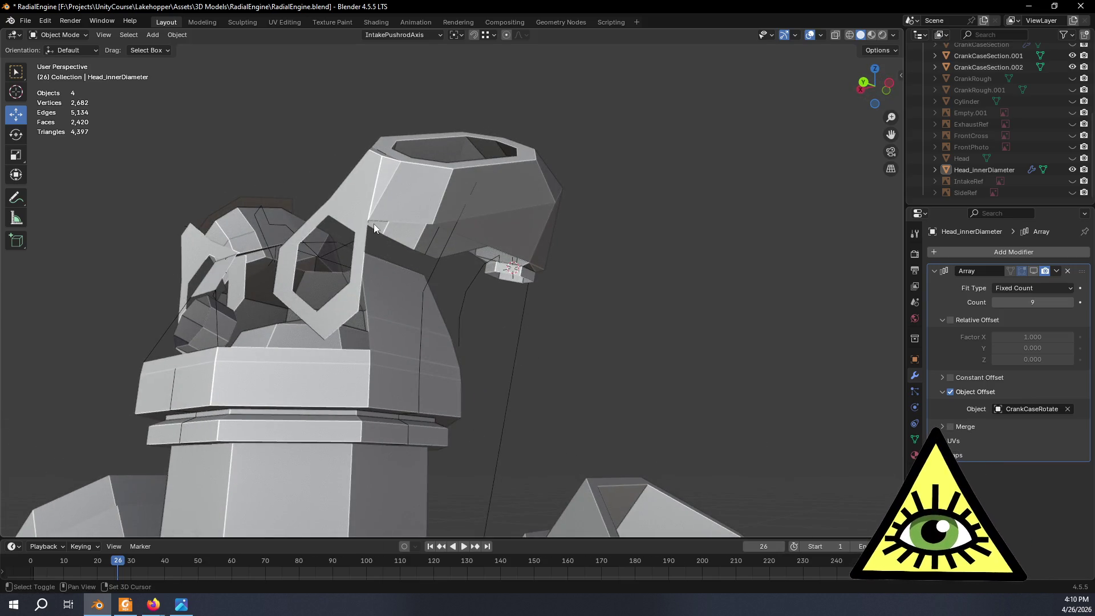
mouse_move(375, 228)
middle_down()
mouse_move(439, 234)
mouse_move(417, 264)
middle_up()
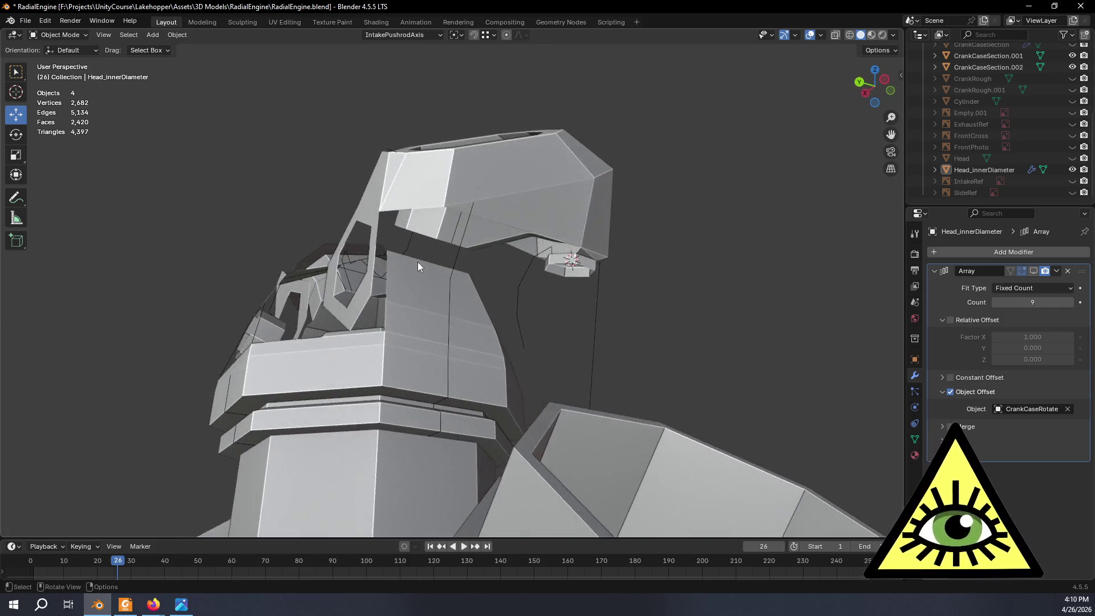
scroll(417, 265, up, 6)
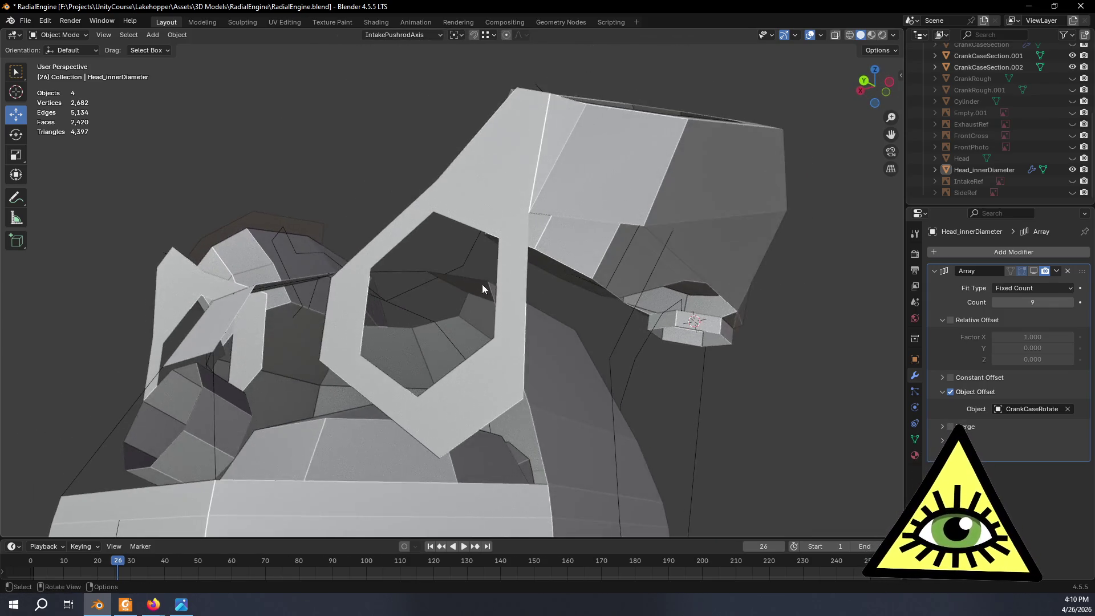
key(Tab)
middle_drag(616, 320, 448, 325)
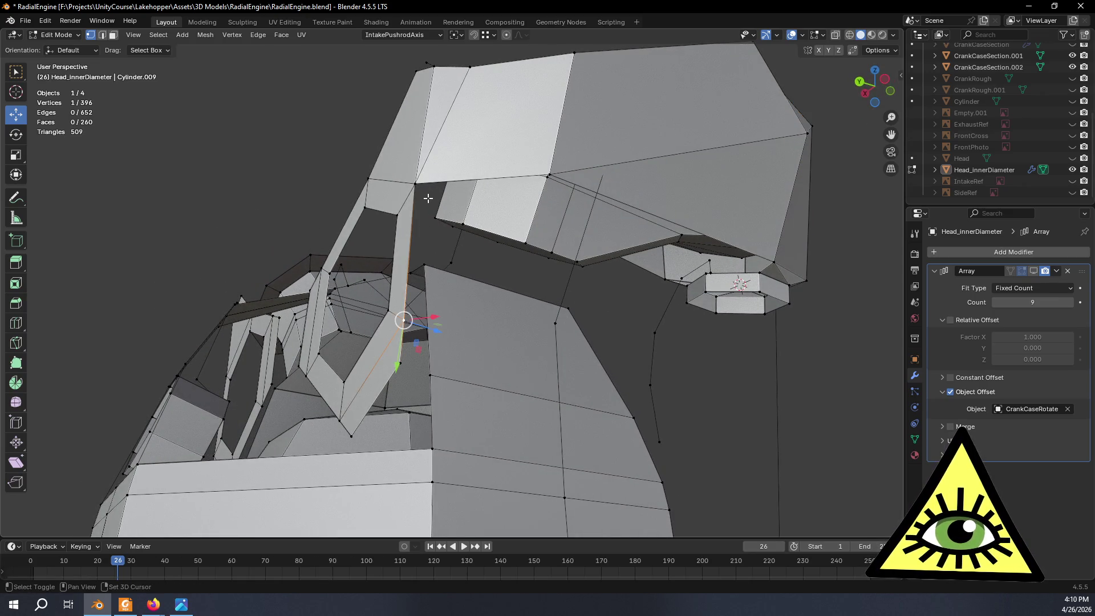
Fill two new faces between selected edge pairs below the intake port.
middle_drag(559, 170, 619, 188)
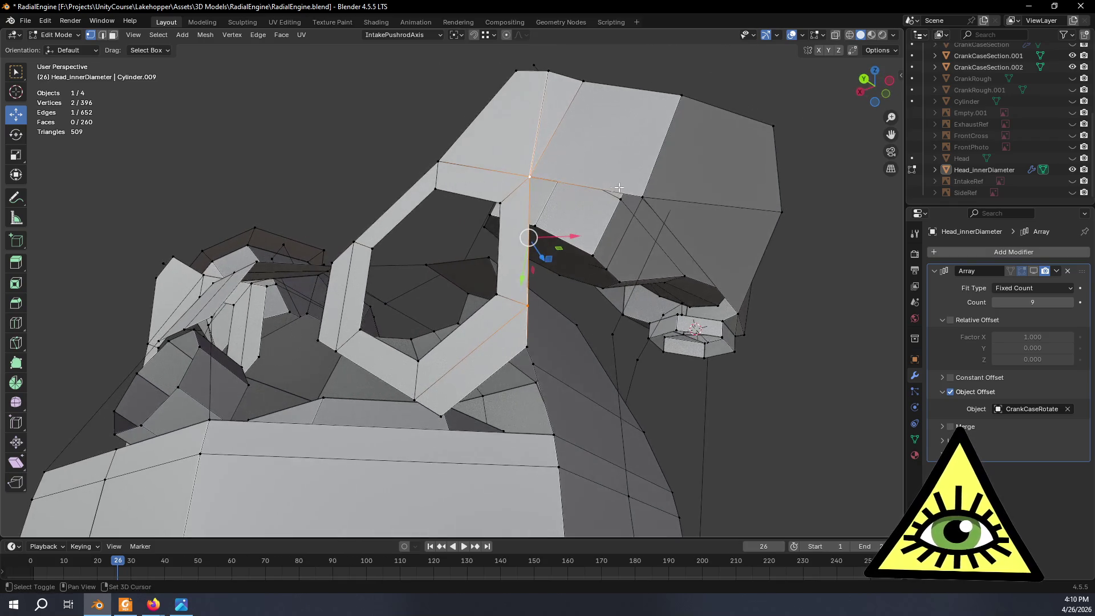
key(f)
mouse_move(670, 304)
middle_down()
mouse_move(626, 311)
mouse_move(592, 291)
mouse_move(655, 317)
mouse_move(628, 322)
middle_up()
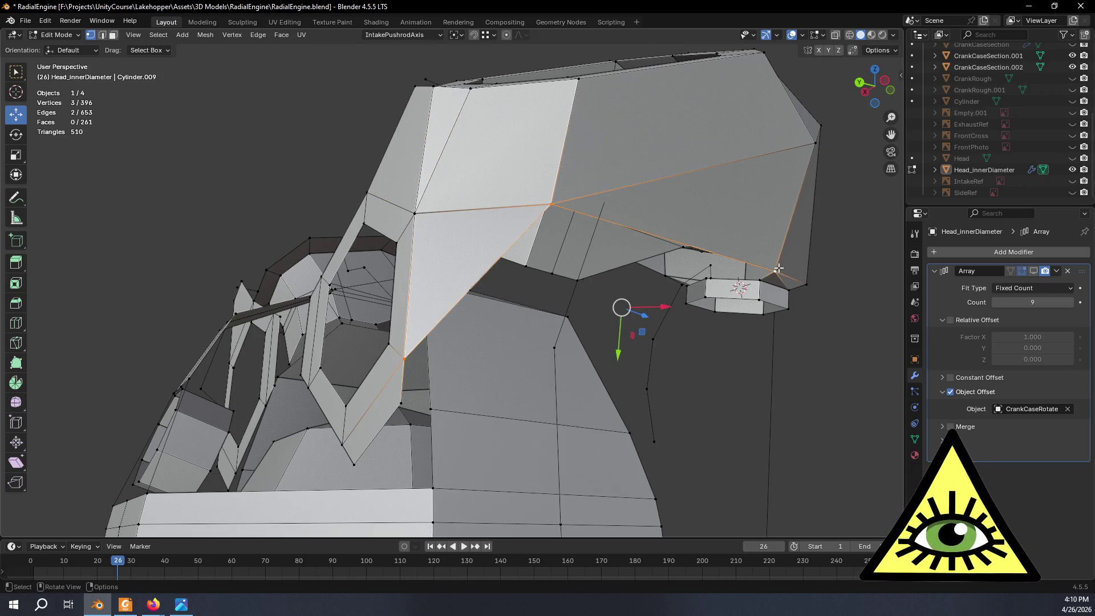
key(f)
mouse_move(779, 268)
middle_down()
mouse_move(641, 288)
mouse_move(631, 233)
middle_up()
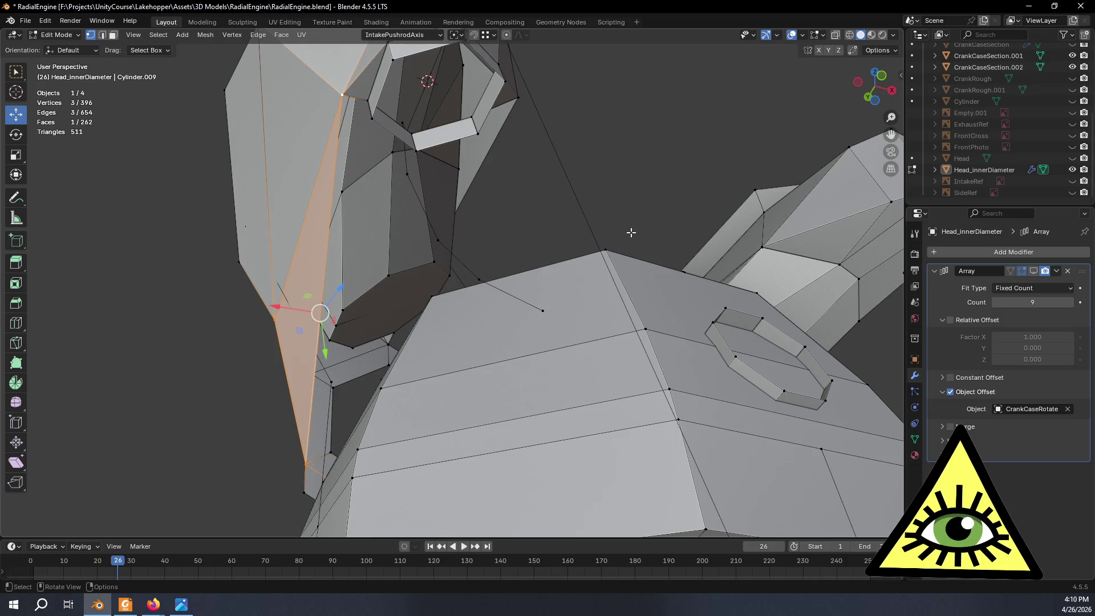
Check the reference video, then undo the unwanted triangular face under the head.
middle_drag(569, 301, 543, 276)
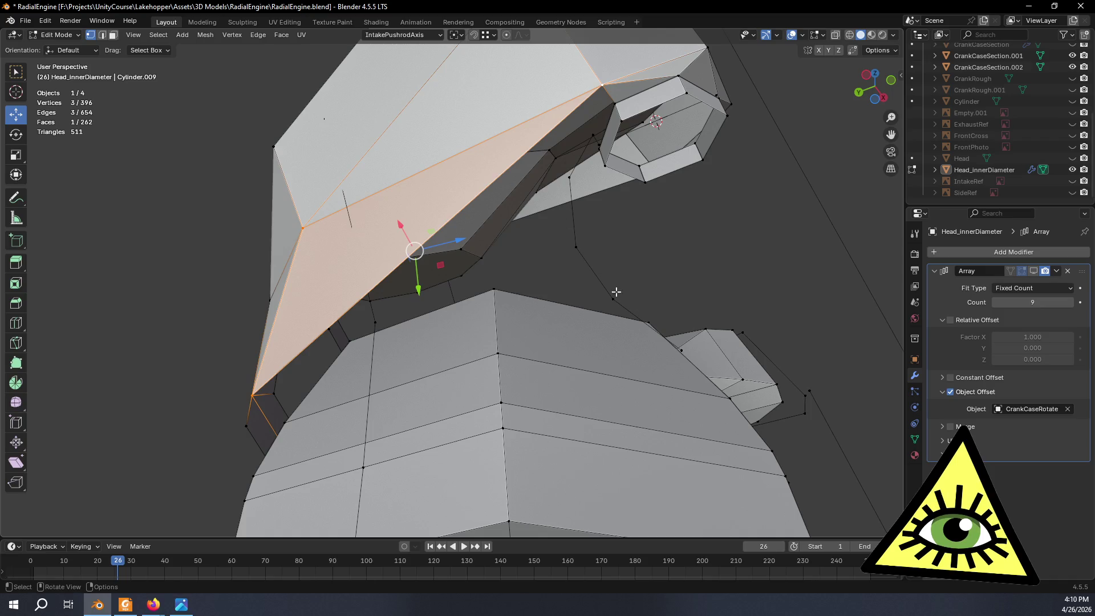
mouse_move(575, 192)
middle_down()
mouse_move(736, 411)
mouse_move(806, 425)
mouse_move(770, 416)
mouse_move(714, 365)
mouse_move(630, 260)
middle_up()
key(alt+Tab)
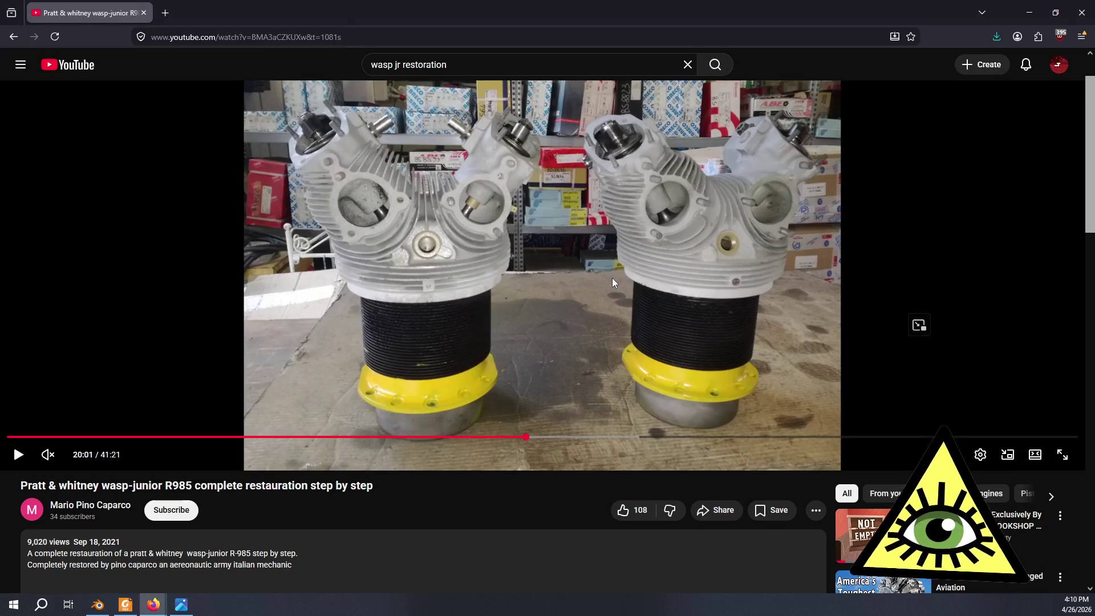
key(alt+Tab)
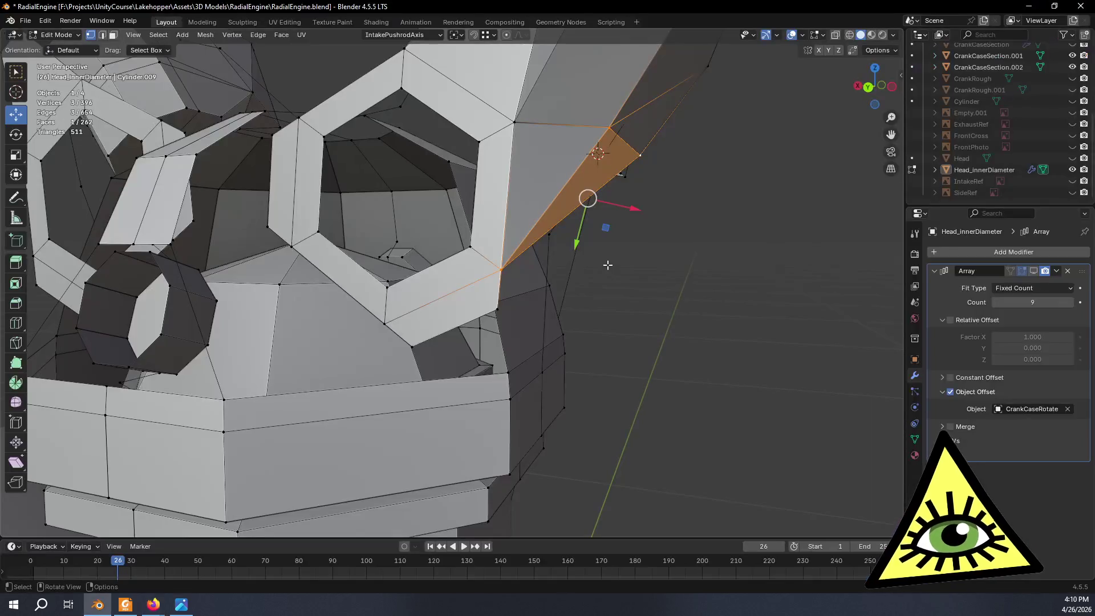
mouse_move(604, 251)
middle_down()
mouse_move(606, 229)
mouse_move(535, 149)
mouse_move(553, 127)
mouse_move(618, 161)
mouse_move(585, 183)
middle_up()
key(ctrl+z)
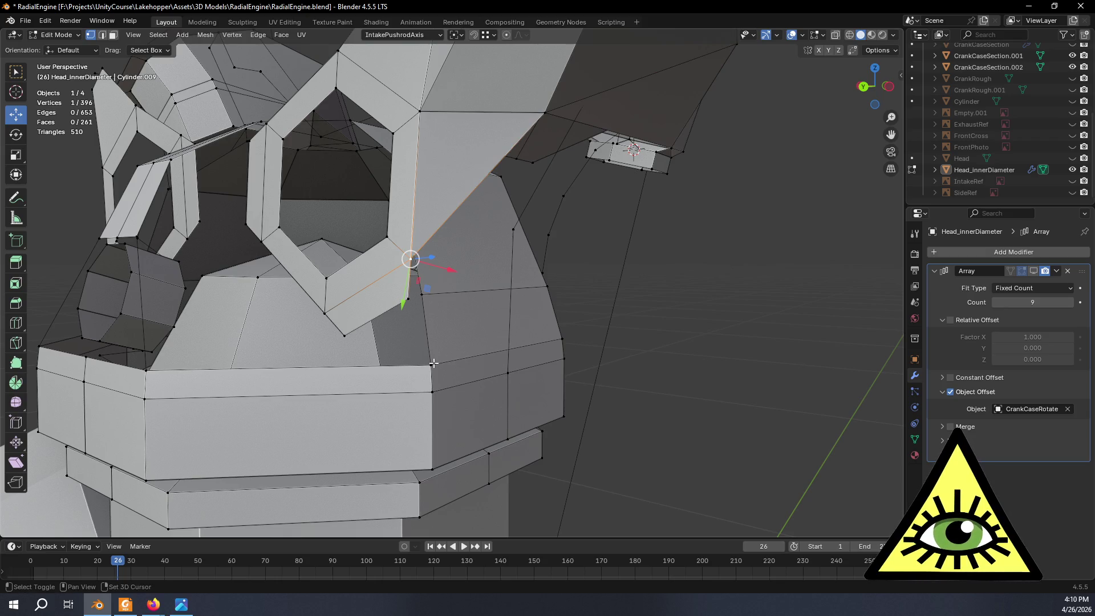
Delete the two stray edges under the head with X > Edges.
mouse_move(434, 363)
middle_down()
mouse_move(496, 331)
mouse_move(583, 354)
mouse_move(633, 403)
middle_up()
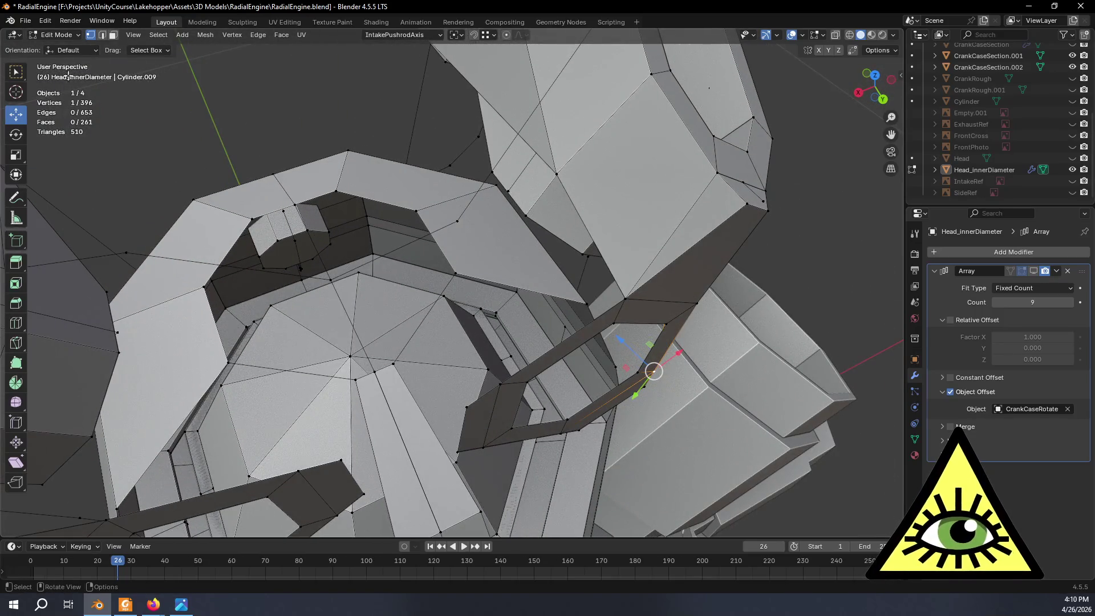
mouse_move(393, 252)
middle_down()
mouse_move(512, 254)
mouse_move(607, 313)
mouse_move(622, 298)
mouse_move(590, 298)
mouse_move(603, 328)
mouse_move(545, 260)
mouse_move(577, 276)
mouse_move(486, 231)
mouse_move(469, 205)
mouse_move(529, 264)
mouse_move(516, 239)
middle_up()
click(558, 238)
key(x)
click(543, 257)
click(552, 266)
key(x)
click(551, 266)
middle_drag(561, 270, 572, 240)
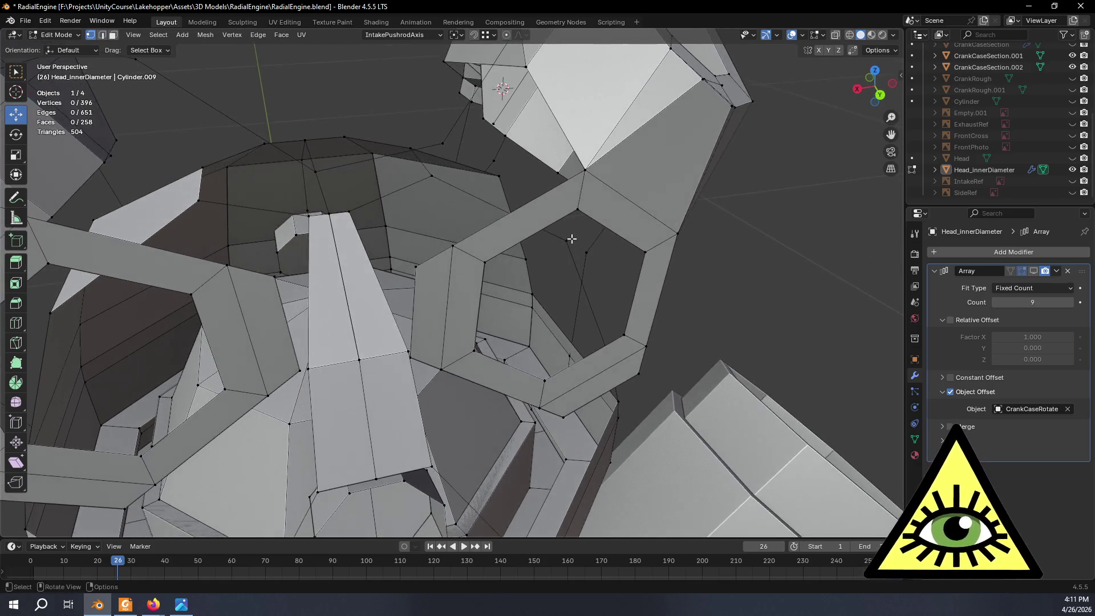
Delete the two stray vertices on the head underside with X > Vertices.
key(x)
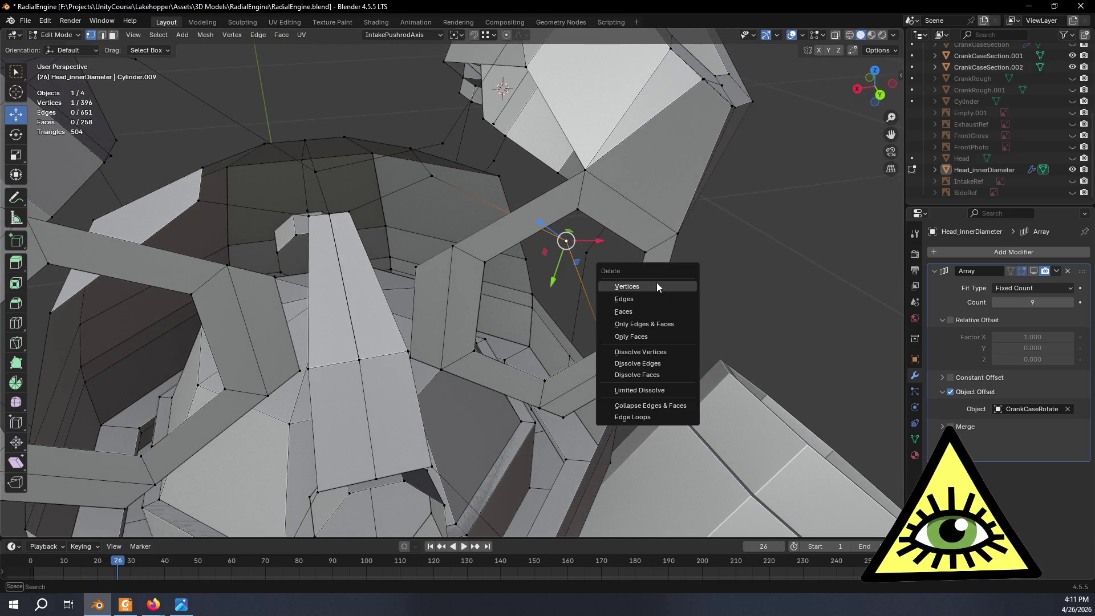
click(657, 287)
mouse_move(658, 286)
middle_down()
mouse_move(783, 305)
mouse_move(698, 244)
mouse_move(716, 245)
mouse_move(342, 289)
middle_up()
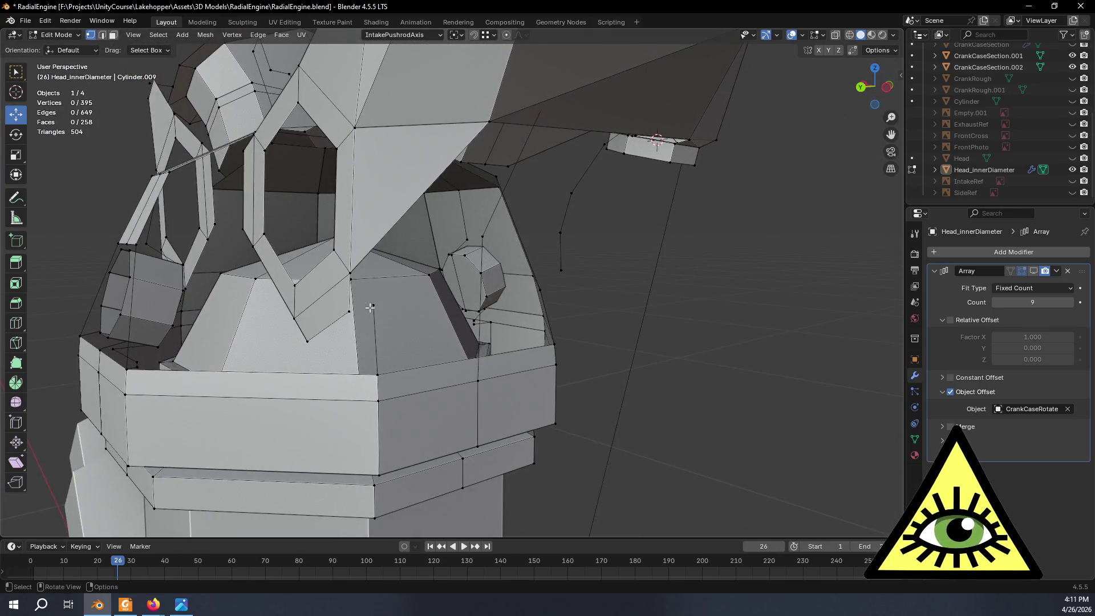
key(x)
click(422, 319)
mouse_move(423, 318)
middle_down()
mouse_move(482, 289)
mouse_move(519, 294)
mouse_move(514, 350)
mouse_move(431, 370)
middle_up()
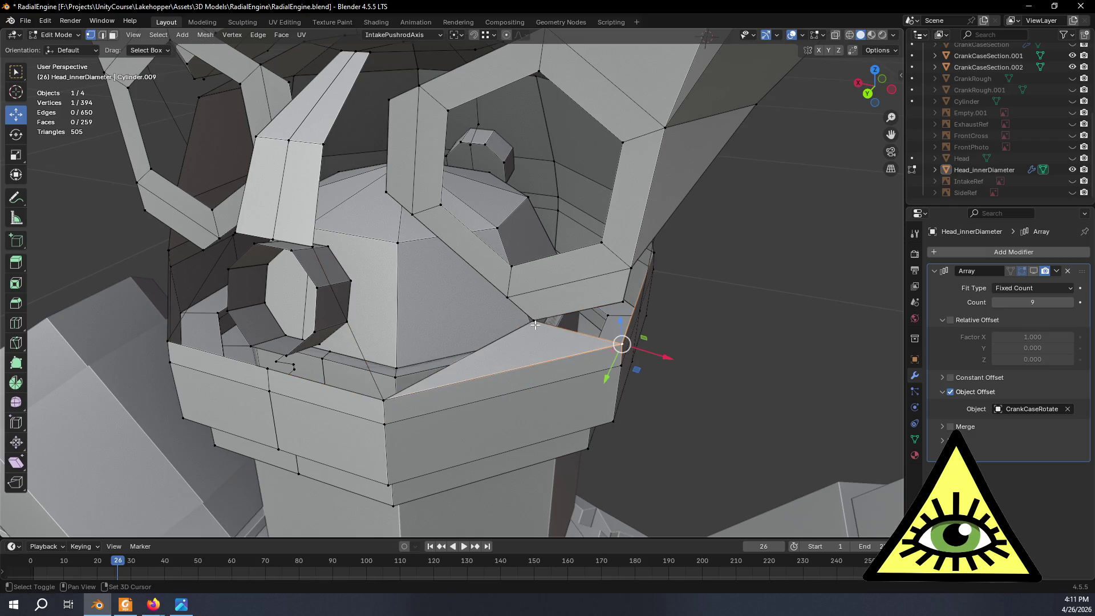
Fill a face across the three selected vertices near the intake, then deselect it.
key(f)
middle_drag(641, 312, 447, 232)
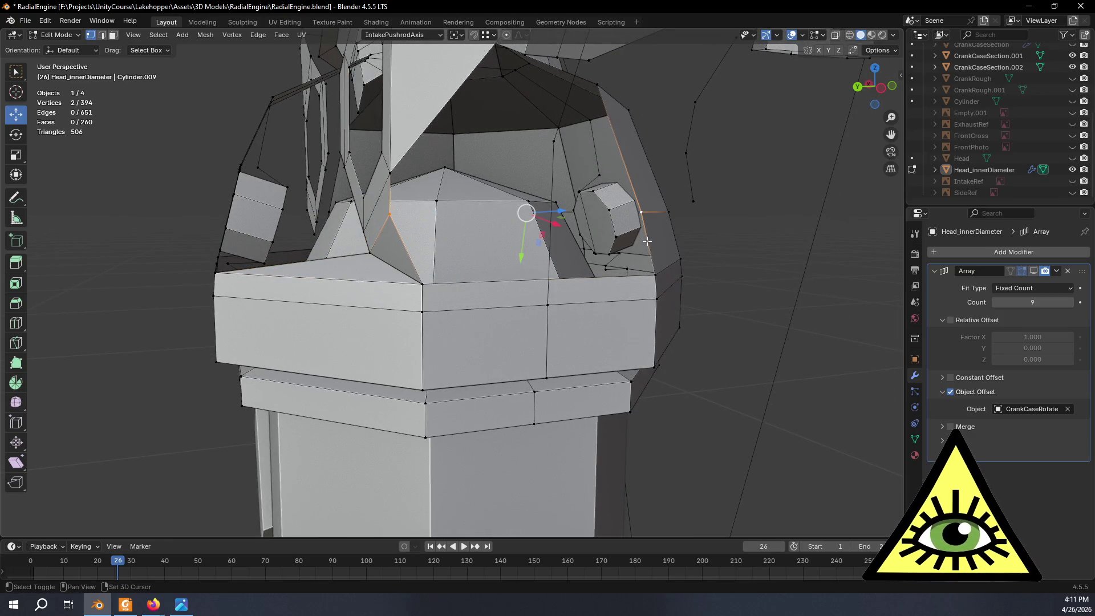
mouse_move(491, 291)
middle_down()
mouse_move(578, 285)
mouse_move(498, 293)
mouse_move(606, 262)
mouse_move(701, 261)
mouse_move(648, 253)
mouse_move(709, 254)
mouse_move(668, 252)
mouse_move(701, 257)
mouse_move(619, 275)
mouse_move(530, 263)
mouse_move(677, 262)
mouse_move(665, 254)
middle_up()
click(701, 261)
Compare the patched head with the restoration reference video.
key(alt+Tab)
key(alt+Tab)
key(alt+Tab)
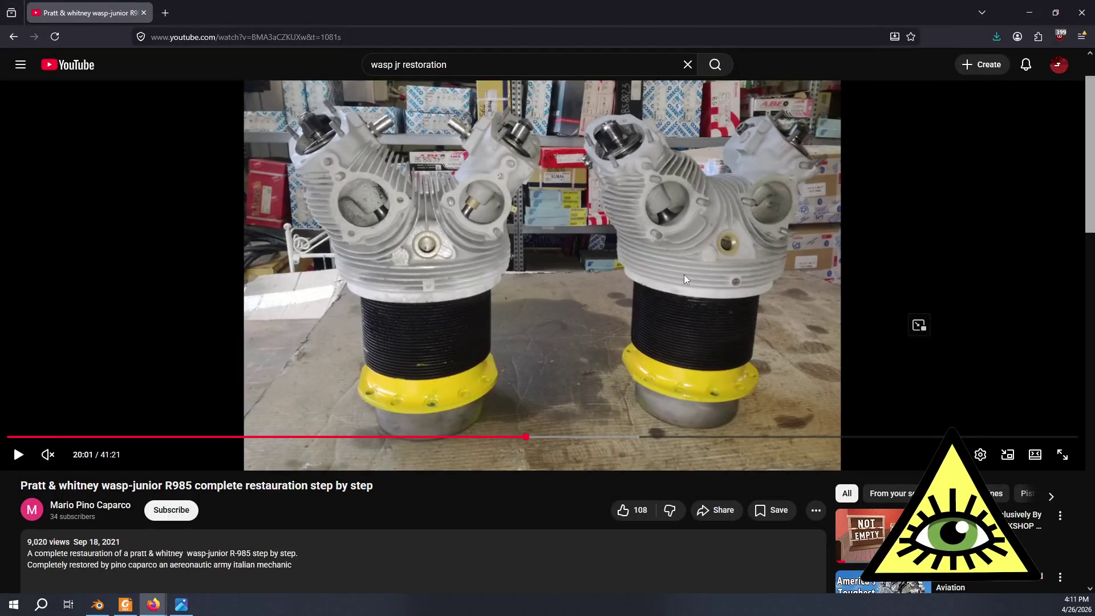
key(alt+Tab)
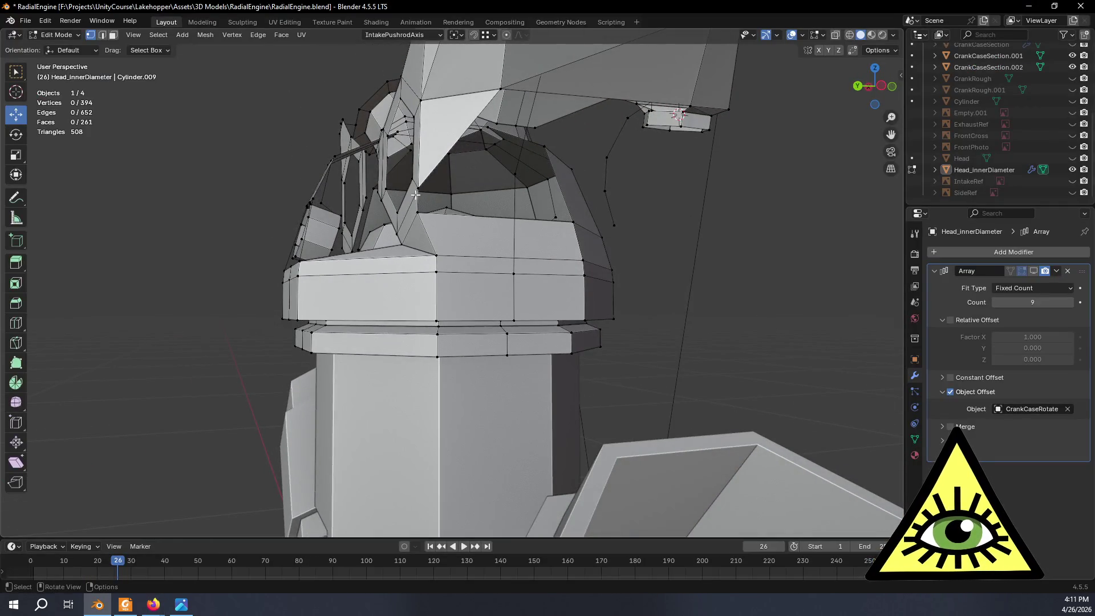
mouse_move(502, 183)
middle_down()
mouse_move(581, 241)
mouse_move(571, 292)
middle_up()
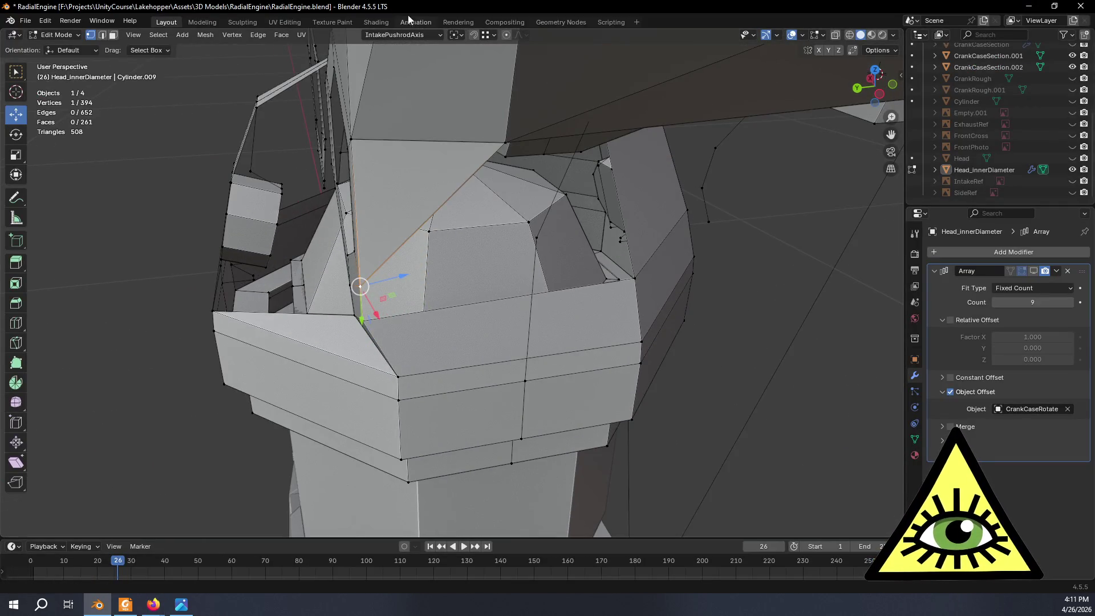
Set transform orientation to Global and extrude the selected vertex along Y.
click(412, 35)
click(409, 67)
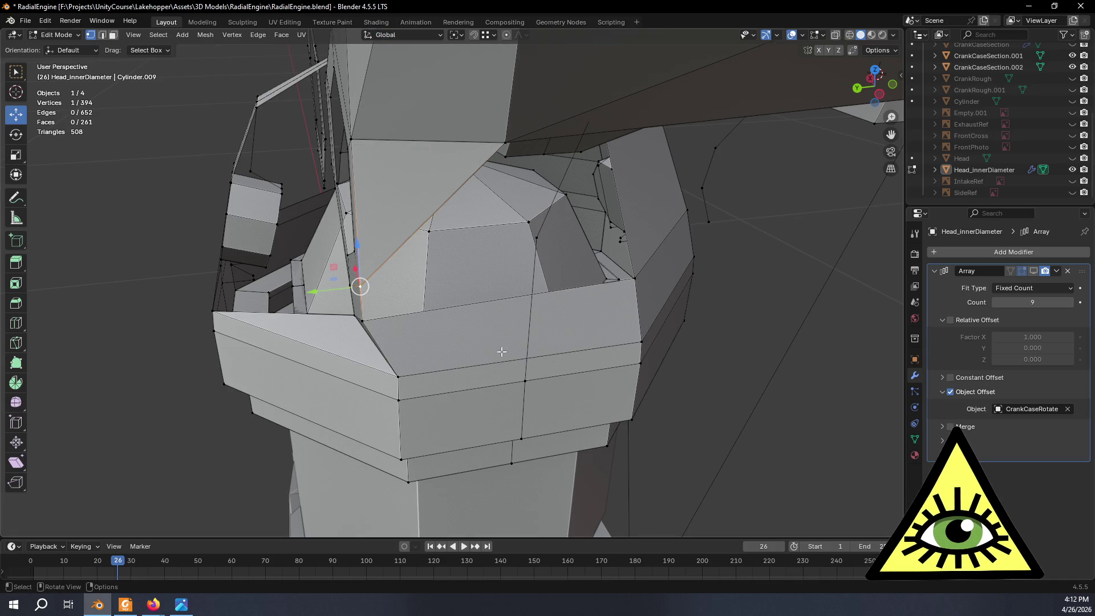
key(e)
key(y)
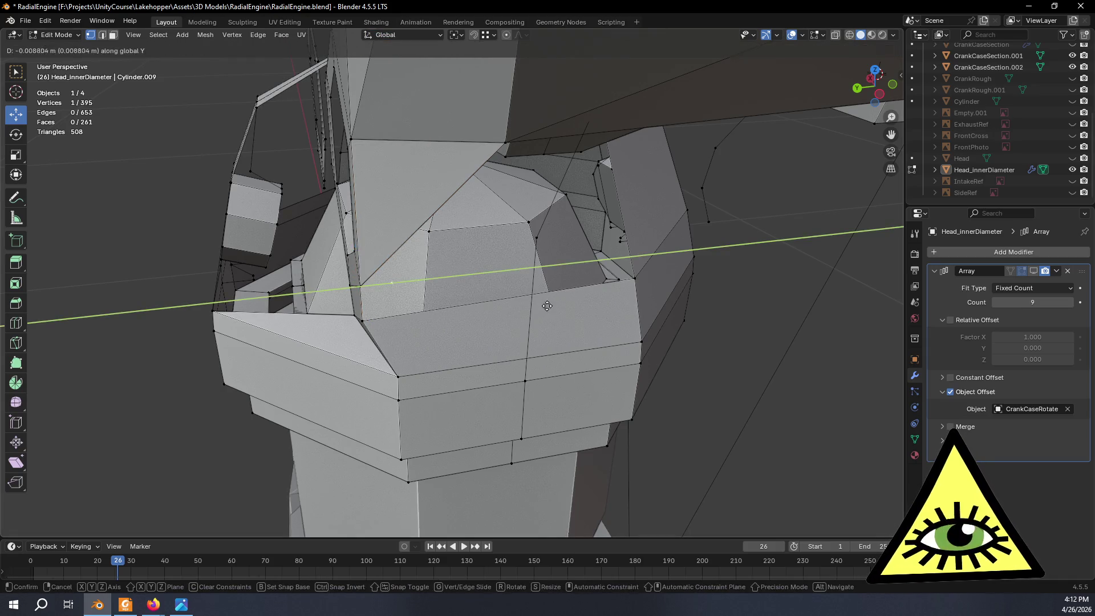
click(643, 300)
middle_drag(643, 299, 456, 256)
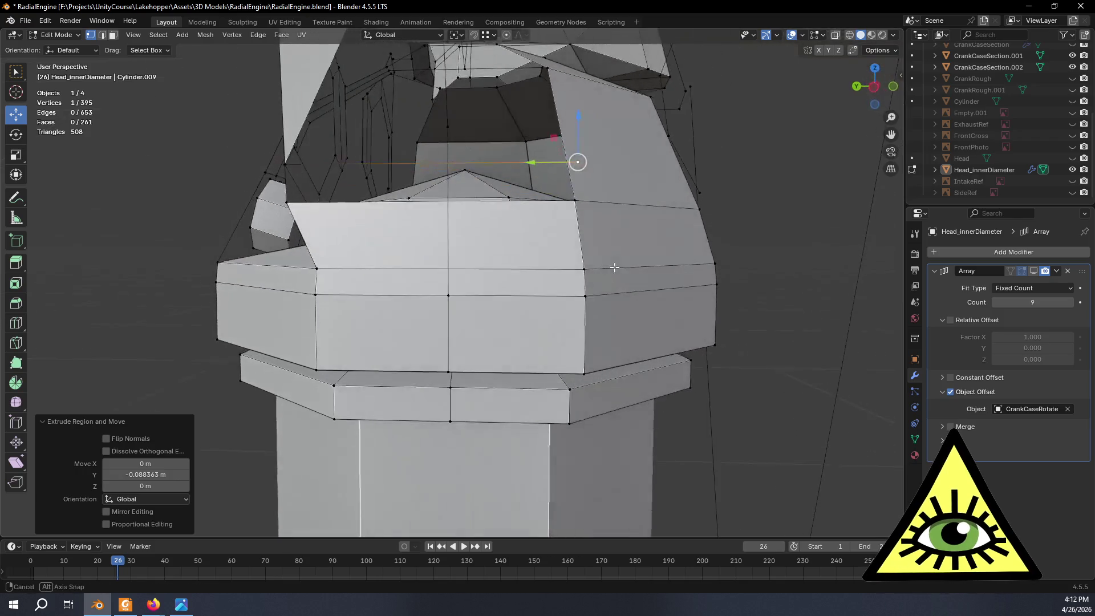
Fill a face across the four-vertex path, deselect all, and bring up the reference video.
shift+click(293, 204)
ctrl+click(284, 195)
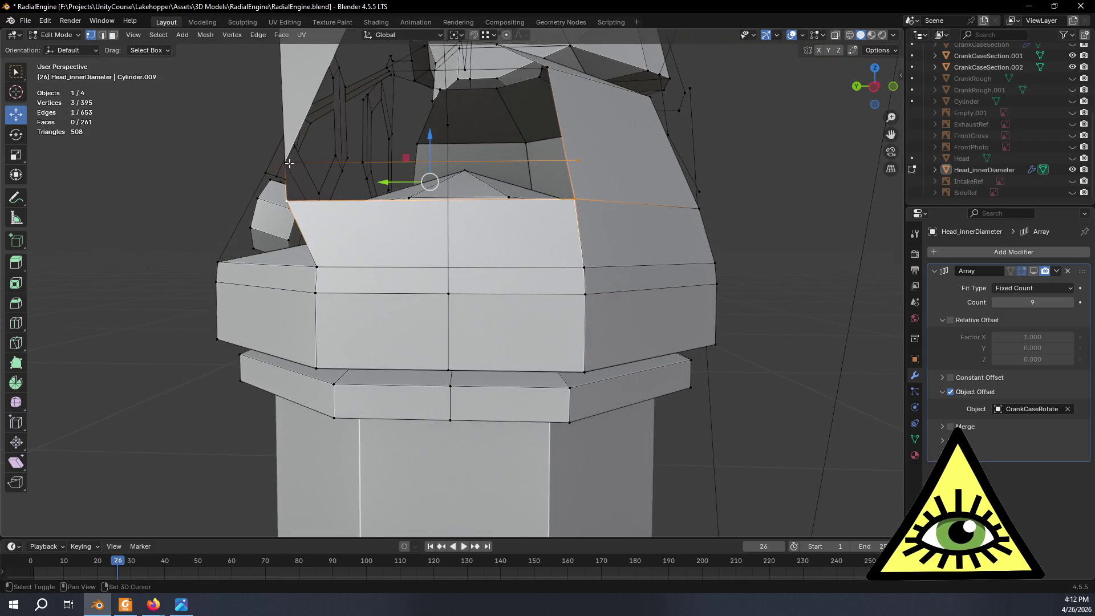
mouse_move(286, 209)
middle_down()
mouse_move(770, 259)
mouse_move(556, 233)
mouse_move(606, 352)
mouse_move(587, 328)
mouse_move(533, 363)
middle_up()
key(f)
key(alt+a)
key(alt+Tab)
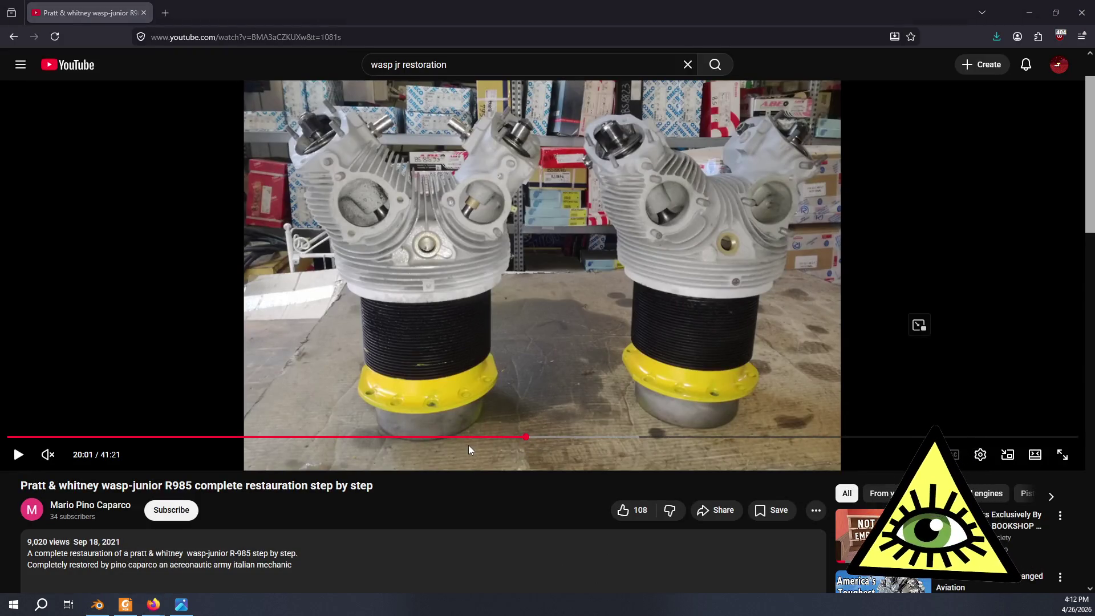
Compare the R-985 photo with the video, rewinding it 45 seconds, then return to Blender.
key(alt+Tab)
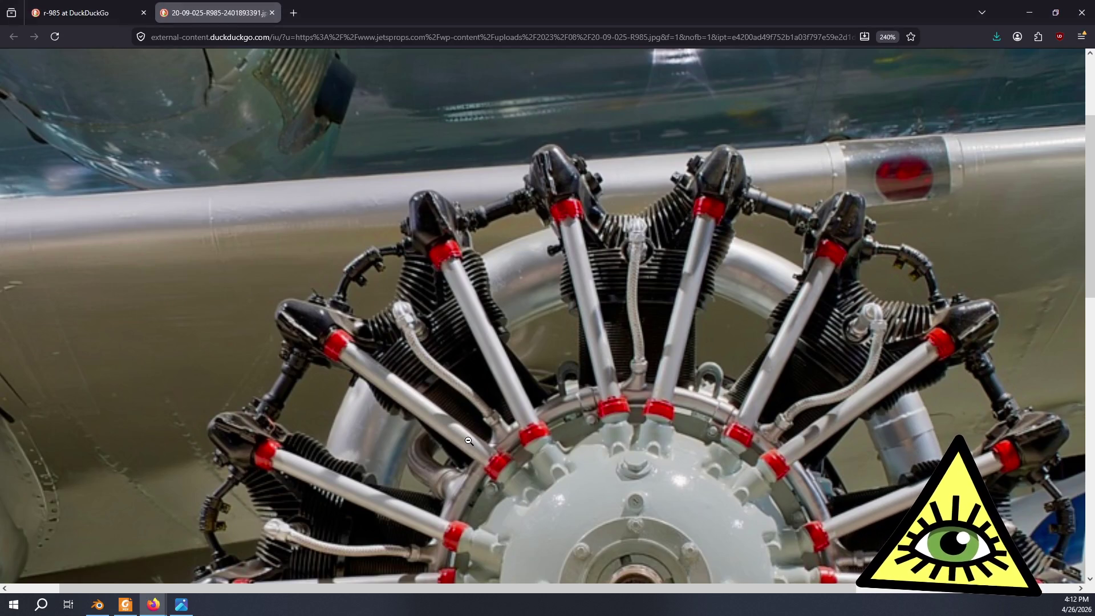
key(alt+Tab)
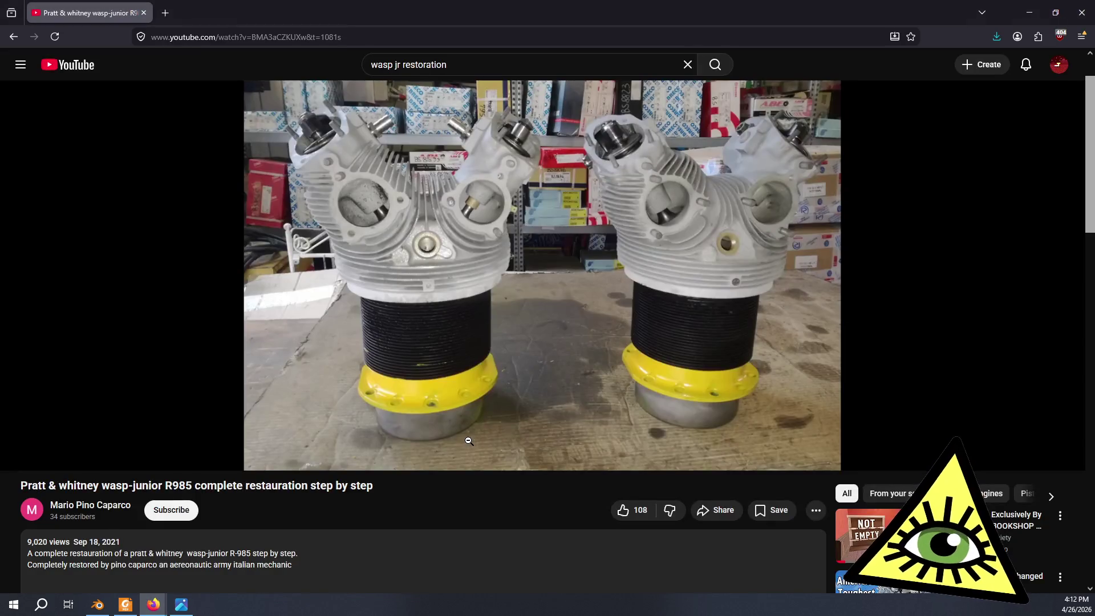
key(Left)
key(Left)
key(Left)
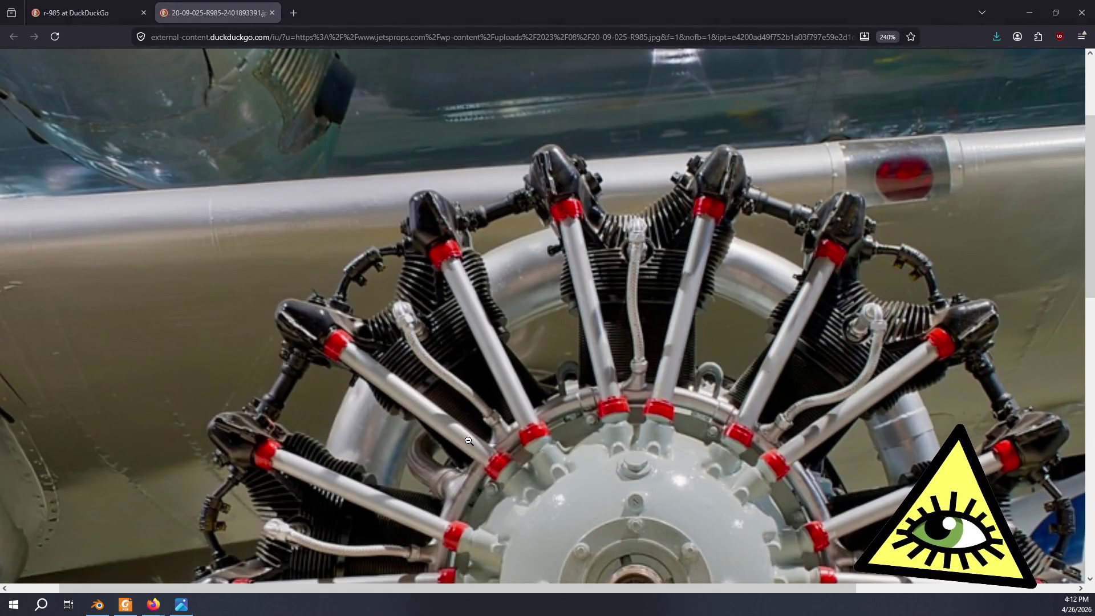
key(alt+Tab)
mouse_move(473, 434)
middle_down()
mouse_move(513, 409)
mouse_move(485, 393)
middle_up()
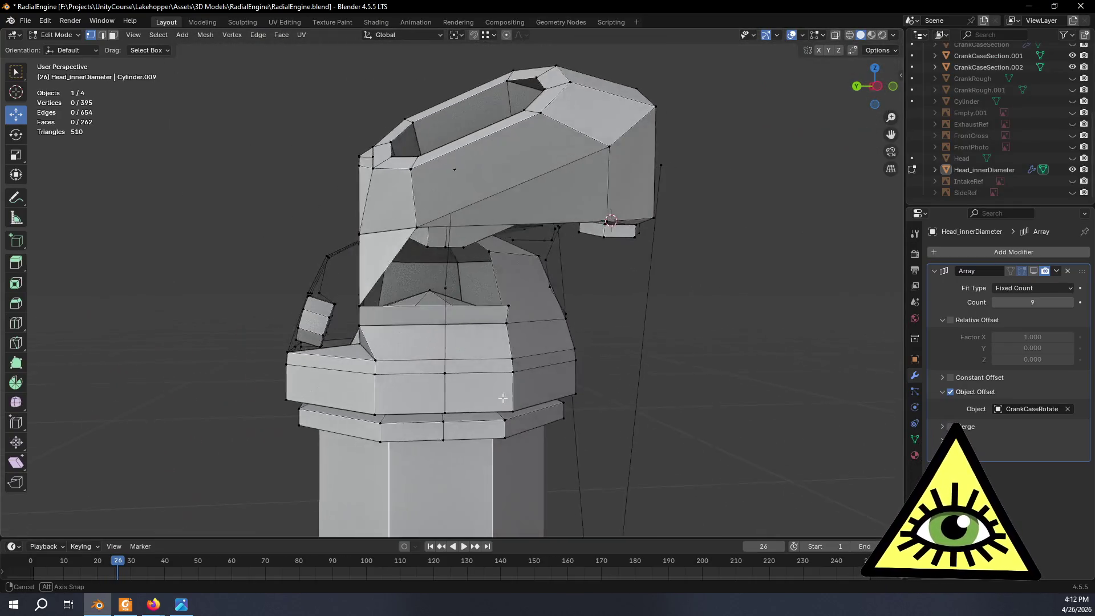
scroll(482, 388, up, 3)
scroll(473, 382, up, 3)
mouse_move(482, 356)
middle_down()
mouse_move(396, 358)
mouse_move(462, 352)
middle_up()
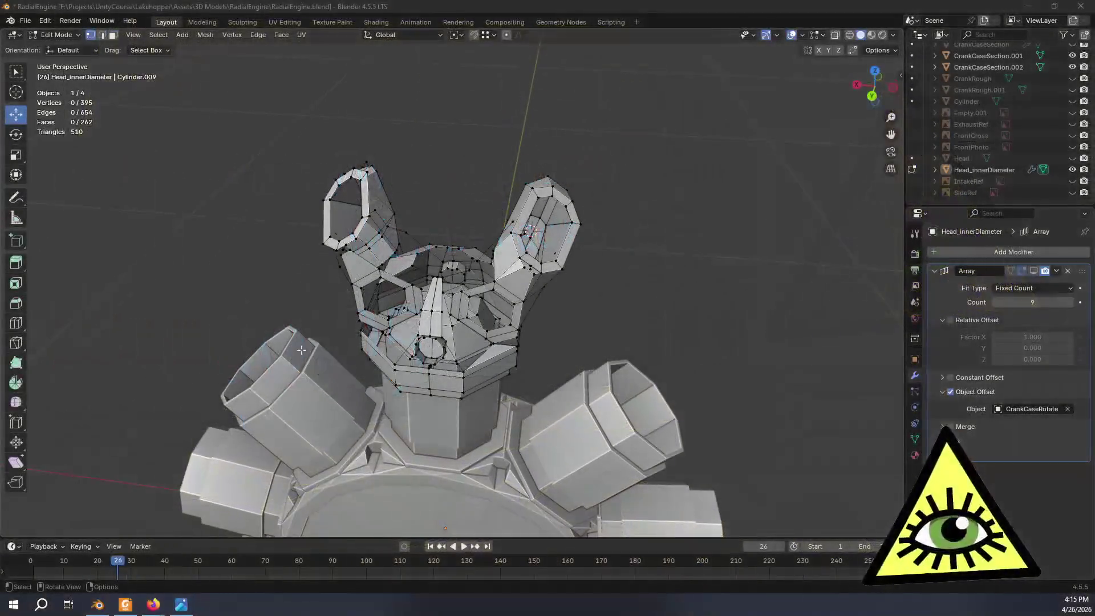
mouse_move(302, 349)
middle_down()
mouse_move(549, 287)
mouse_move(564, 301)
mouse_move(445, 289)
mouse_move(479, 275)
middle_up()
Zoom onto the cylinder head and open the Shift+S Snap pie menu.
scroll(565, 300, up, 4)
middle_drag(419, 169, 514, 239)
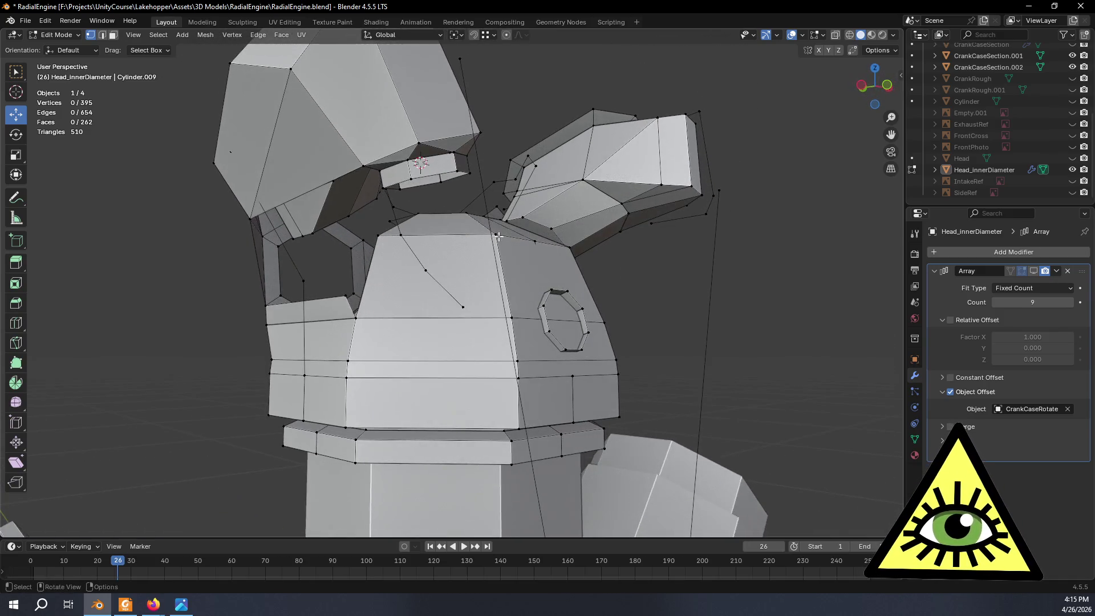
key(shift+s)
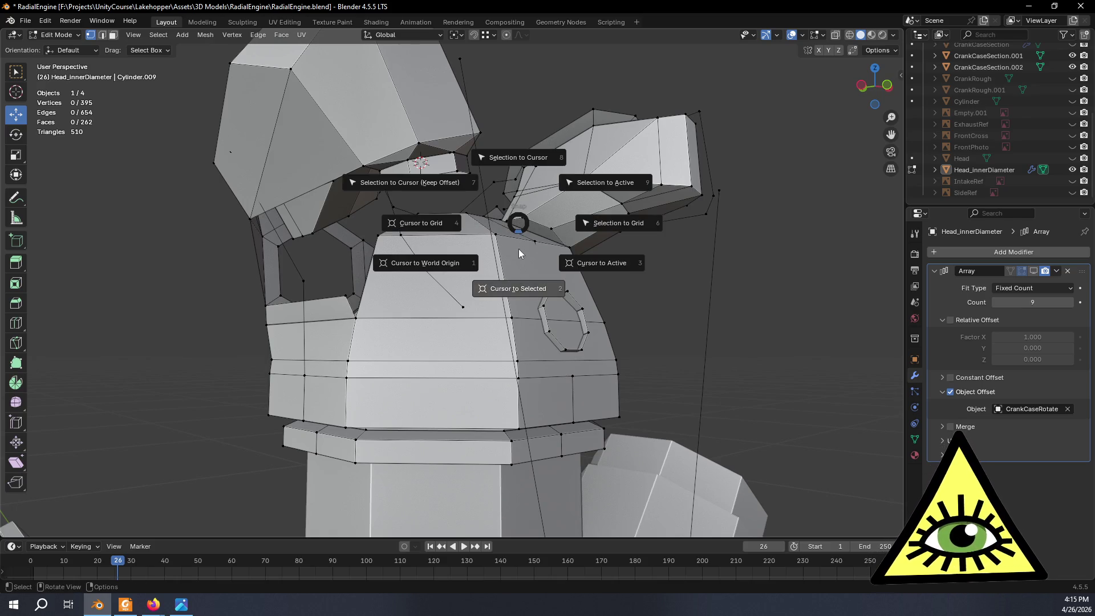
Snap the 3D cursor to the world origin and check the radial engine reference photo.
click(443, 269)
middle_drag(443, 268, 424, 266)
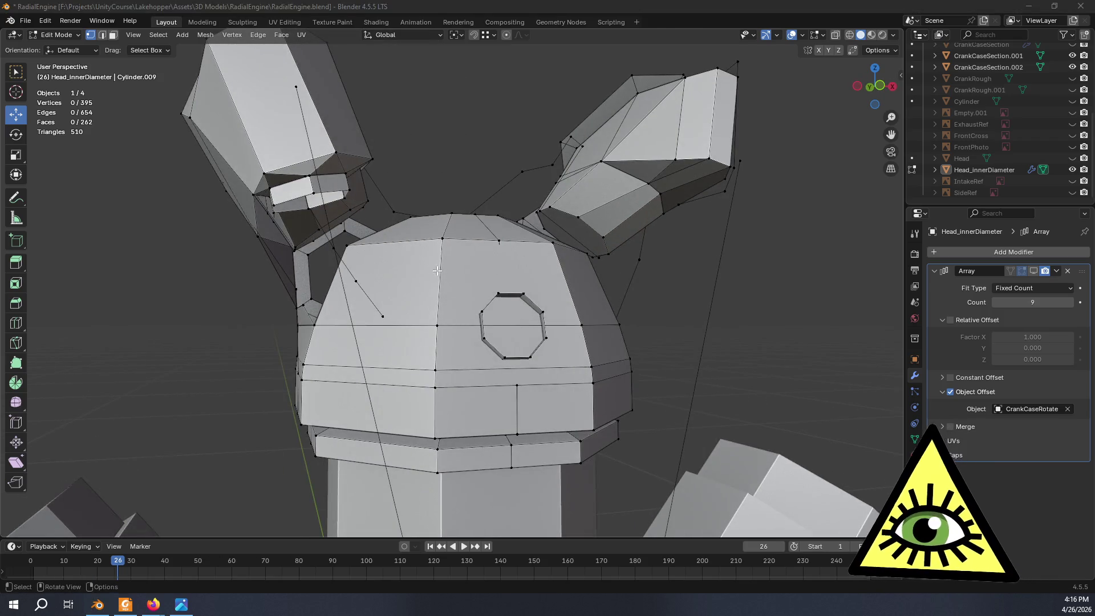
key(alt+Tab)
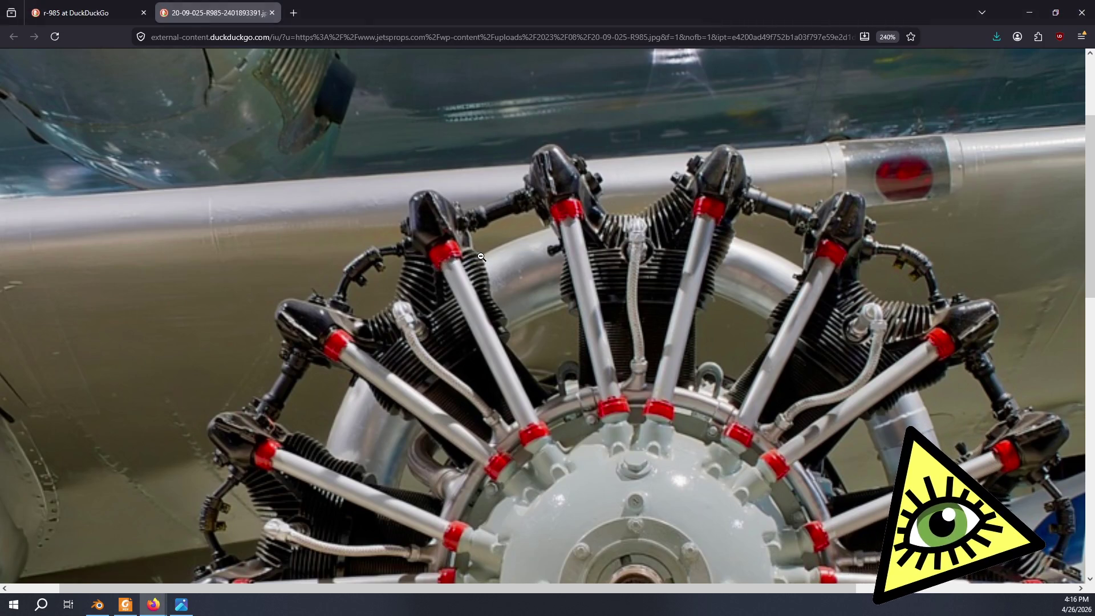
key(alt+Tab)
Select the edge loop under the left port, grow it, and duplicate it in place.
mouse_move(489, 243)
middle_down()
mouse_move(410, 216)
mouse_move(343, 160)
mouse_move(373, 186)
mouse_move(404, 170)
middle_up()
alt+click(405, 170)
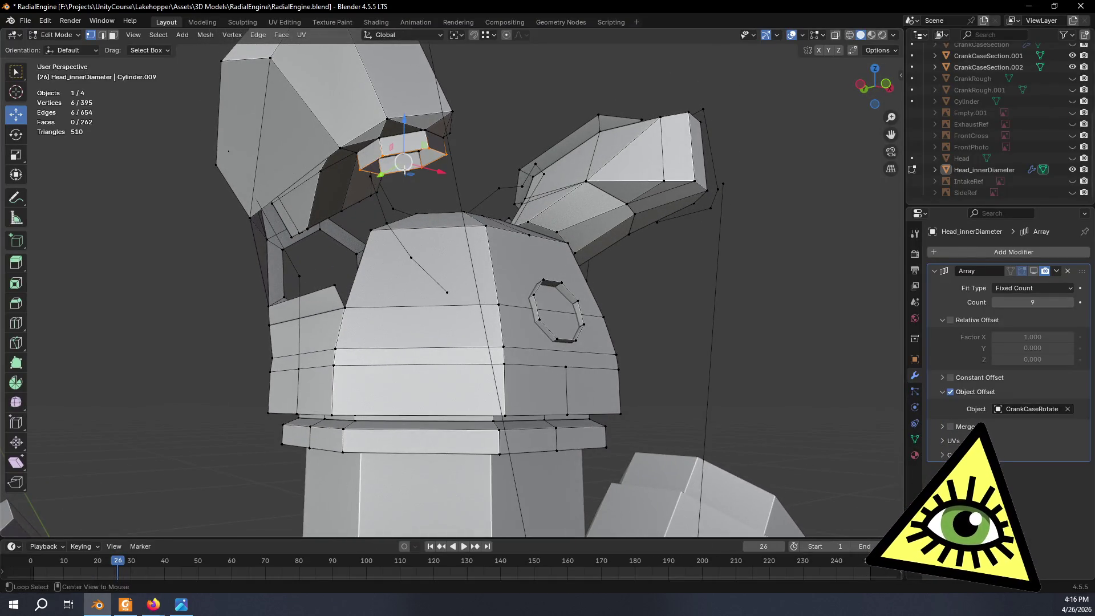
key(ctrl+KP_Add)
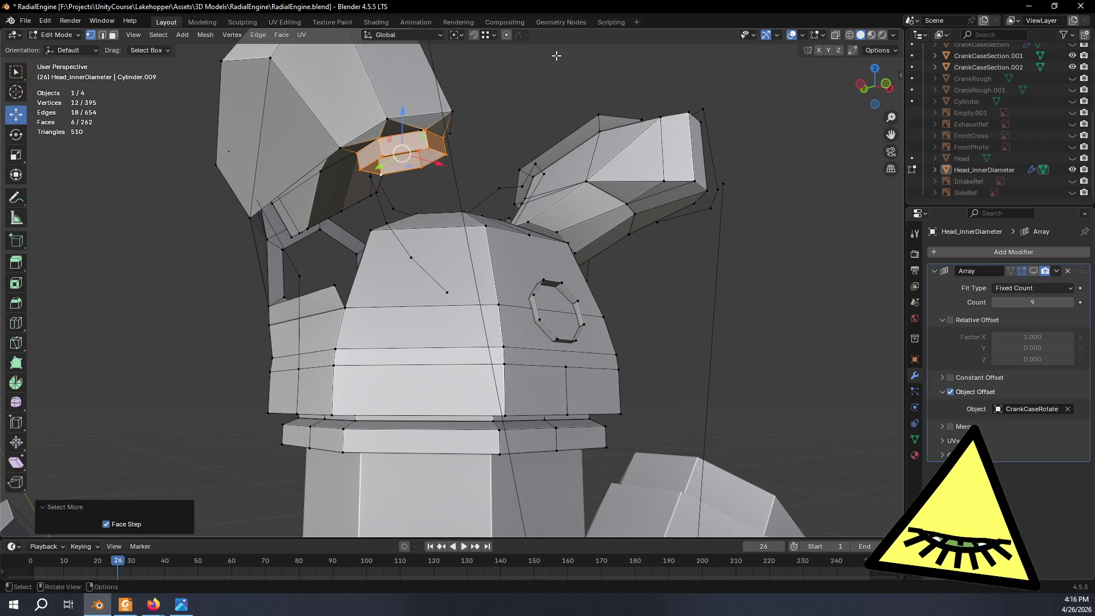
middle_drag(556, 55, 505, 87)
key(shift+d)
right_click(510, 140)
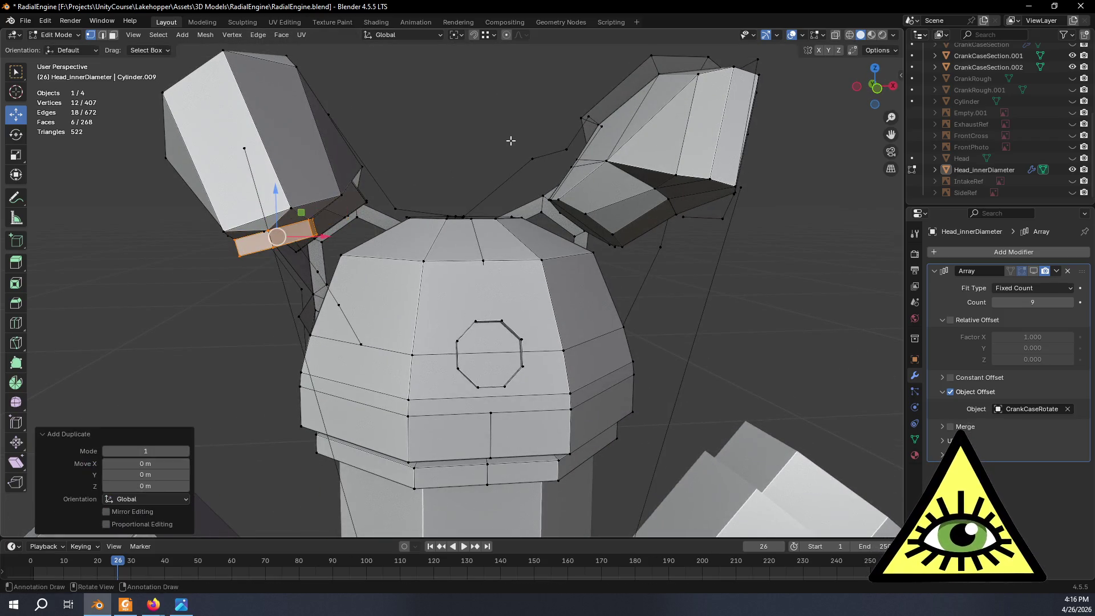
Mirror the duplicate across X by scaling it to -1 around the 3D cursor pivot.
click(456, 35)
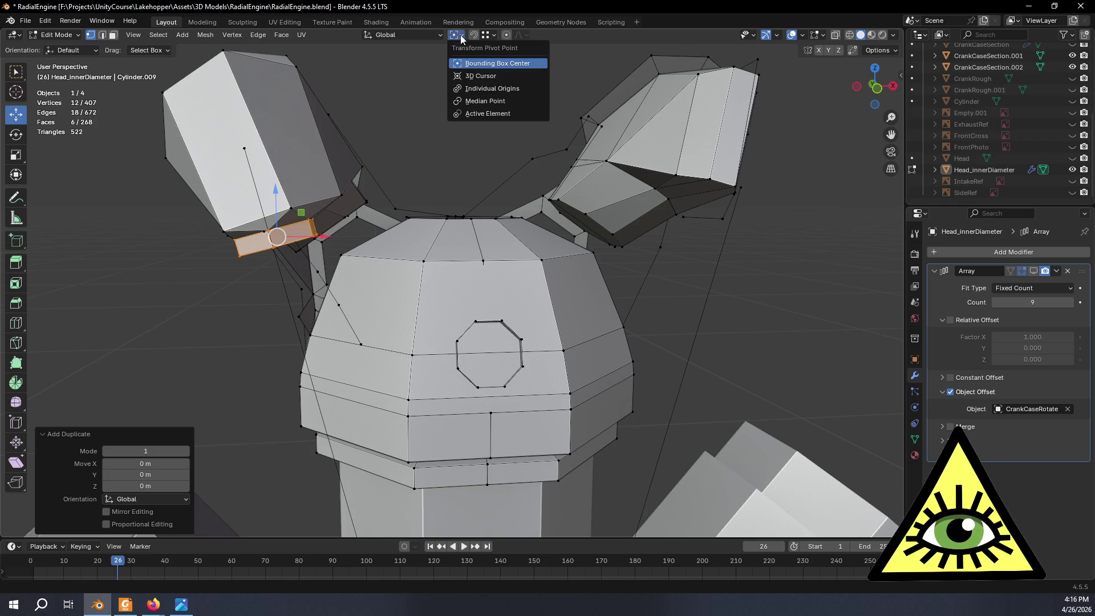
click(473, 73)
key(s)
key(x)
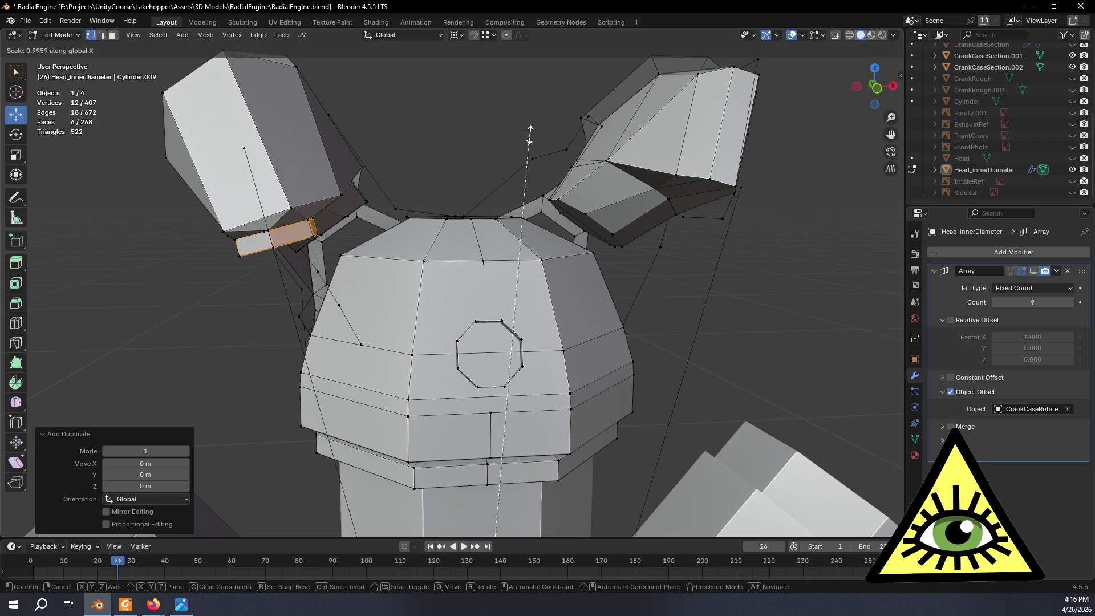
click(248, 437)
click(158, 462)
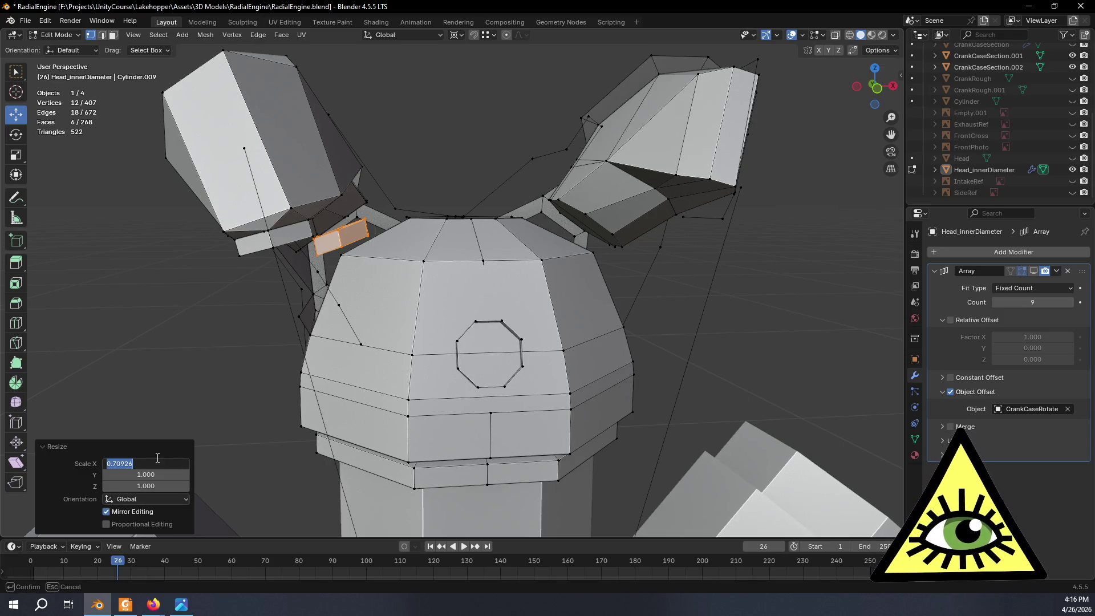
text(1)
key(Return)
Deselect all and inspect the mirrored six-face block from a near-front view.
mouse_move(160, 417)
middle_down()
mouse_move(164, 386)
mouse_move(223, 411)
mouse_move(207, 401)
middle_up()
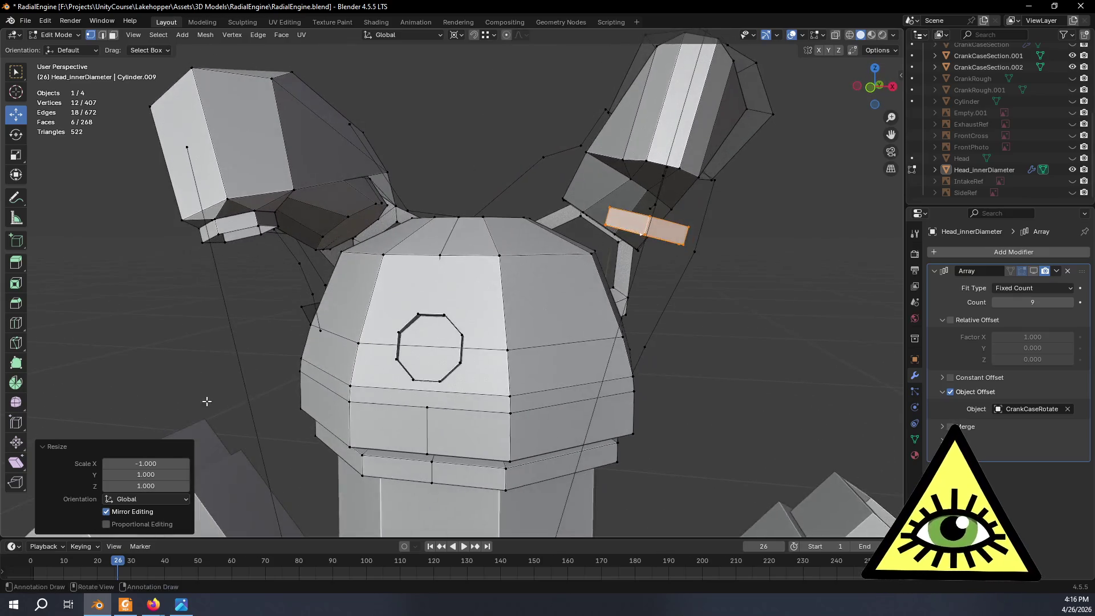
click(431, 129)
scroll(387, 154, down, 5)
mouse_move(387, 154)
middle_down()
mouse_move(445, 177)
mouse_move(423, 190)
mouse_move(437, 183)
middle_up()
click(825, 35)
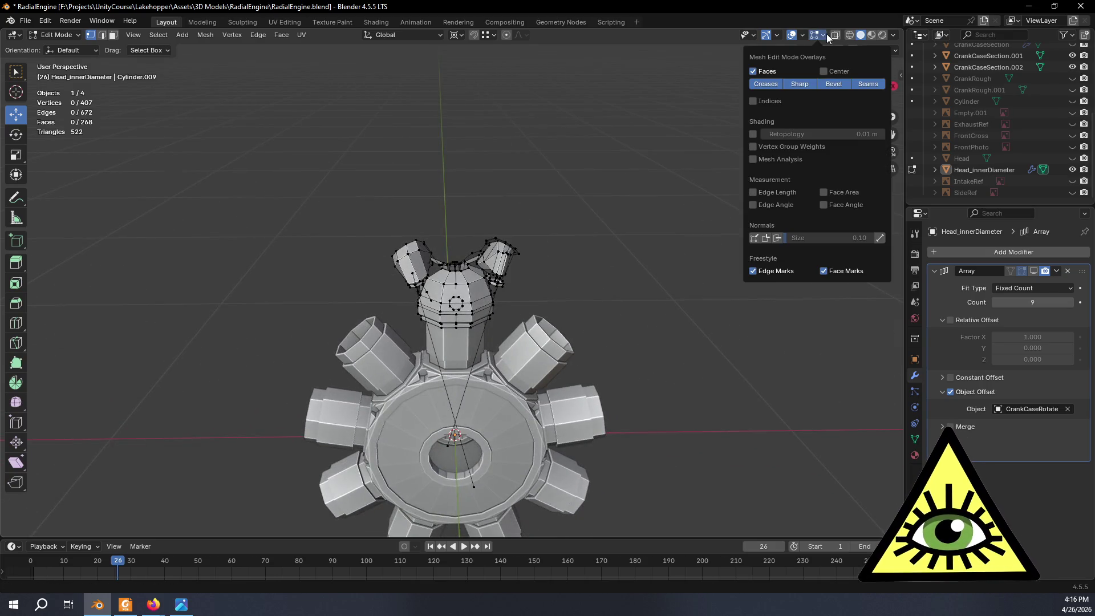
Toggle Face Orientation on to inspect the head's normals, then turn it off.
click(803, 35)
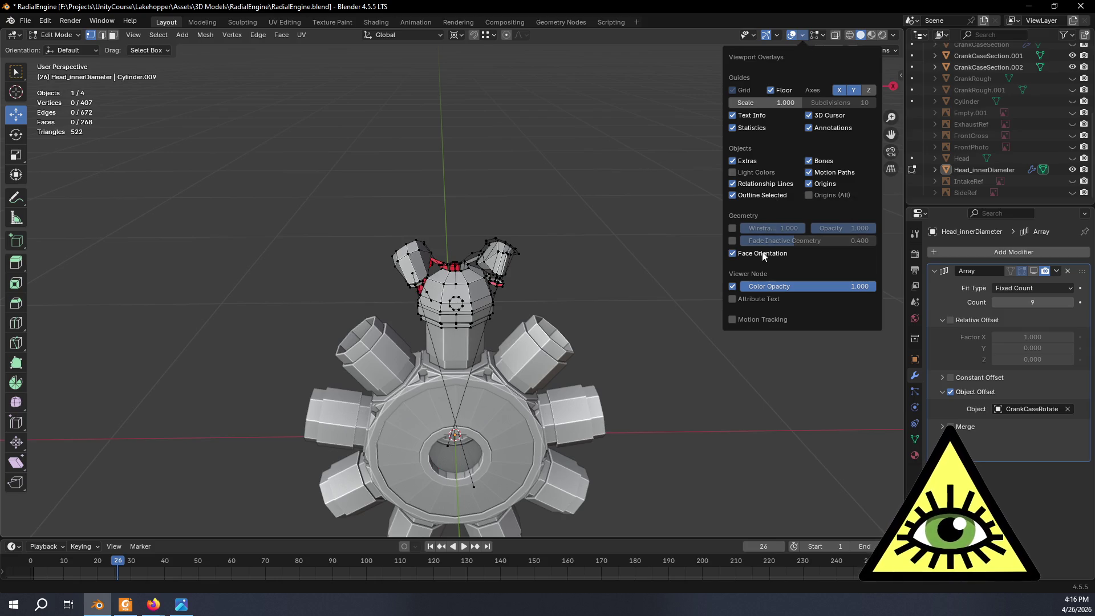
mouse_move(759, 256)
middle_down()
mouse_move(567, 291)
mouse_move(746, 264)
mouse_move(518, 323)
mouse_move(541, 322)
mouse_move(625, 236)
middle_up()
scroll(519, 323, up, 3)
click(803, 35)
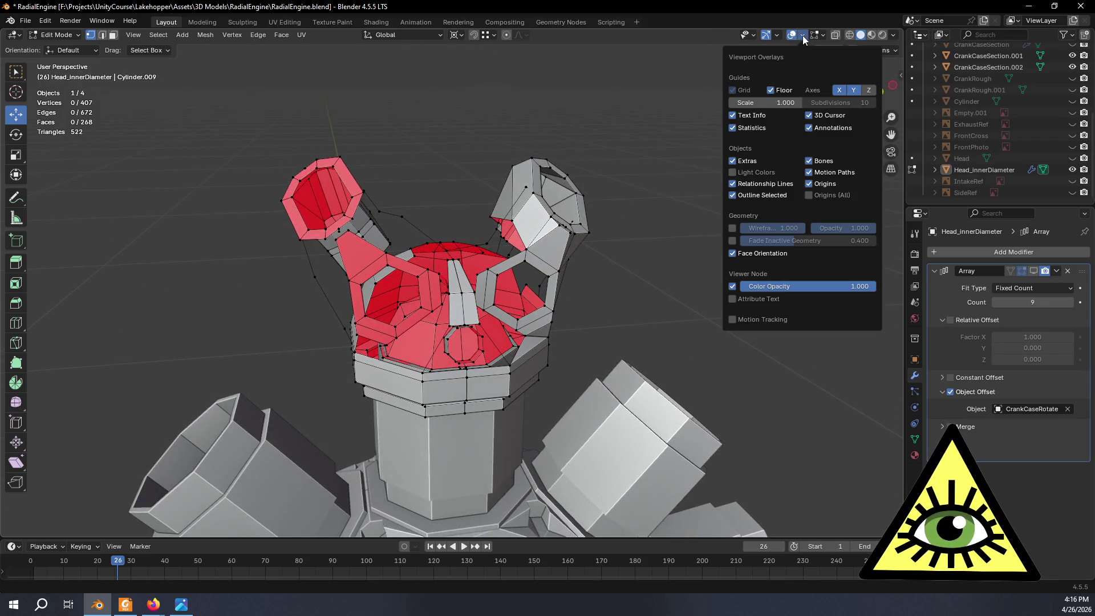
click(755, 255)
scroll(631, 285, down, 5)
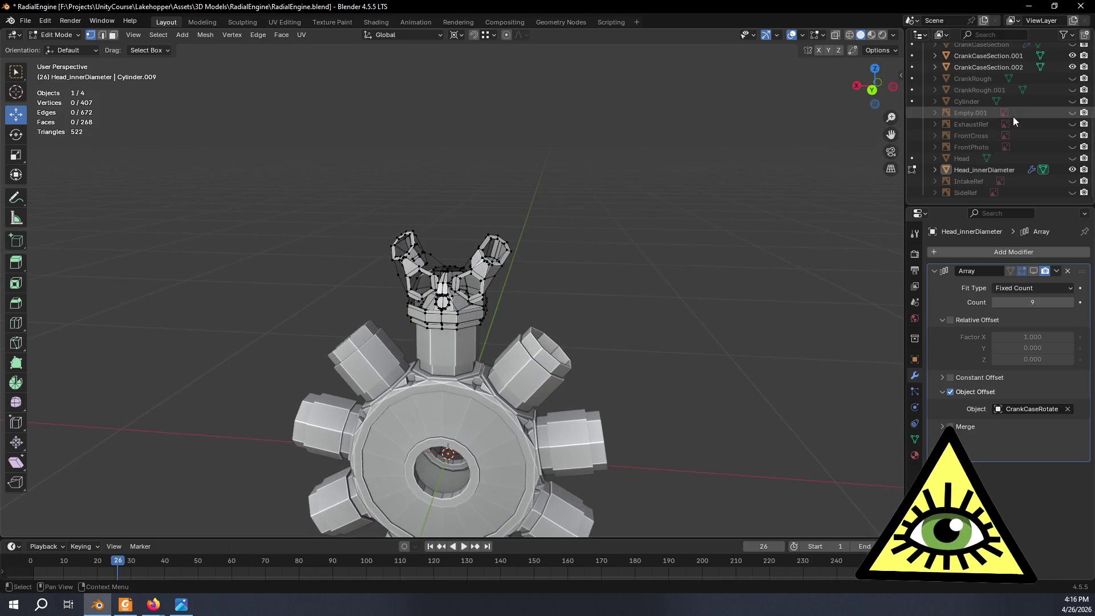
Hide CrankCaseSection.001, CrankCaseSection.002 and Barrel, leaving only the cylinder head visible.
click(1073, 55)
click(1072, 67)
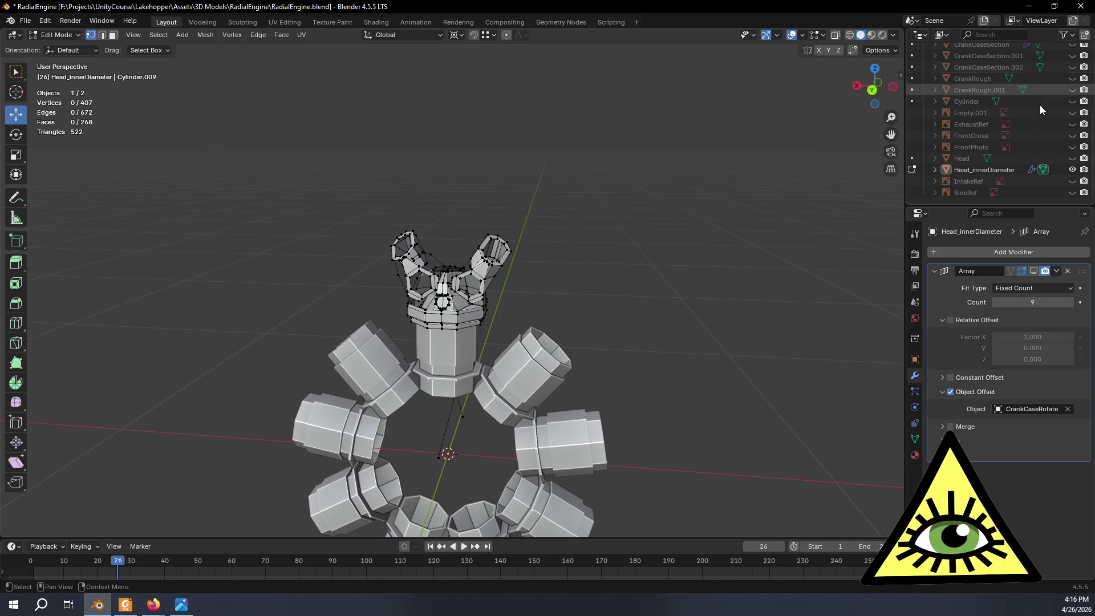
scroll(1039, 103, up, 5)
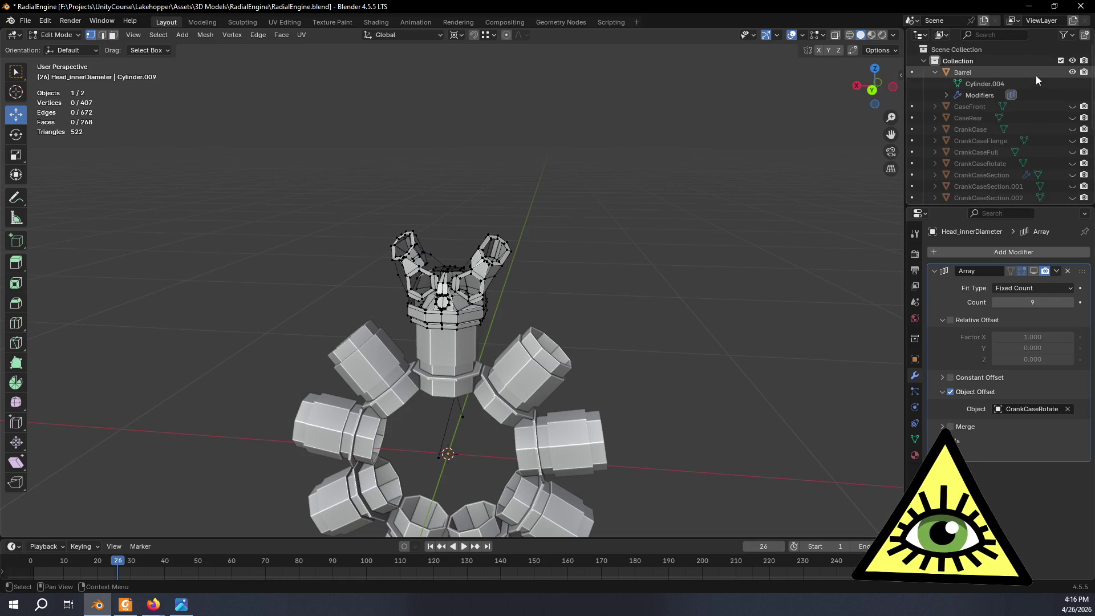
click(1072, 72)
mouse_move(599, 286)
middle_down()
mouse_move(640, 280)
mouse_move(530, 321)
mouse_move(695, 373)
mouse_move(670, 352)
mouse_move(673, 339)
mouse_move(563, 262)
mouse_move(597, 269)
mouse_move(445, 238)
mouse_move(526, 257)
middle_up()
scroll(640, 281, up, 5)
key(alt+Tab)
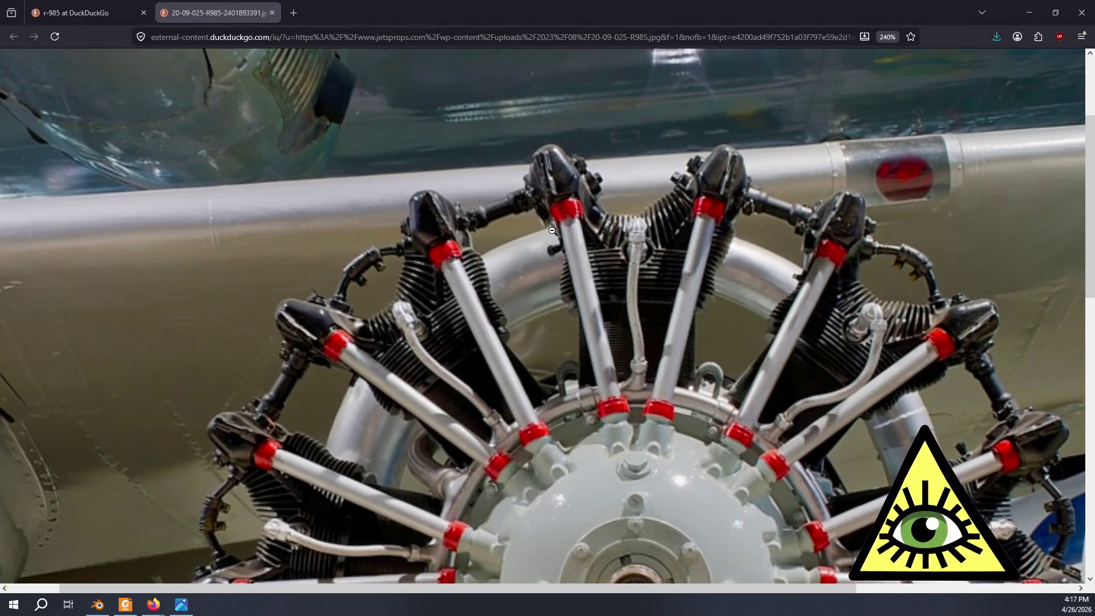
Flip through the restoration video and enlarged R-985 cylinder photo, then return to Blender.
key(alt+Tab)
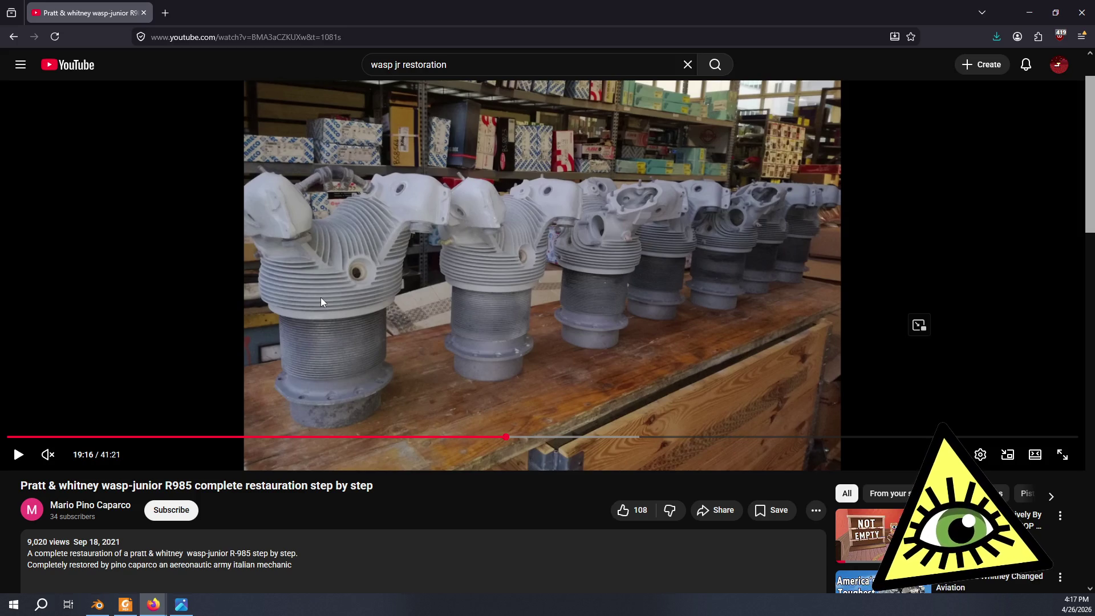
key(alt+Tab)
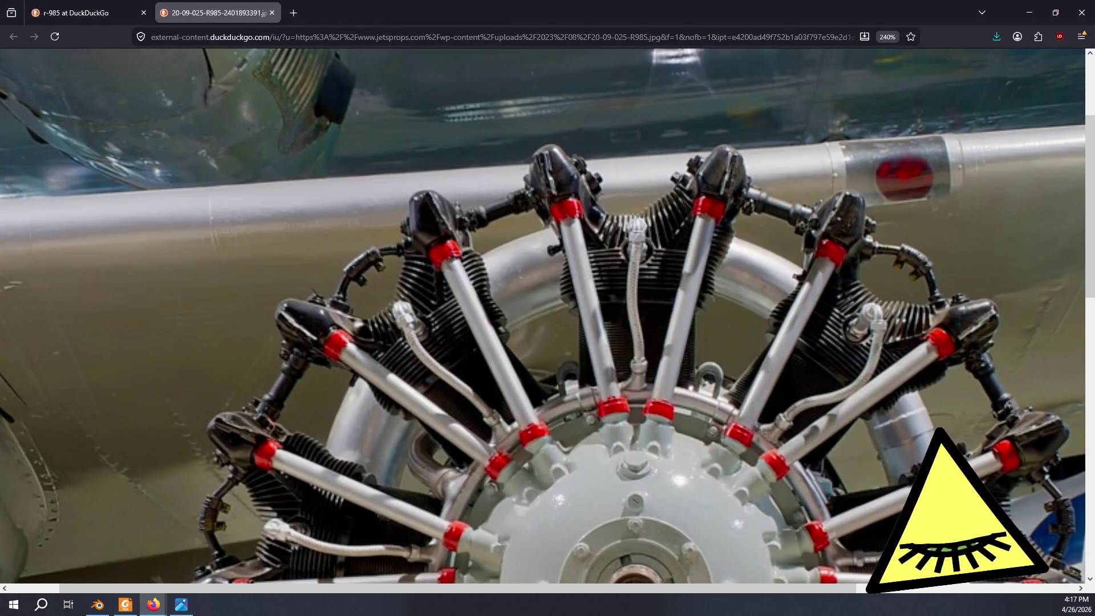
key(alt+Tab)
Delete the stray vertex on the cylinder head underside, leaving 406 vertices.
mouse_move(334, 300)
middle_down()
mouse_move(444, 280)
mouse_move(509, 222)
mouse_move(464, 375)
mouse_move(506, 384)
mouse_move(491, 355)
mouse_move(506, 345)
mouse_move(570, 379)
mouse_move(560, 399)
mouse_move(508, 392)
mouse_move(504, 362)
mouse_move(506, 379)
mouse_move(546, 401)
mouse_move(565, 391)
mouse_move(521, 379)
mouse_move(571, 409)
mouse_move(508, 384)
mouse_move(521, 396)
mouse_move(456, 410)
mouse_move(348, 354)
middle_up()
scroll(508, 222, up, 5)
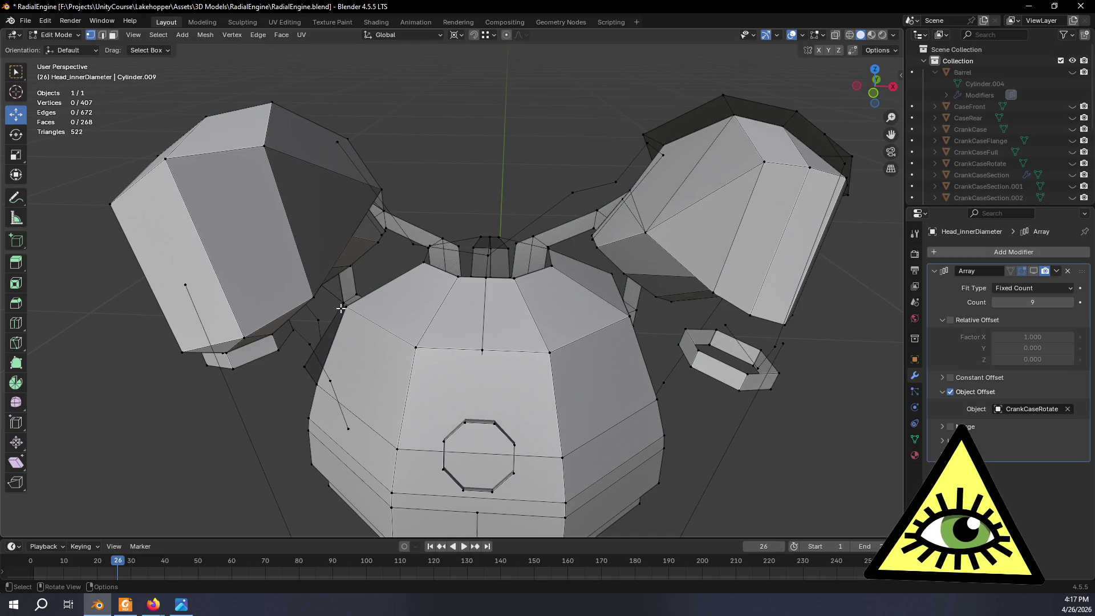
mouse_move(371, 316)
middle_down()
mouse_move(402, 300)
mouse_move(457, 334)
mouse_move(517, 300)
mouse_move(512, 327)
middle_up()
key(x)
click(415, 283)
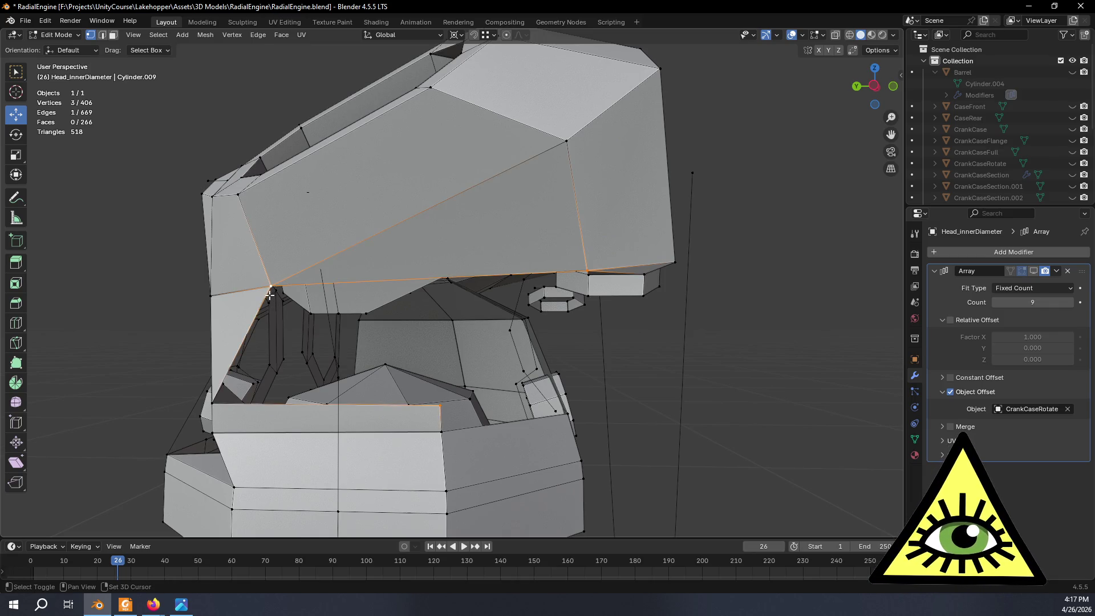
Try filling a face between the selected edges, then undo the fill.
key(f)
mouse_move(213, 402)
middle_down()
mouse_move(203, 422)
mouse_move(346, 404)
mouse_move(528, 417)
mouse_move(562, 398)
middle_up()
key(ctrl+z)
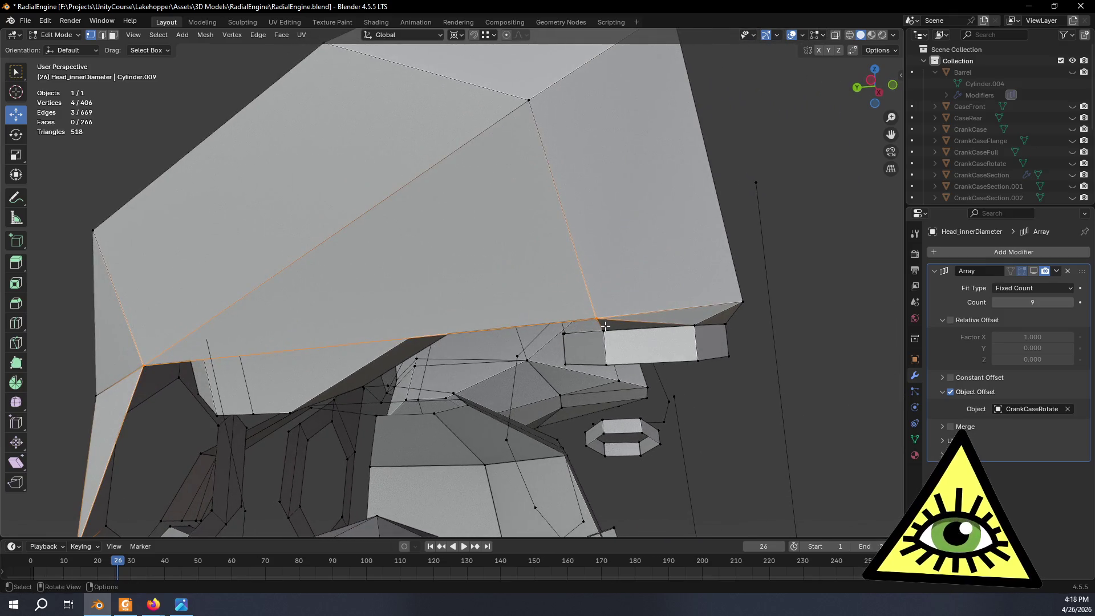
Slide a vertex under the head along its edge to factor 0.079.
key(alt+a)
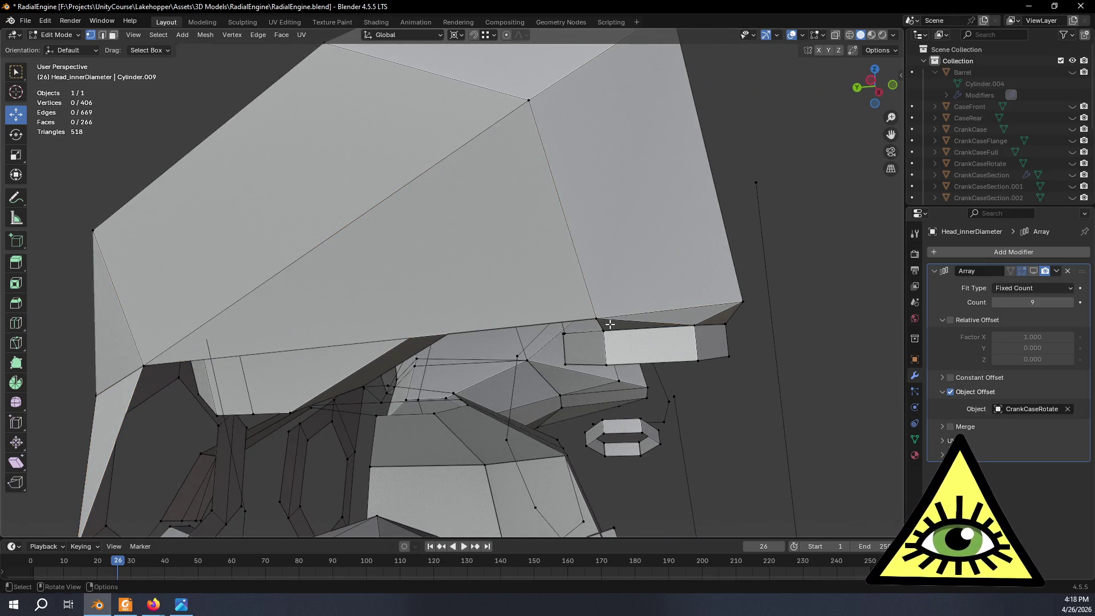
key(shift+v)
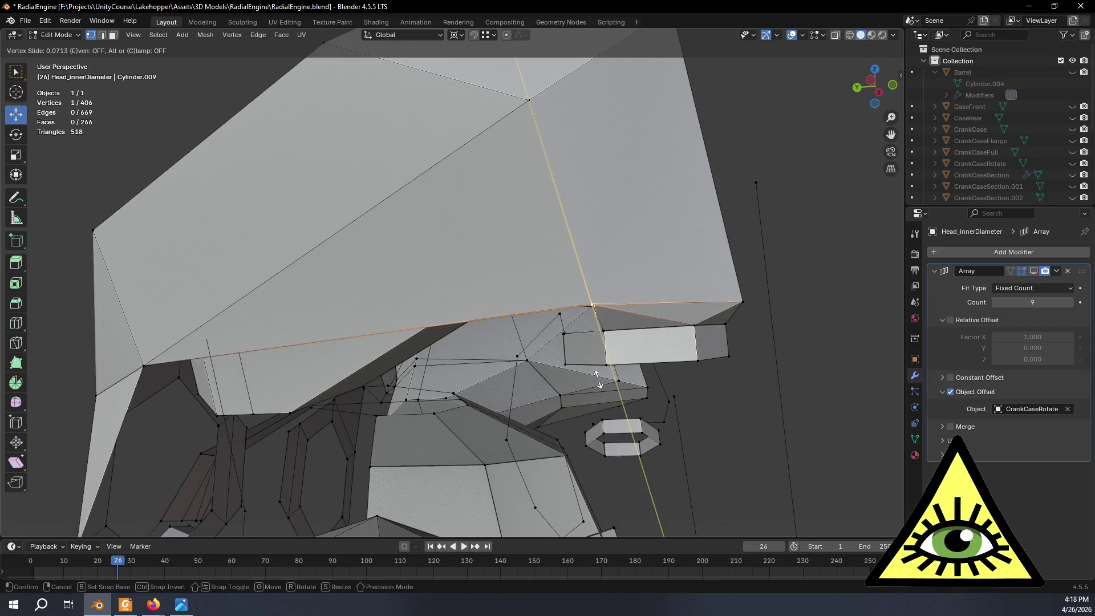
click(599, 376)
mouse_move(599, 377)
middle_down()
mouse_move(536, 401)
mouse_move(530, 384)
mouse_move(623, 362)
mouse_move(523, 396)
mouse_move(406, 415)
middle_up()
Inspect the head underside from higher angles, then bring up the engine reference photo in Firefox.
scroll(590, 370, up, 2)
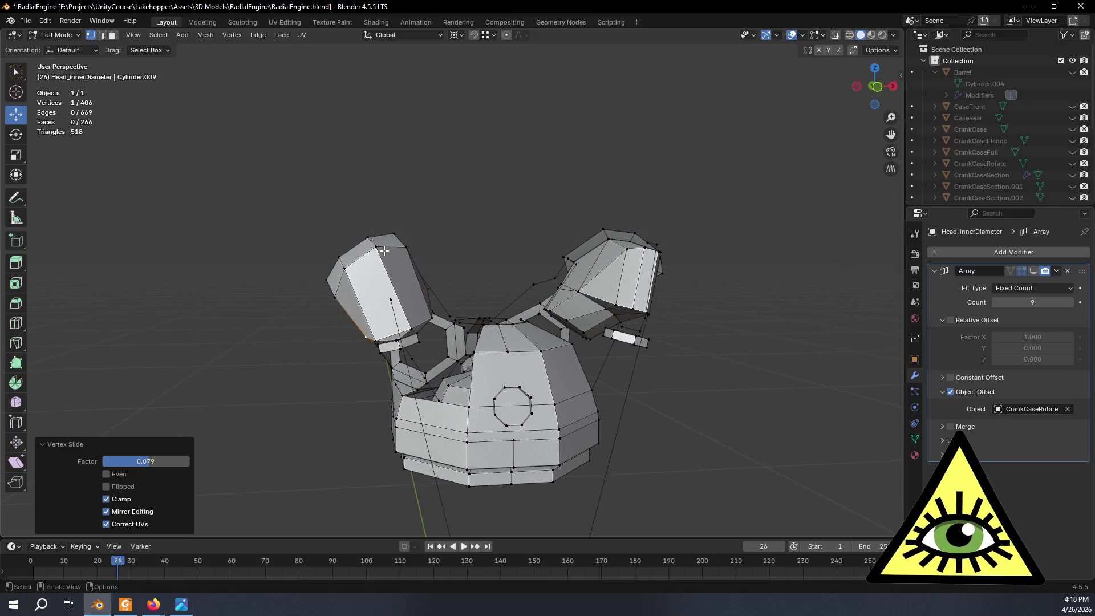
mouse_move(352, 292)
middle_down()
mouse_move(276, 357)
mouse_move(268, 344)
mouse_move(368, 304)
mouse_move(353, 285)
middle_up()
mouse_move(394, 246)
middle_down()
mouse_move(374, 337)
mouse_move(378, 292)
middle_up()
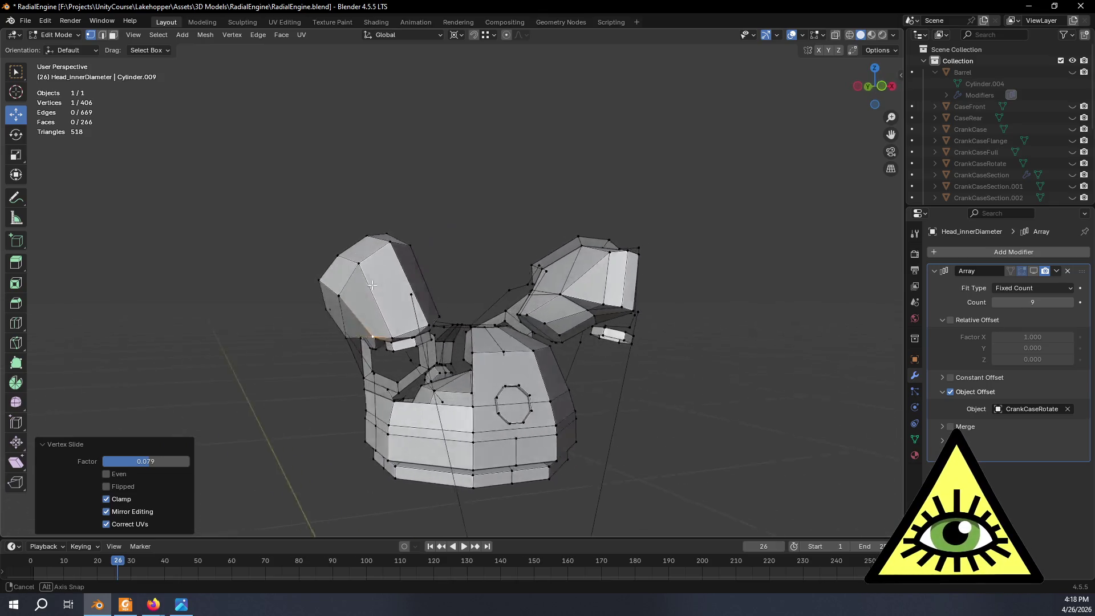
mouse_move(458, 263)
middle_down()
mouse_move(453, 354)
mouse_move(427, 365)
mouse_move(480, 372)
mouse_move(521, 299)
mouse_move(567, 324)
middle_up()
scroll(520, 300, up, 3)
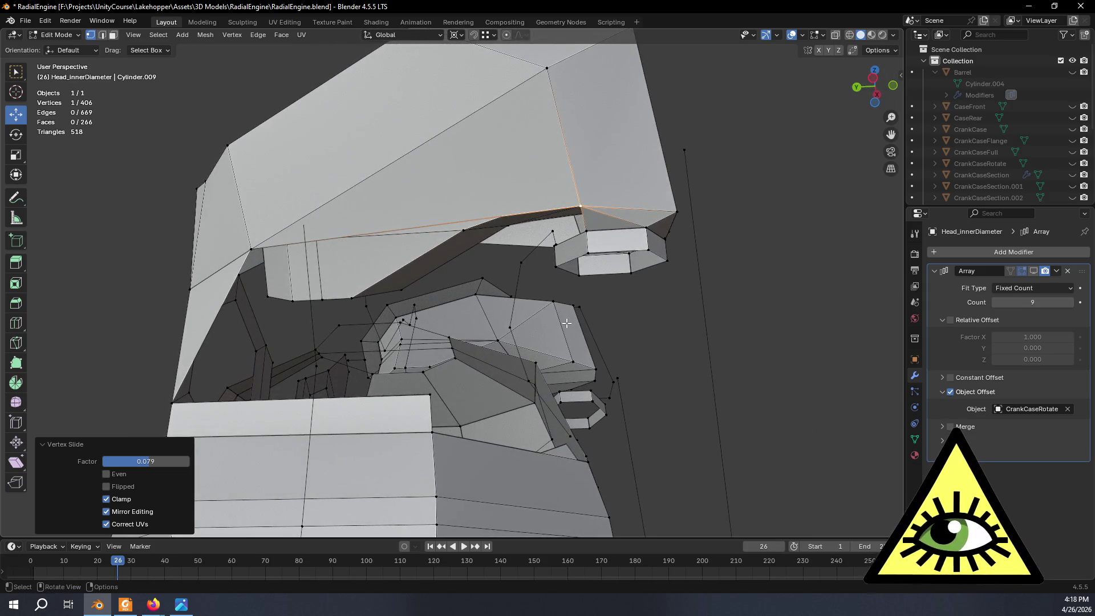
key(alt+Tab)
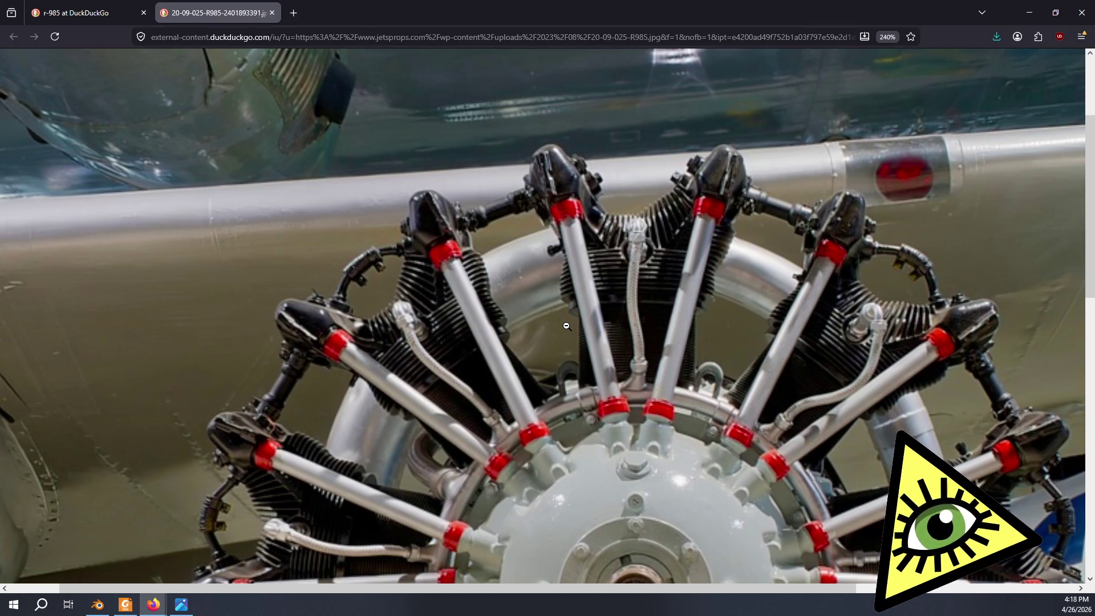
Return to Blender and orbit the cylinder head to a new angle.
key(alt+Tab)
mouse_move(567, 348)
middle_down()
mouse_move(532, 325)
mouse_move(541, 333)
mouse_move(477, 347)
mouse_move(490, 370)
mouse_move(565, 318)
mouse_move(639, 297)
mouse_move(668, 336)
mouse_move(480, 352)
mouse_move(502, 319)
mouse_move(535, 313)
mouse_move(524, 302)
mouse_move(502, 337)
mouse_move(513, 318)
mouse_move(616, 350)
mouse_move(576, 292)
mouse_move(501, 318)
mouse_move(514, 348)
mouse_move(654, 277)
mouse_move(613, 264)
mouse_move(711, 359)
mouse_move(687, 400)
mouse_move(669, 276)
mouse_move(594, 289)
mouse_move(633, 305)
mouse_move(656, 291)
mouse_move(504, 247)
mouse_move(399, 335)
mouse_move(404, 350)
mouse_move(467, 320)
mouse_move(555, 304)
mouse_move(660, 306)
mouse_move(616, 310)
mouse_move(603, 299)
middle_up()
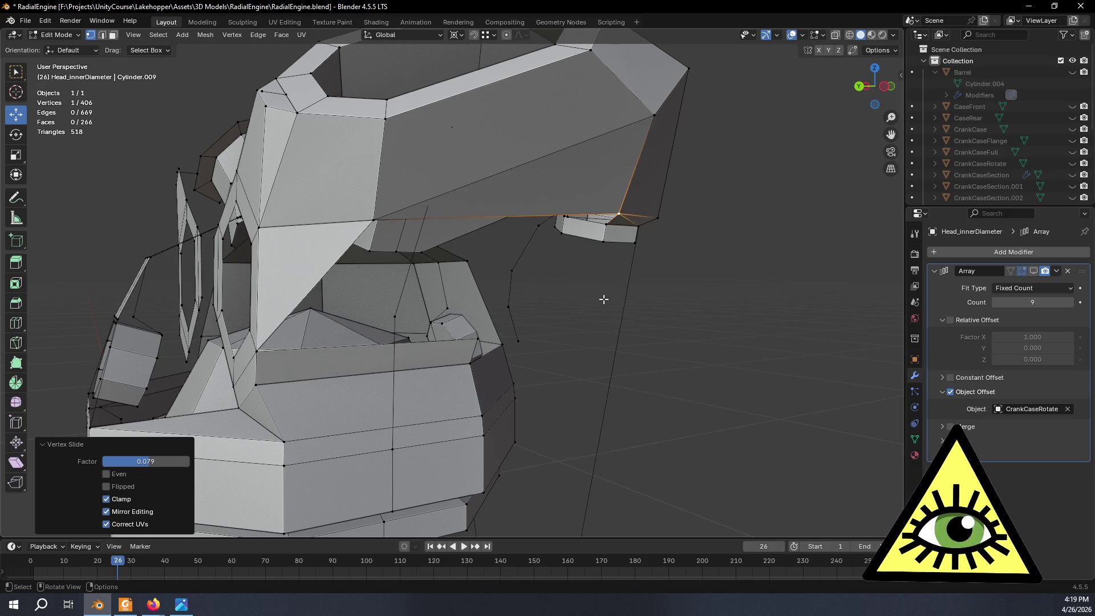
View the cylinder head from the back and recentre it, briefly checking the reference photo.
click(859, 86)
scroll(366, 201, down, 3)
shift+middle_drag(367, 200, 544, 245)
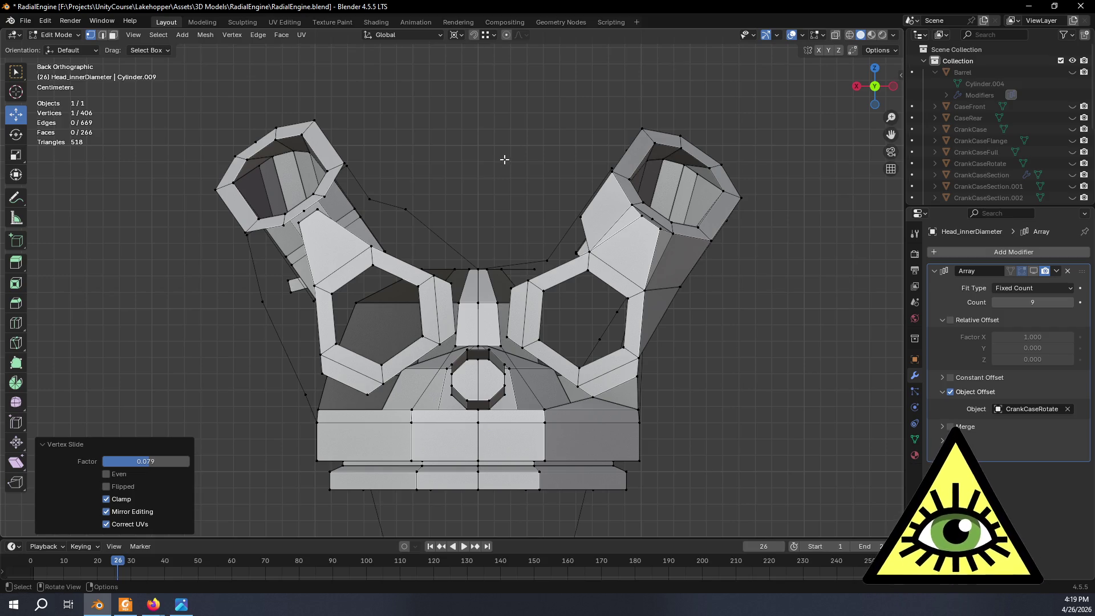
scroll(504, 159, up, 3)
shift+middle_drag(365, 182, 494, 190)
scroll(596, 182, down, 5)
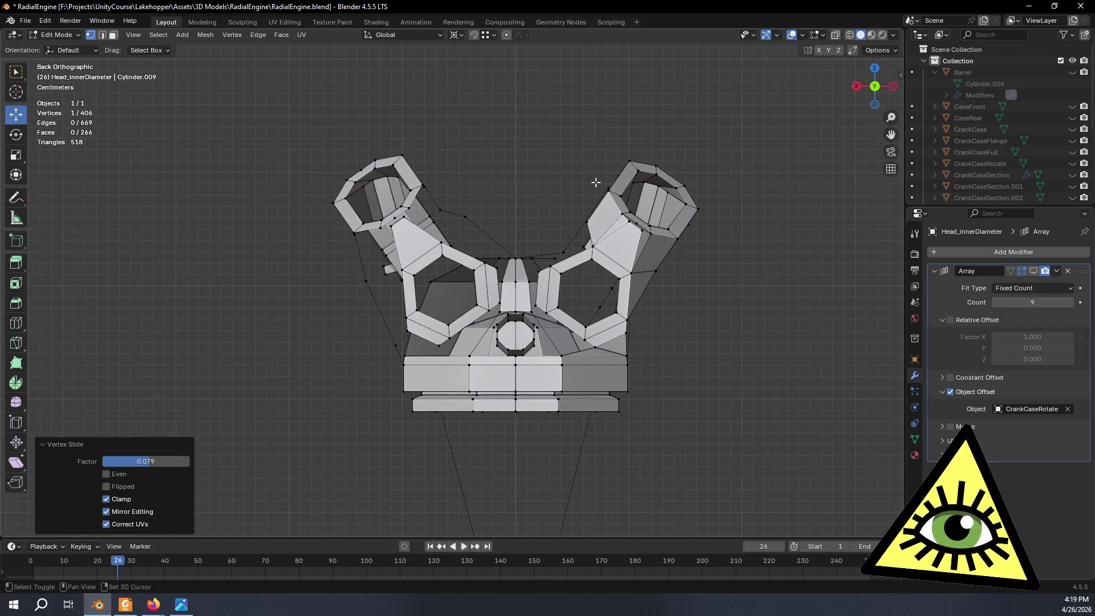
key(alt+Tab)
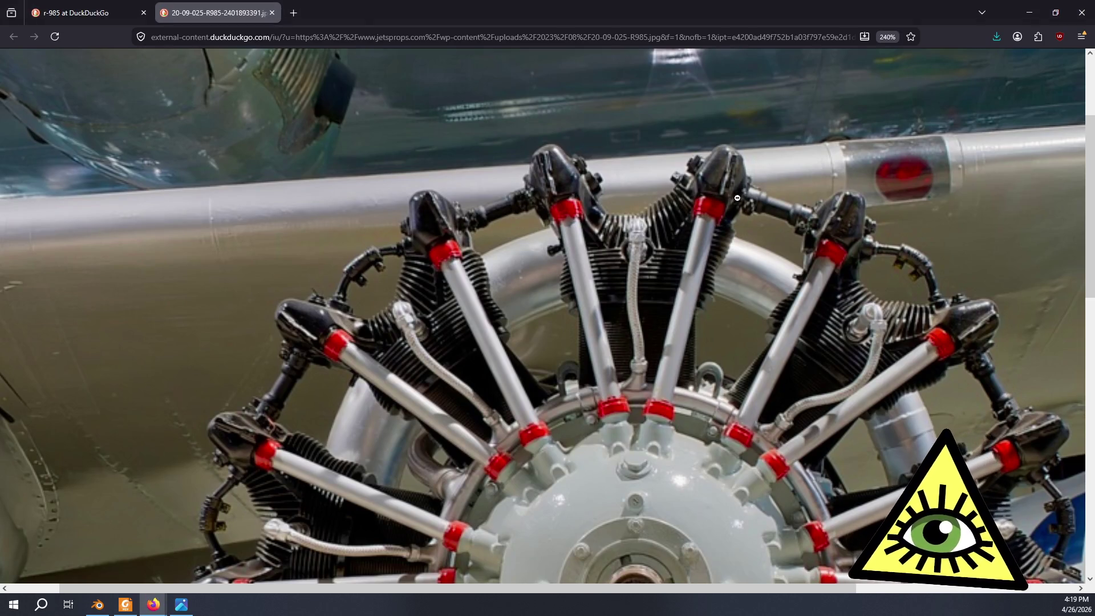
key(alt+Tab)
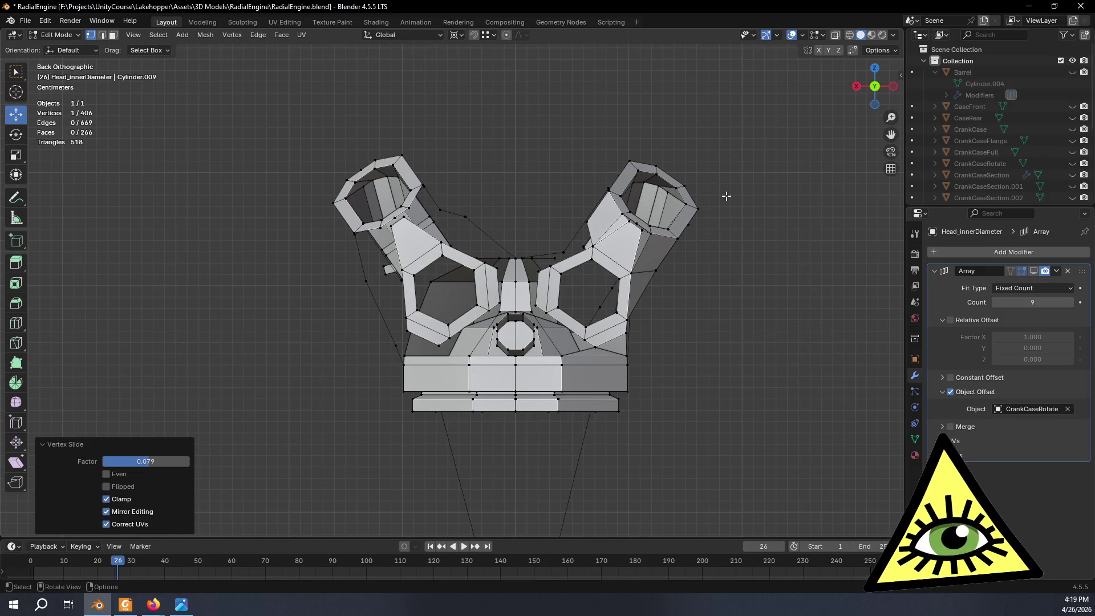
Unhide the IntakeRef, SideRef and ExhaustRef reference images in the Outliner.
scroll(1060, 171, down, 5)
click(1072, 181)
click(1073, 192)
mouse_move(628, 263)
middle_down()
mouse_move(598, 363)
mouse_move(541, 251)
mouse_move(659, 337)
mouse_move(631, 303)
mouse_move(618, 311)
mouse_move(770, 296)
mouse_move(630, 313)
middle_up()
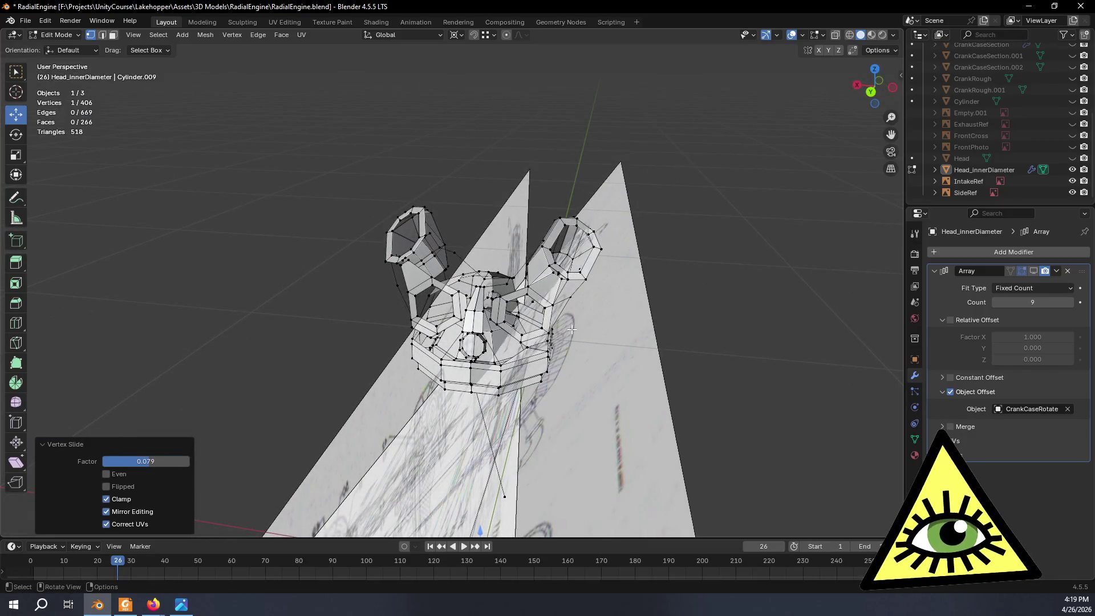
click(1072, 124)
Orbit around the cylinder head to compare it with the three reference image planes.
mouse_move(675, 227)
middle_down()
mouse_move(490, 279)
mouse_move(471, 351)
mouse_move(489, 272)
mouse_move(696, 220)
middle_up()
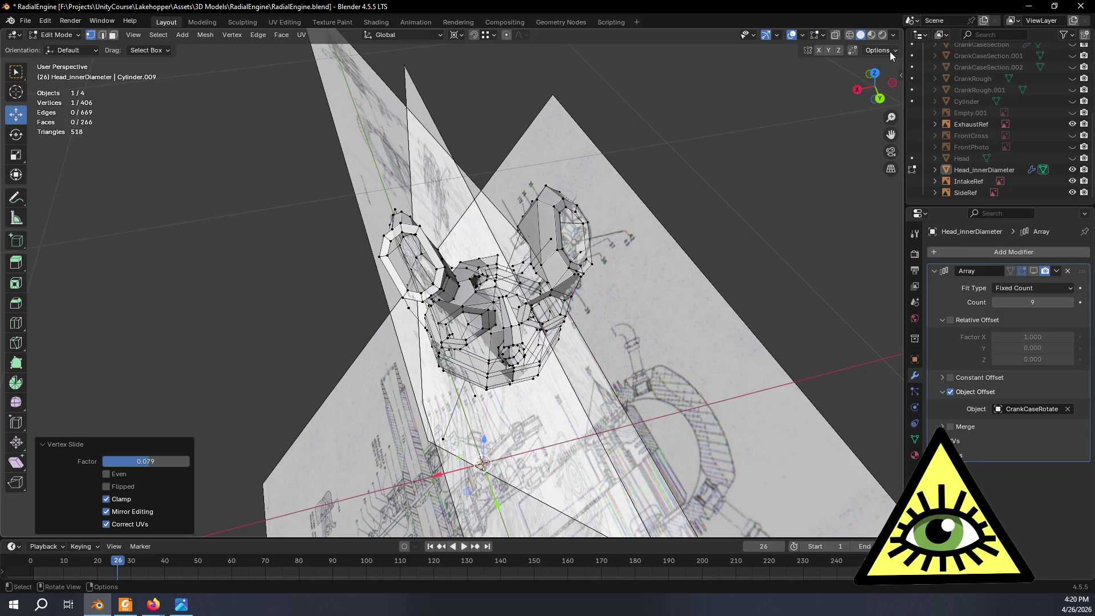
mouse_move(730, 171)
middle_down()
mouse_move(685, 159)
mouse_move(648, 120)
mouse_move(656, 139)
mouse_move(565, 69)
mouse_move(668, 91)
mouse_move(660, 179)
middle_up()
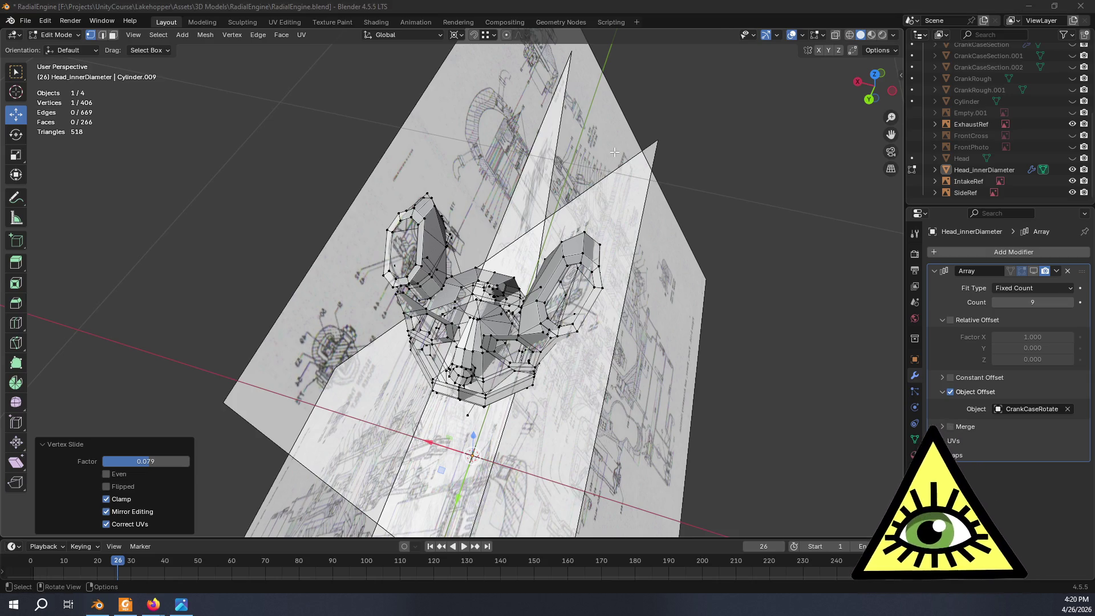
Zoom in and out on the NASM cutaway radial engine photo in Photos.
key(alt+Tab)
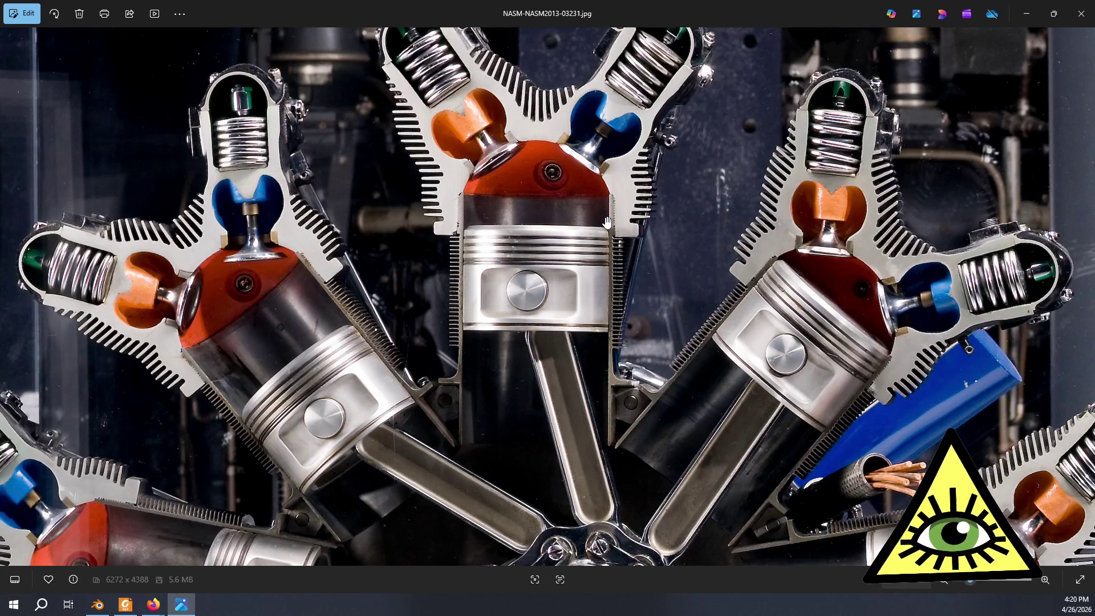
scroll(607, 219, up, 3)
scroll(609, 213, down, 3)
scroll(514, 283, up, 3)
scroll(515, 283, down, 2)
scroll(491, 328, up, 2)
scroll(492, 317, down, 2)
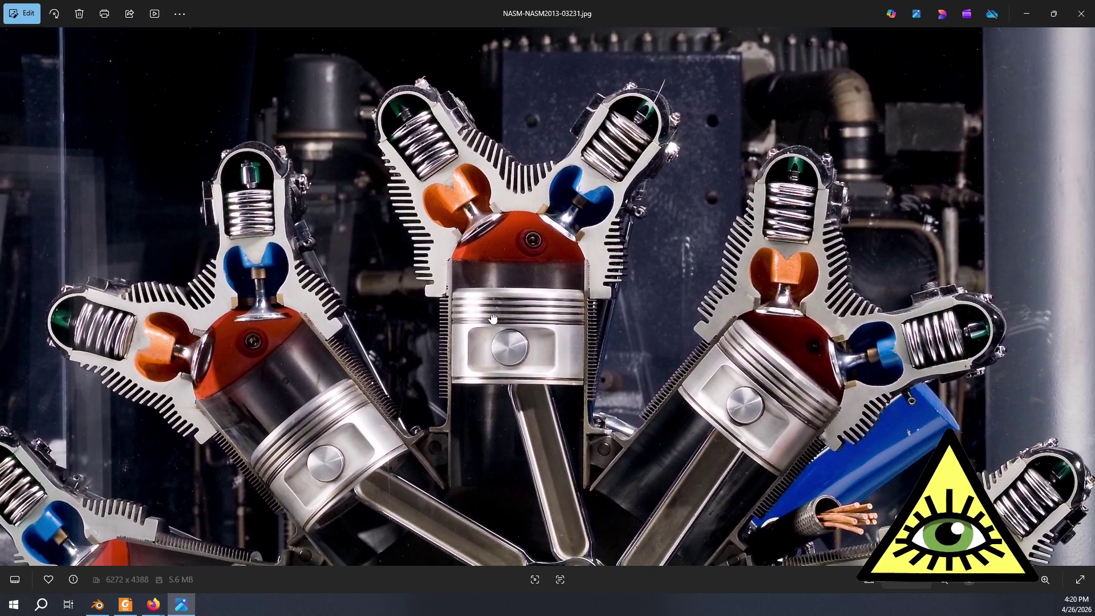
scroll(522, 350, up, 2)
scroll(521, 349, down, 1)
scroll(520, 341, up, 1)
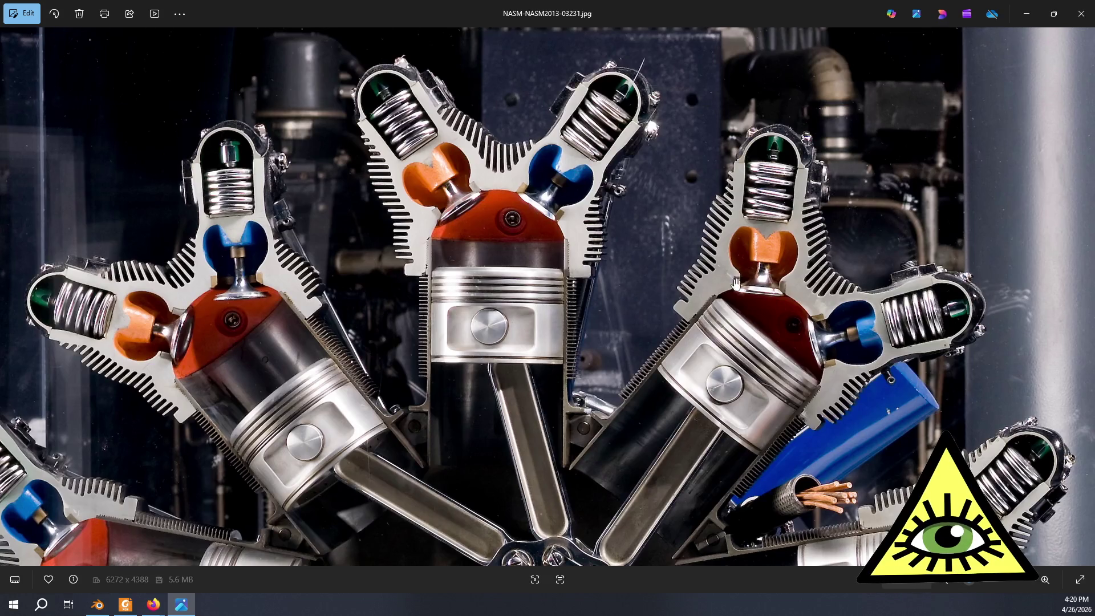
scroll(736, 283, up, 4)
scroll(780, 287, down, 3)
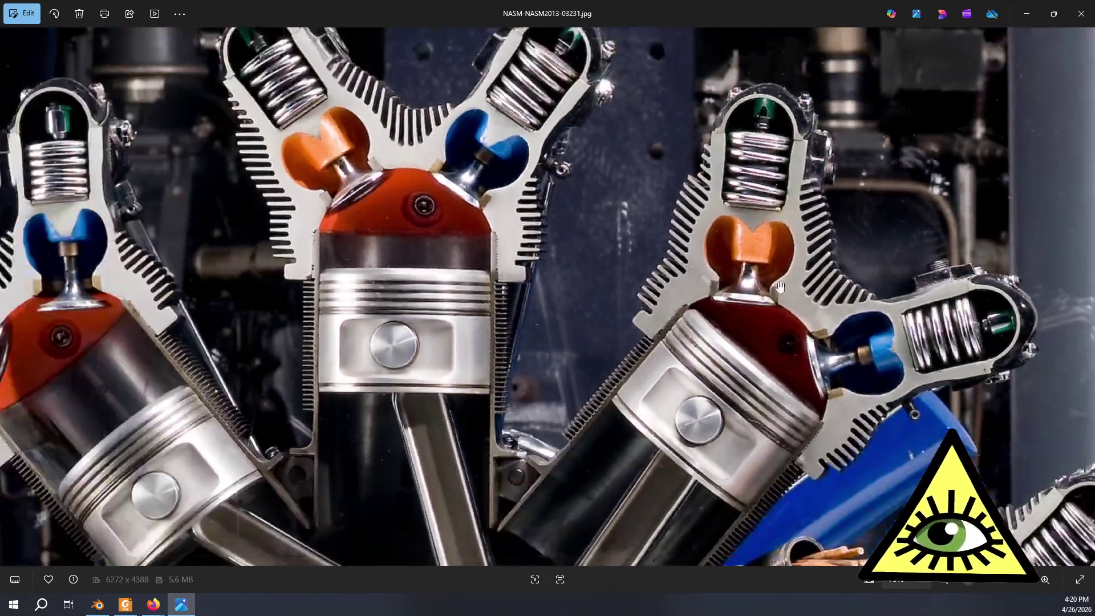
scroll(780, 287, down, 3)
scroll(764, 277, up, 2)
Pan across the cutaway photo to study the right-hand cylinders up close.
drag(635, 254, 689, 280)
drag(600, 268, 687, 229)
scroll(530, 265, up, 3)
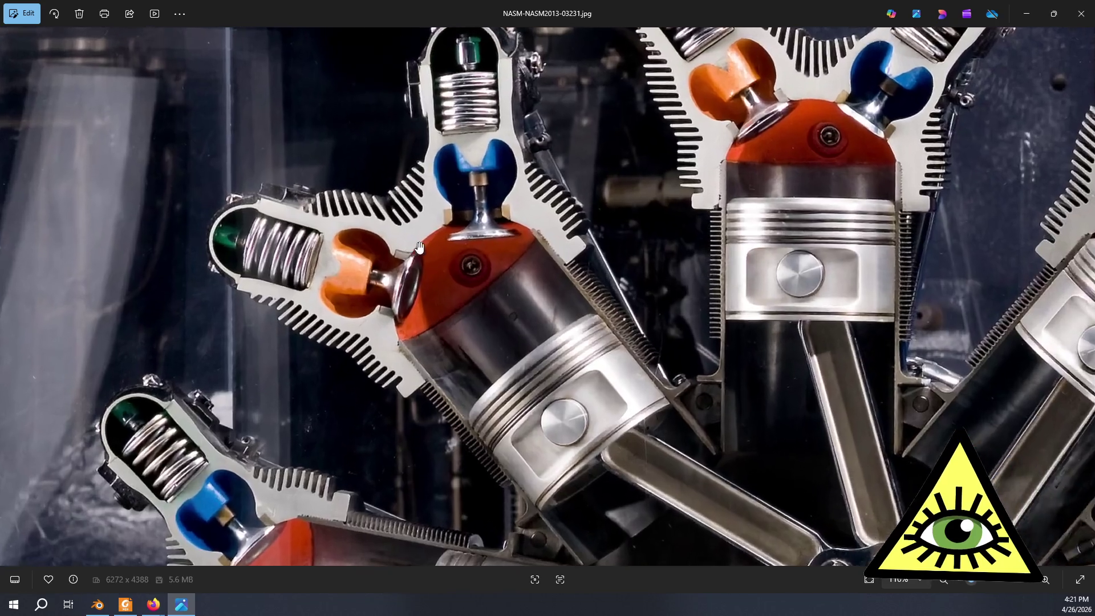
scroll(530, 265, down, 1)
scroll(531, 266, down, 3)
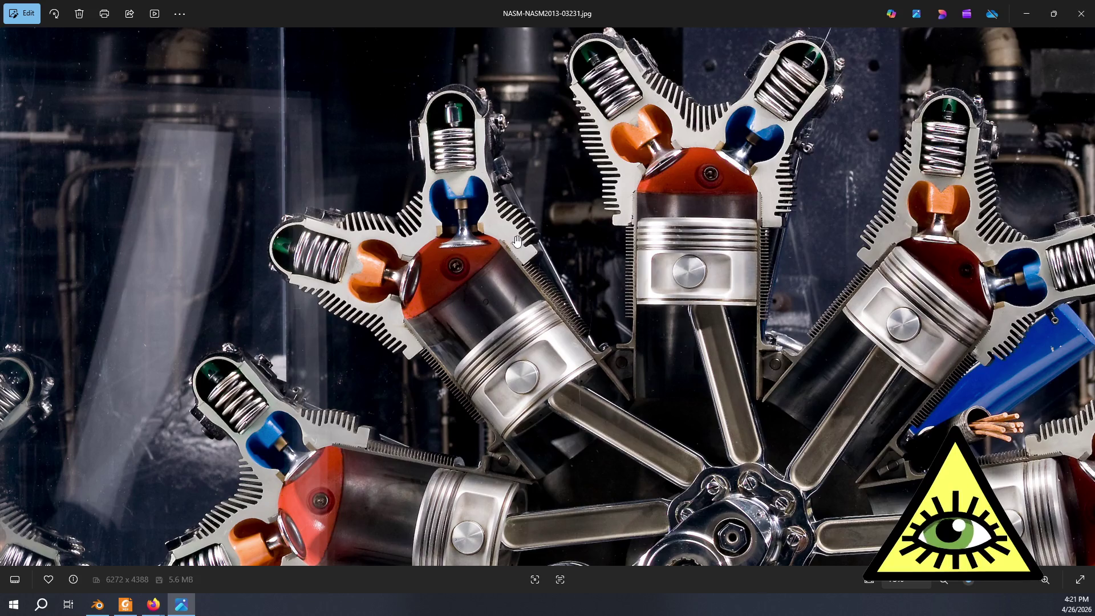
drag(539, 244, 456, 260)
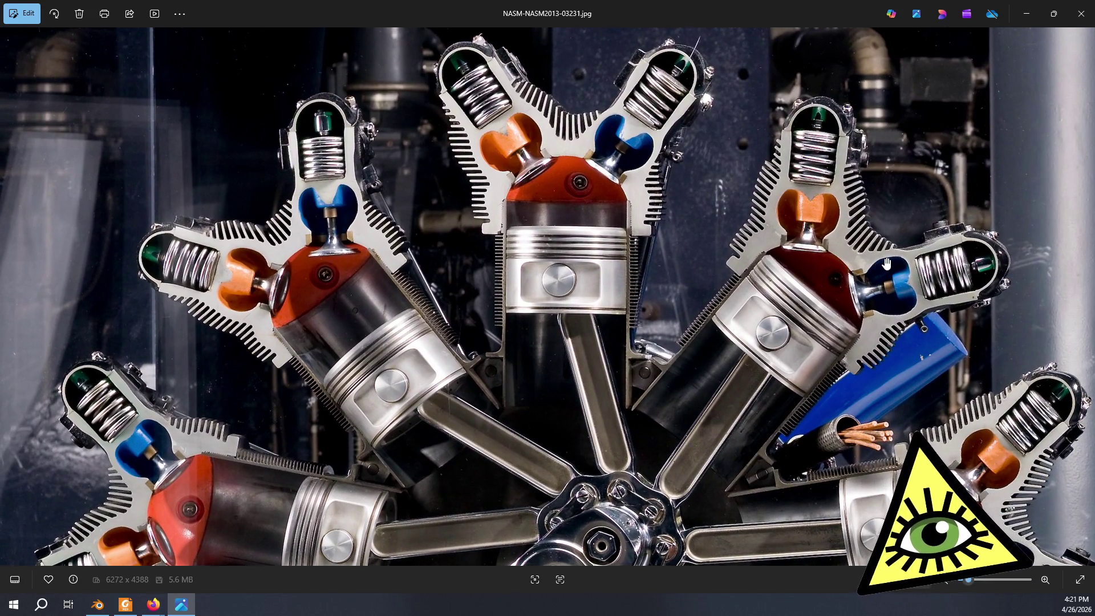
drag(886, 263, 702, 252)
scroll(753, 266, up, 2)
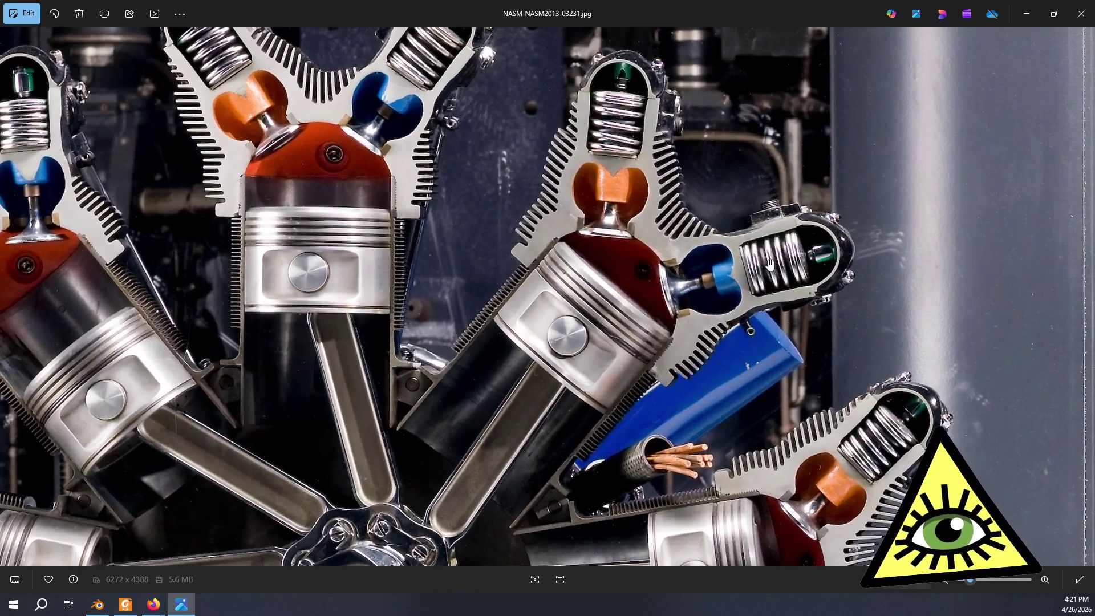
scroll(769, 263, up, 2)
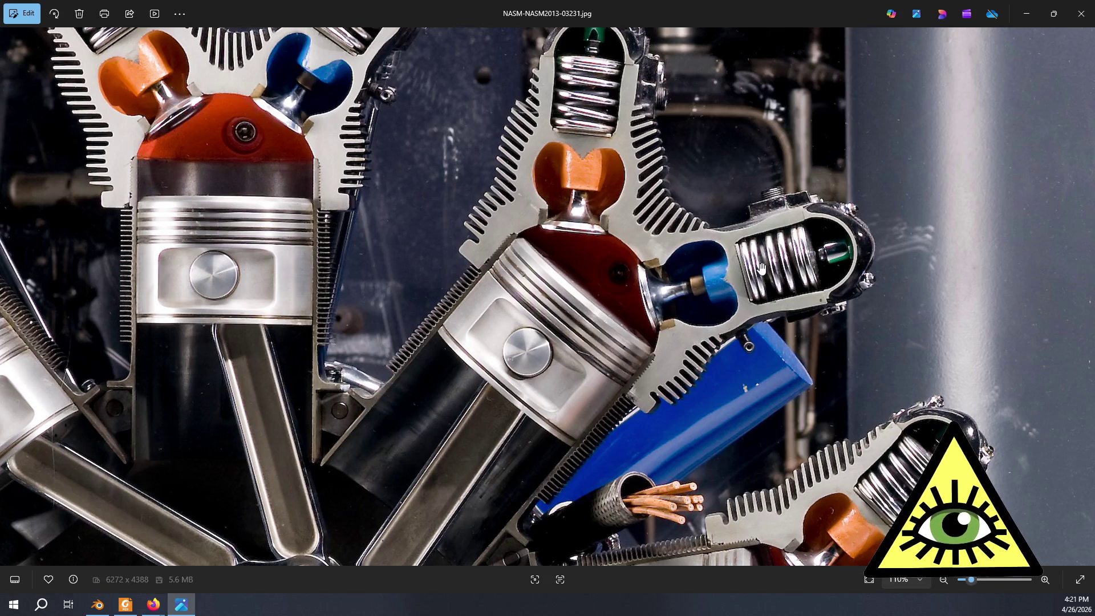
scroll(701, 247, down, 3)
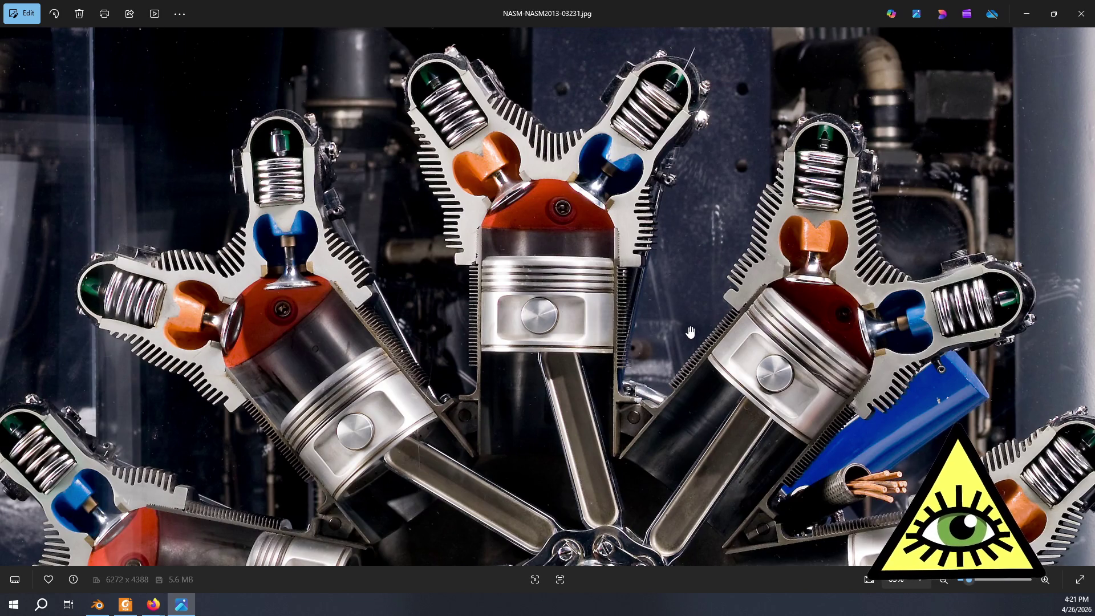
drag(471, 321, 587, 344)
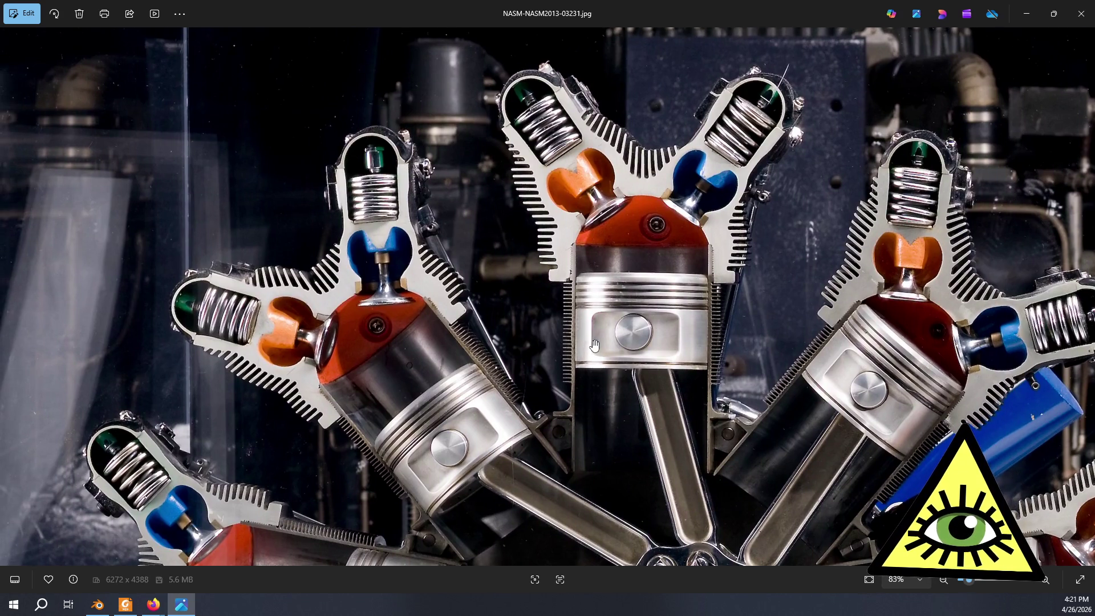
scroll(482, 335, up, 5)
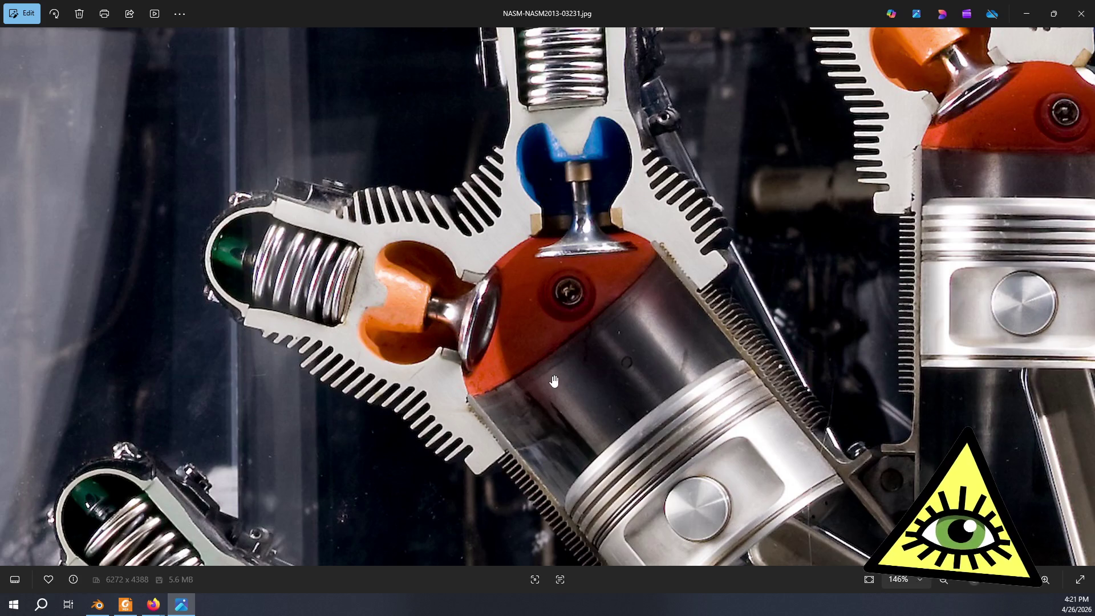
scroll(569, 289, down, 3)
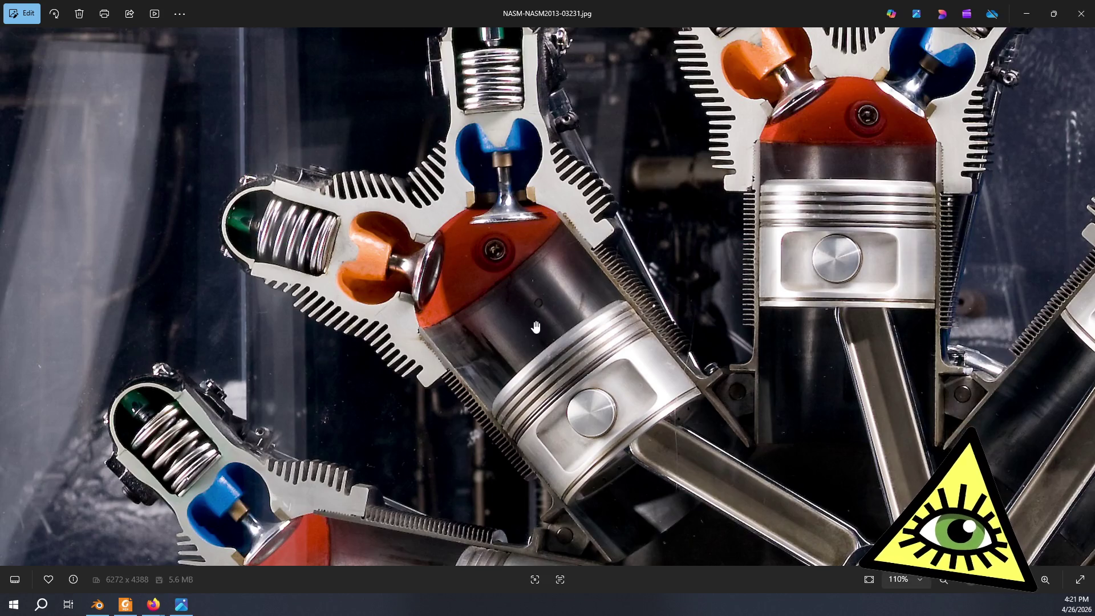
Bring up the R-985 radial engine photo in Firefox.
key(alt+Tab)
scroll(661, 335, down, 3)
scroll(661, 335, up, 3)
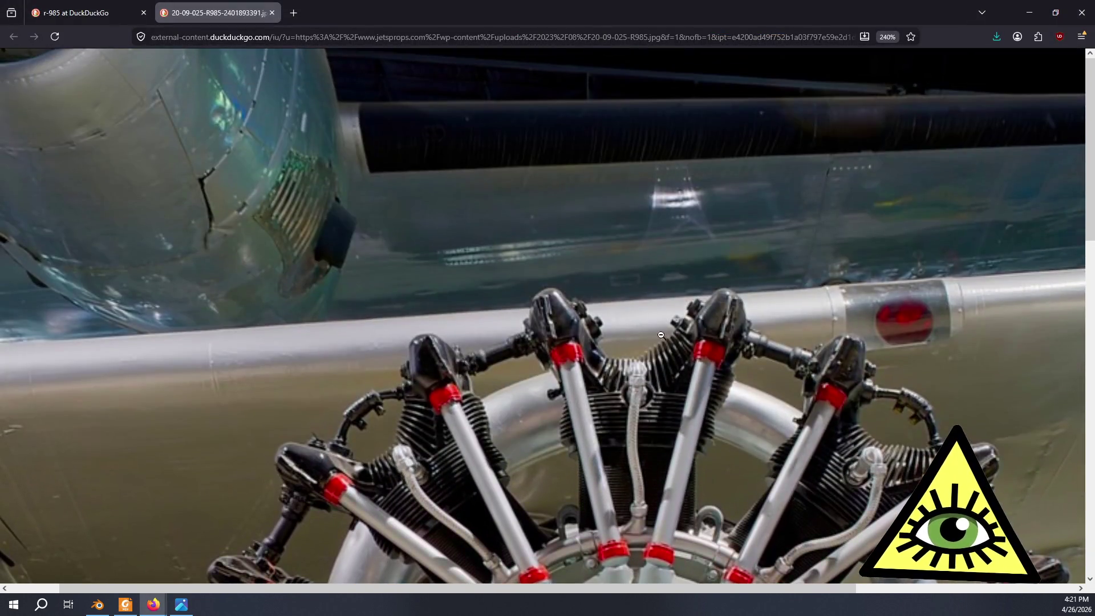
Scroll down the R-985 photo to the lower engine and hub, then return to Photos.
scroll(688, 363, down, 3)
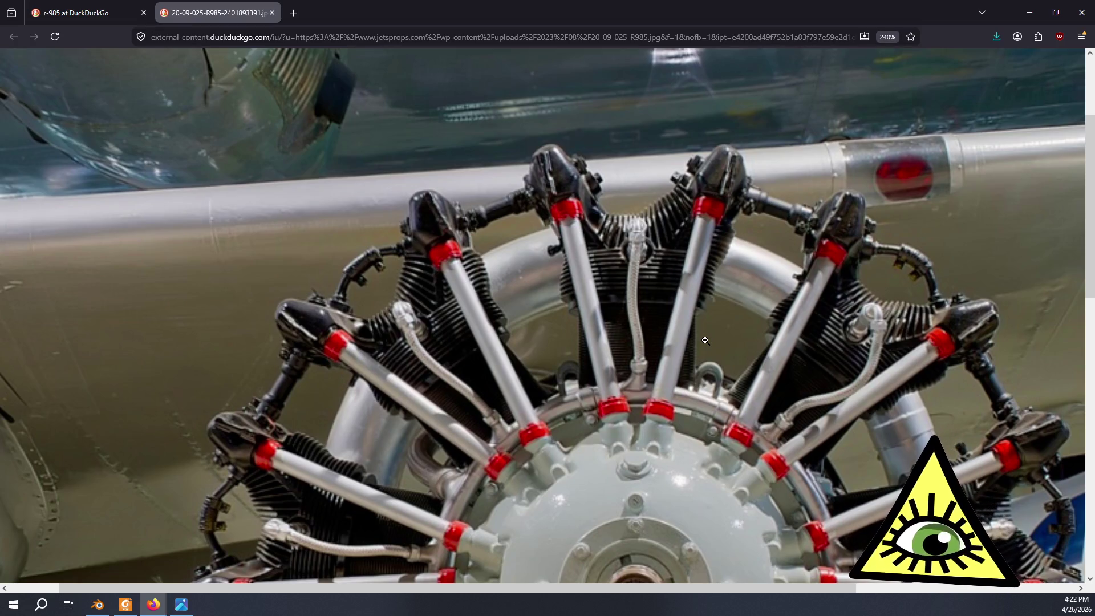
scroll(706, 340, down, 3)
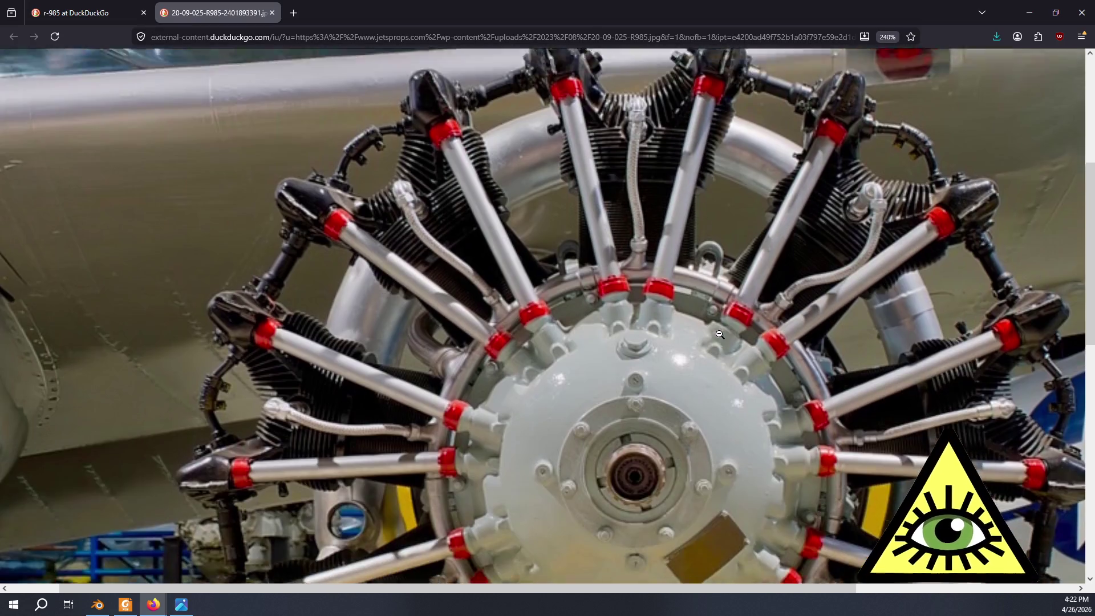
key(alt+Tab)
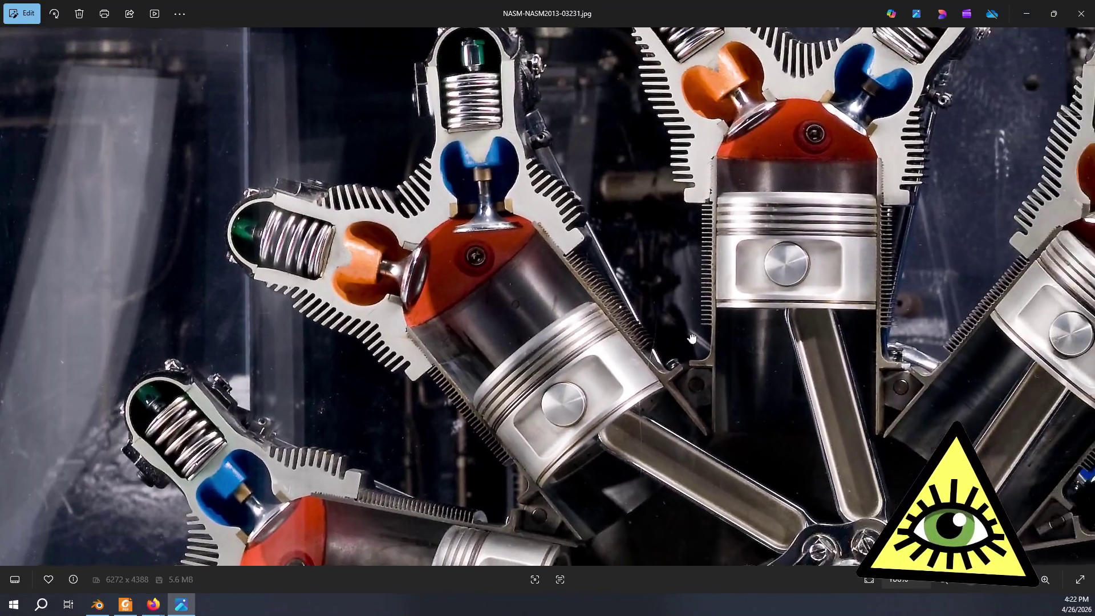
Zoom on the middle cylinder's valves and springs in the cutaway photo, then return to Blender.
drag(692, 339, 563, 360)
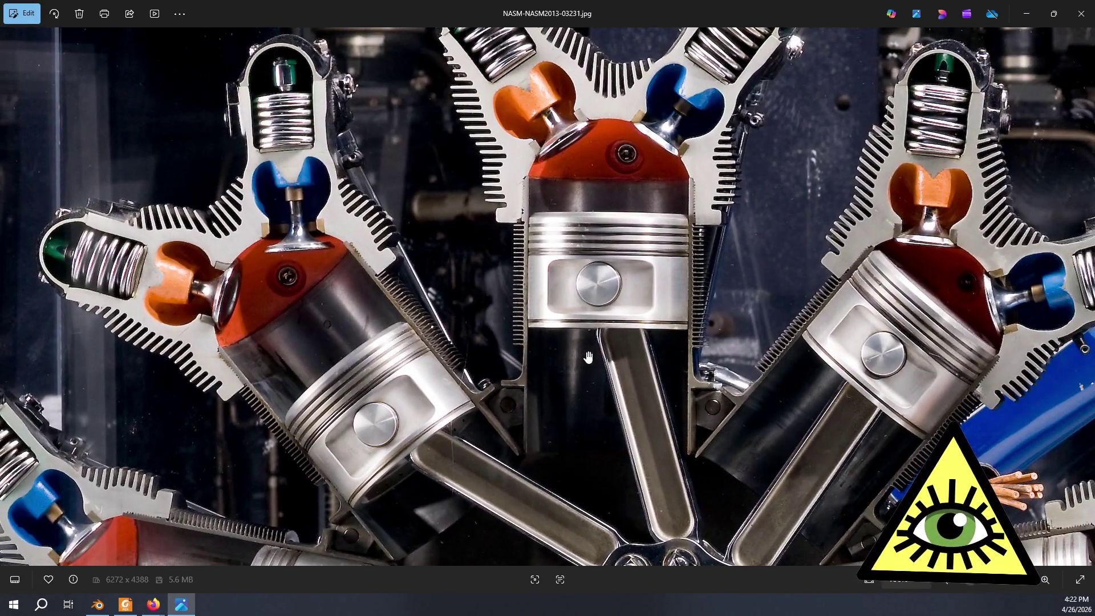
drag(629, 321, 675, 356)
scroll(676, 355, up, 2)
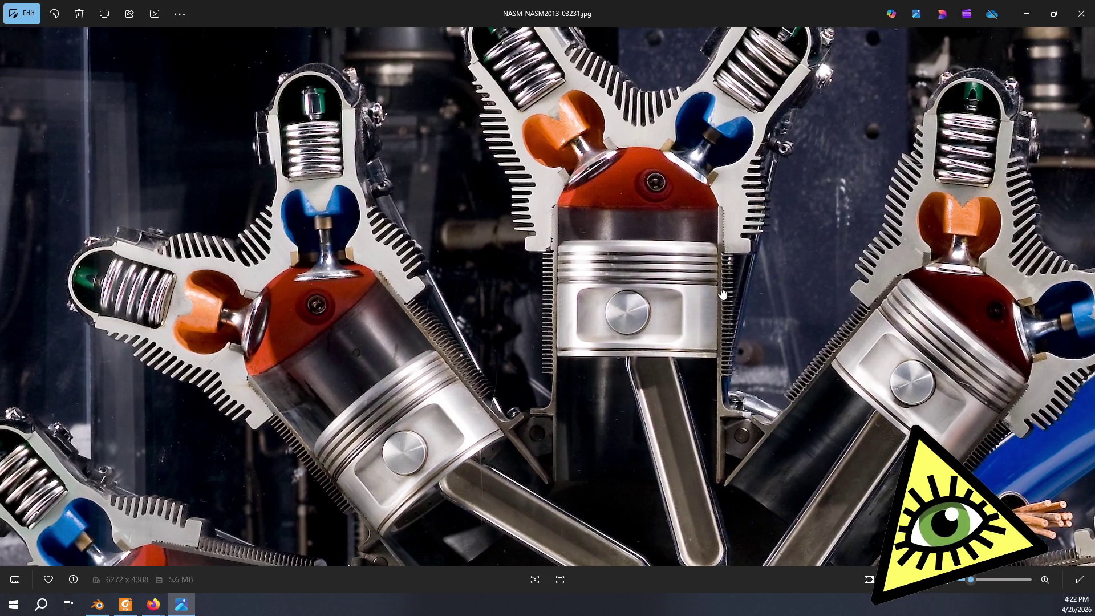
scroll(581, 237, up, 3)
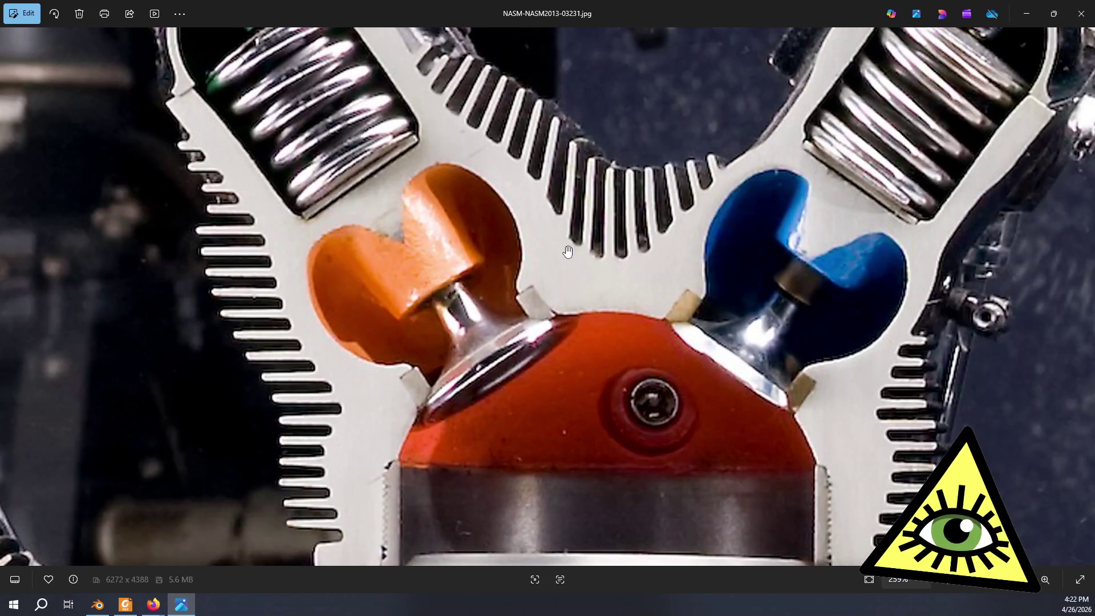
drag(584, 267, 568, 249)
scroll(568, 250, down, 5)
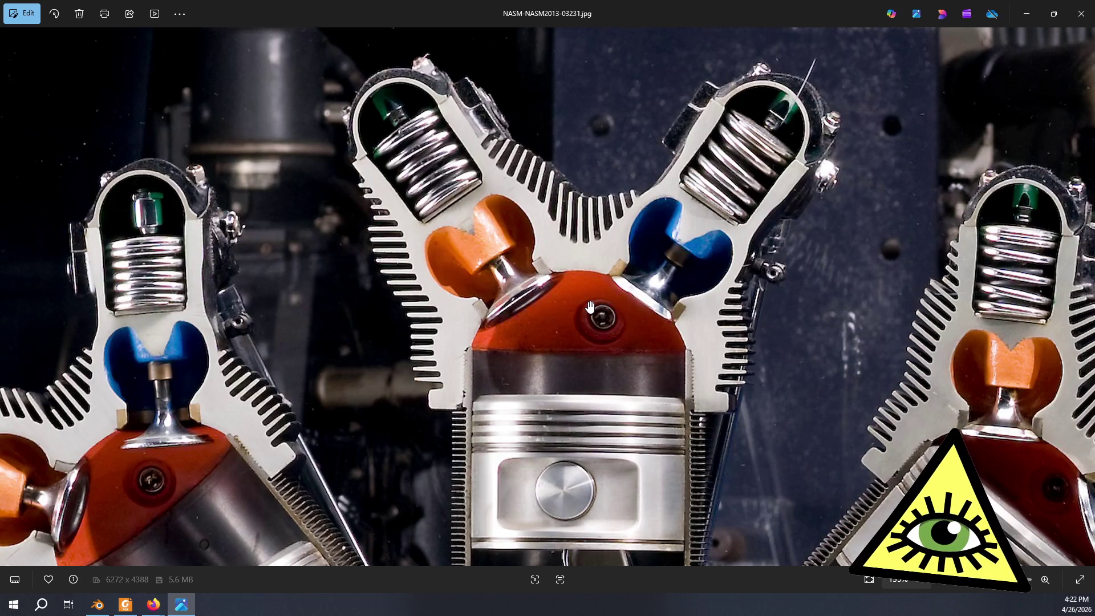
scroll(590, 305, down, 2)
mouse_move(591, 305)
mouse_down()
mouse_move(563, 182)
mouse_move(573, 135)
mouse_up()
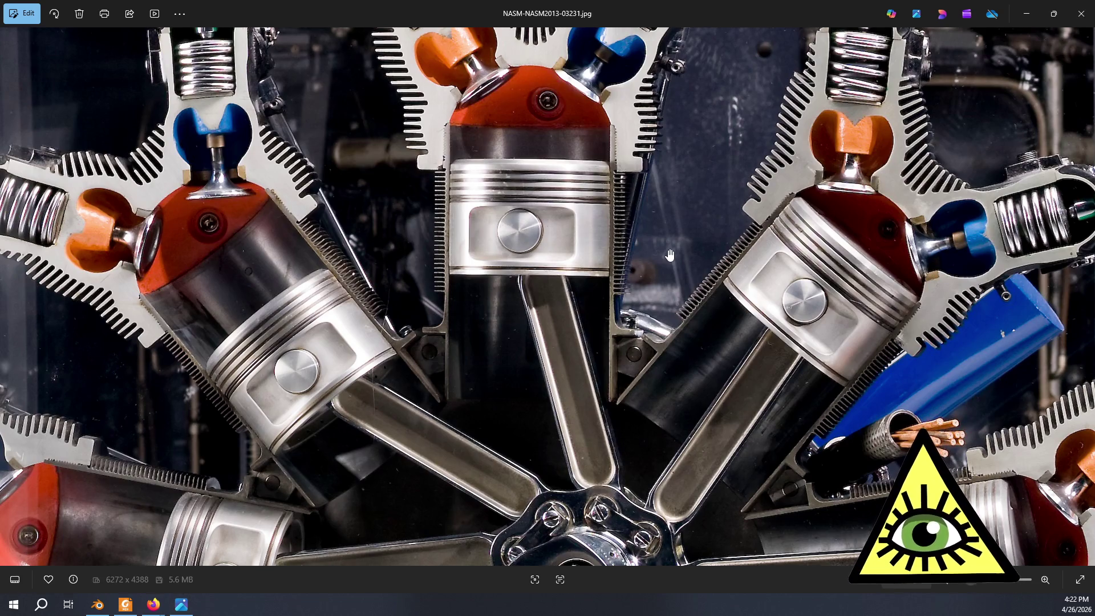
key(alt+Tab)
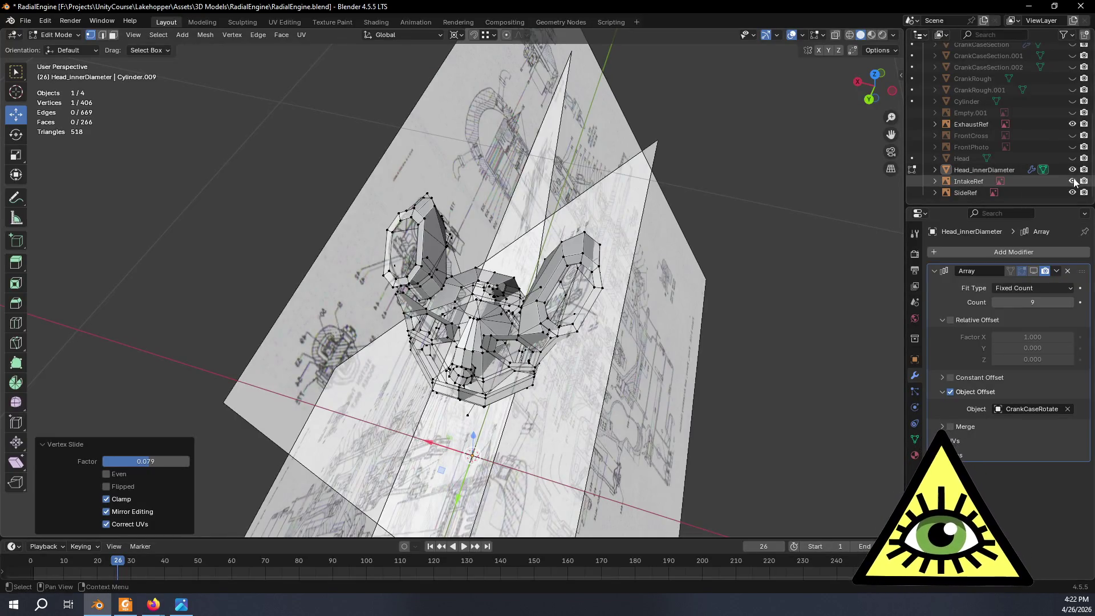
Hide the IntakeRef, SideRef and ExhaustRef reference images.
click(1073, 181)
click(1072, 192)
click(1073, 124)
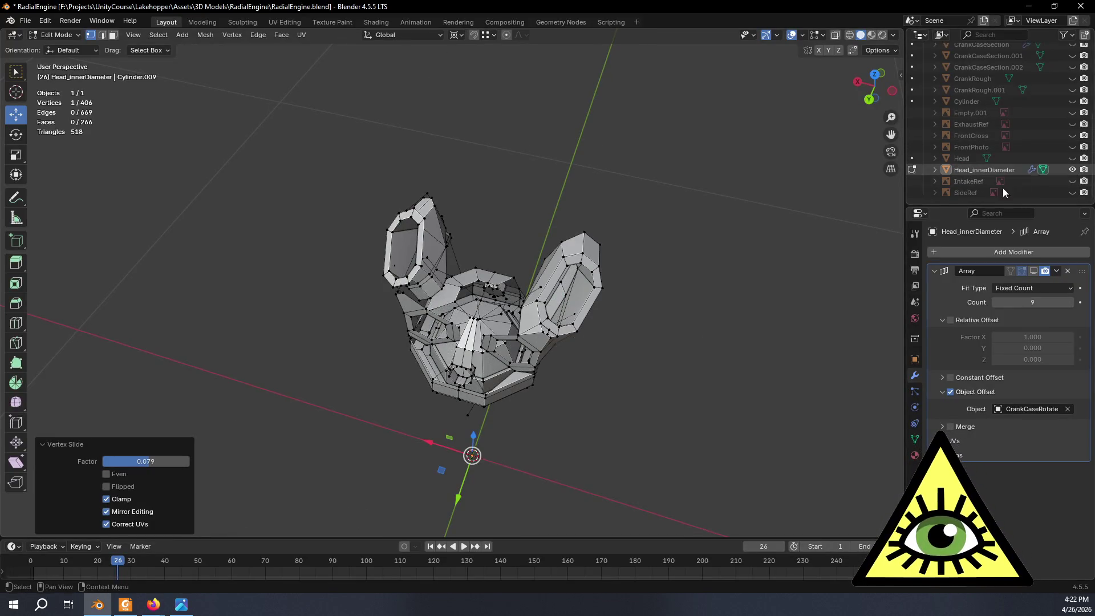
Show the head's array copies, the Barrel and both CrankCaseSection objects, viewing the full engine frontally.
click(1034, 271)
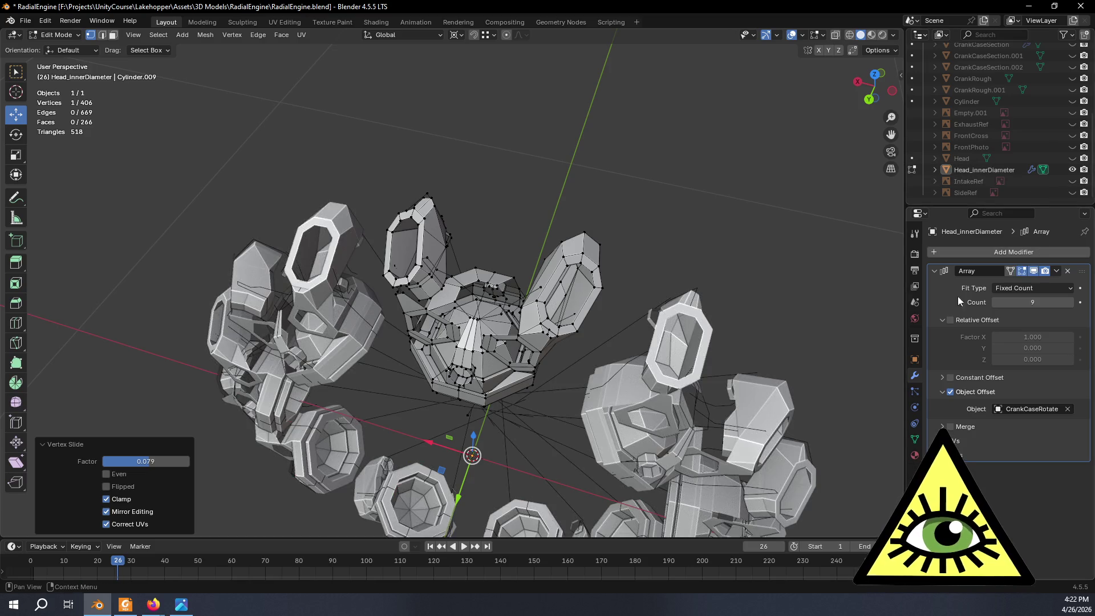
scroll(1008, 160, up, 6)
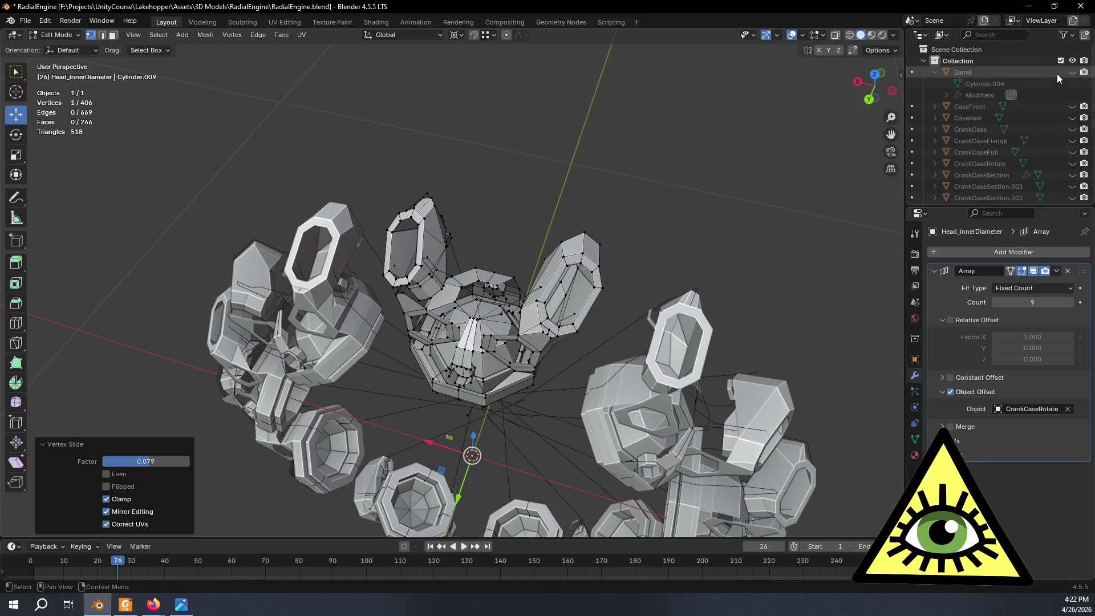
click(1073, 72)
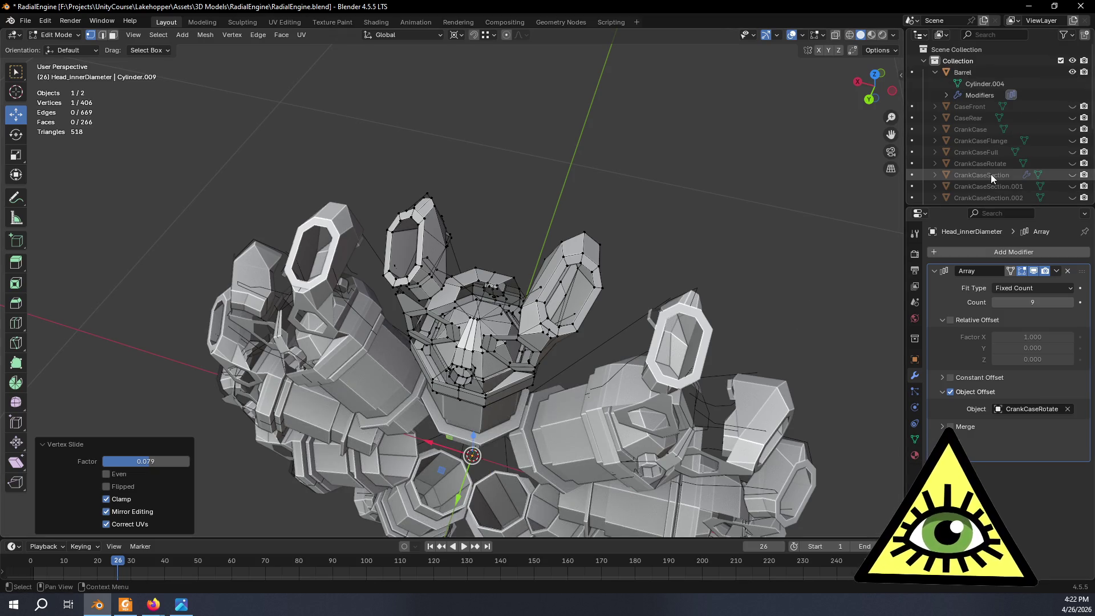
drag(1072, 186, 1072, 198)
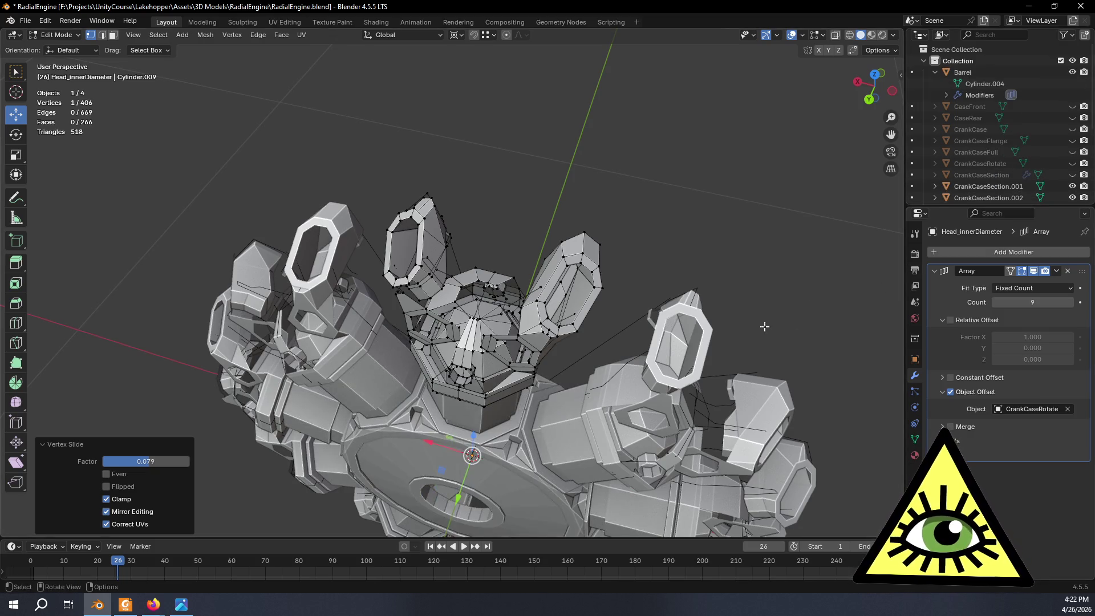
scroll(764, 327, down, 5)
mouse_move(670, 320)
middle_down()
mouse_move(672, 340)
mouse_move(705, 220)
mouse_move(788, 220)
mouse_move(754, 215)
middle_up()
click(708, 220)
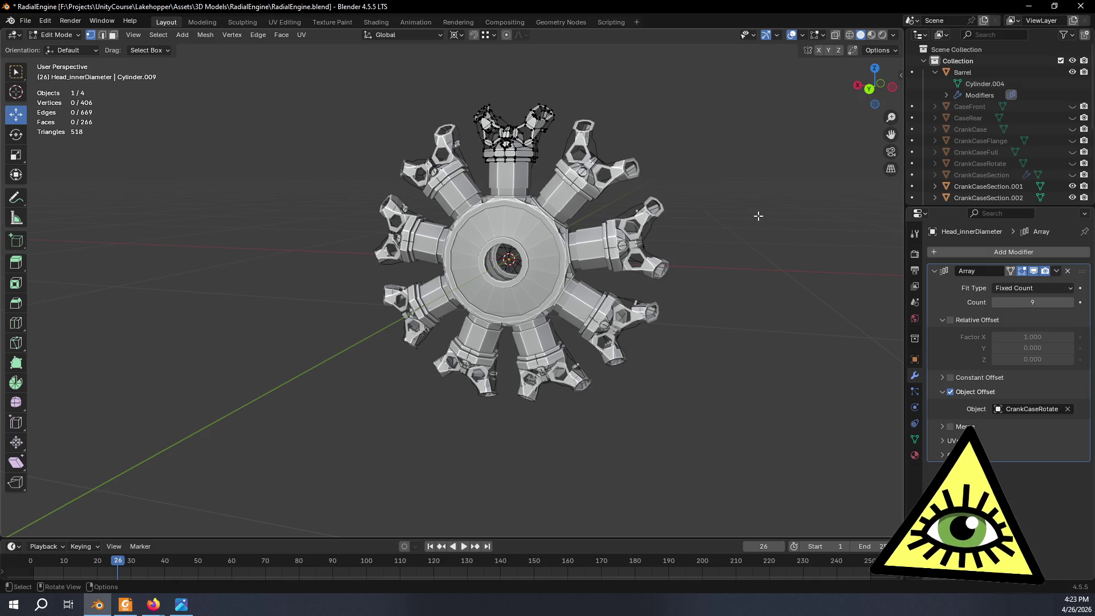
Orbit and zoom around the assembled engine, focusing on the top cylinder head.
mouse_move(758, 216)
middle_down()
mouse_move(476, 192)
mouse_move(725, 218)
mouse_move(711, 225)
mouse_move(699, 272)
mouse_move(678, 280)
mouse_move(701, 212)
mouse_move(710, 240)
mouse_move(668, 286)
middle_up()
scroll(705, 218, up, 3)
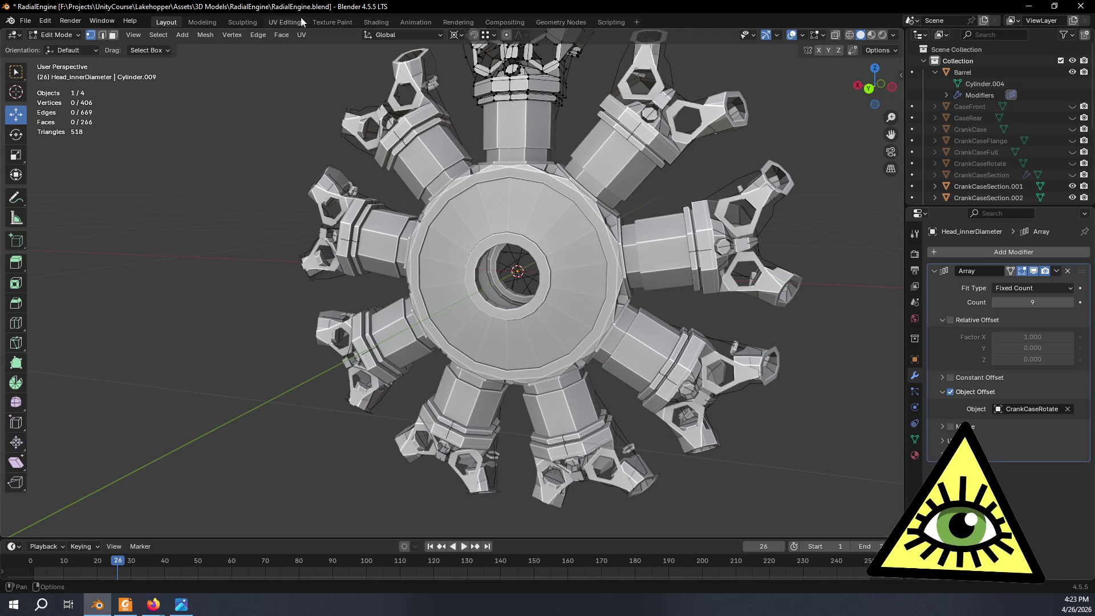
mouse_move(495, 299)
middle_down()
mouse_move(322, 302)
mouse_move(387, 399)
mouse_move(497, 320)
mouse_move(306, 299)
mouse_move(437, 328)
middle_up()
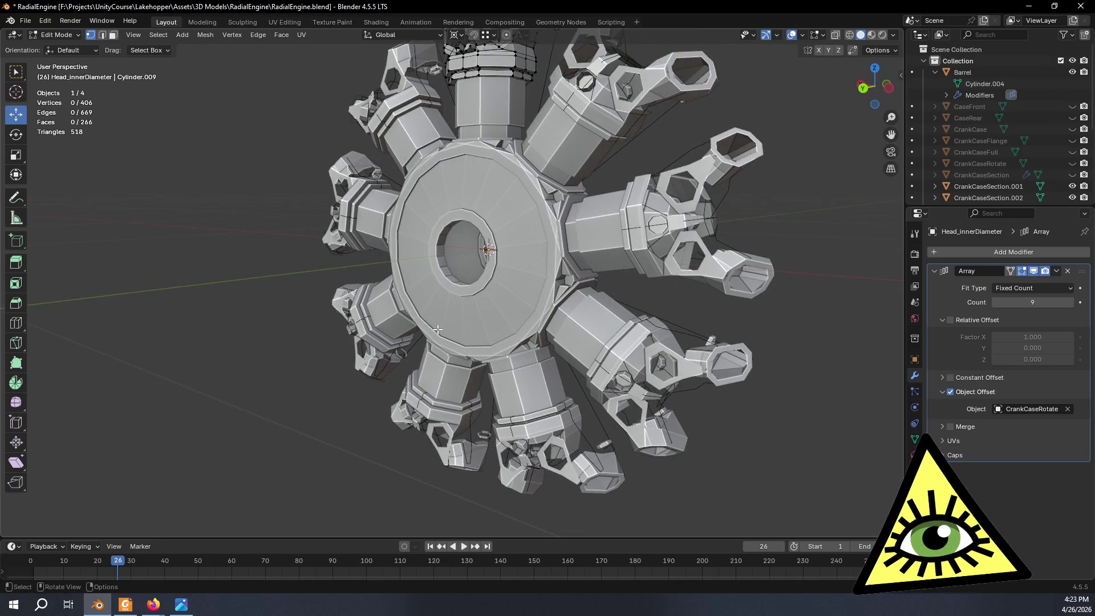
mouse_move(418, 309)
middle_down()
mouse_move(596, 324)
mouse_move(570, 326)
middle_up()
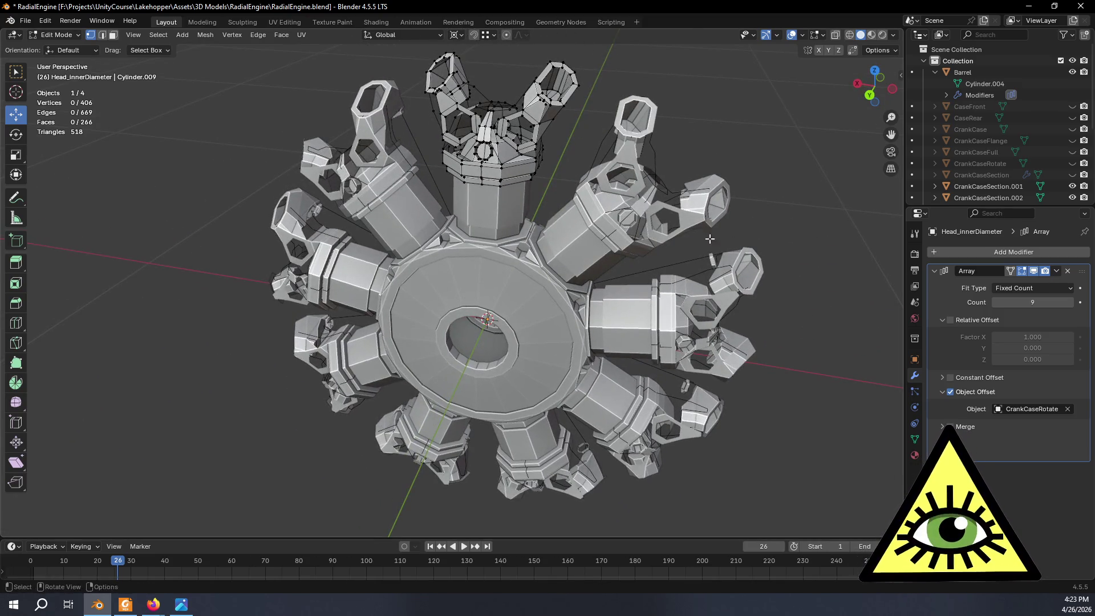
scroll(542, 408, up, 3)
scroll(485, 399, down, 2)
scroll(428, 399, up, 2)
mouse_move(416, 399)
middle_down()
mouse_move(406, 397)
mouse_move(497, 376)
middle_up()
mouse_move(525, 439)
shift+middle_down()
mouse_move(512, 366)
mouse_move(509, 374)
shift+middle_up()
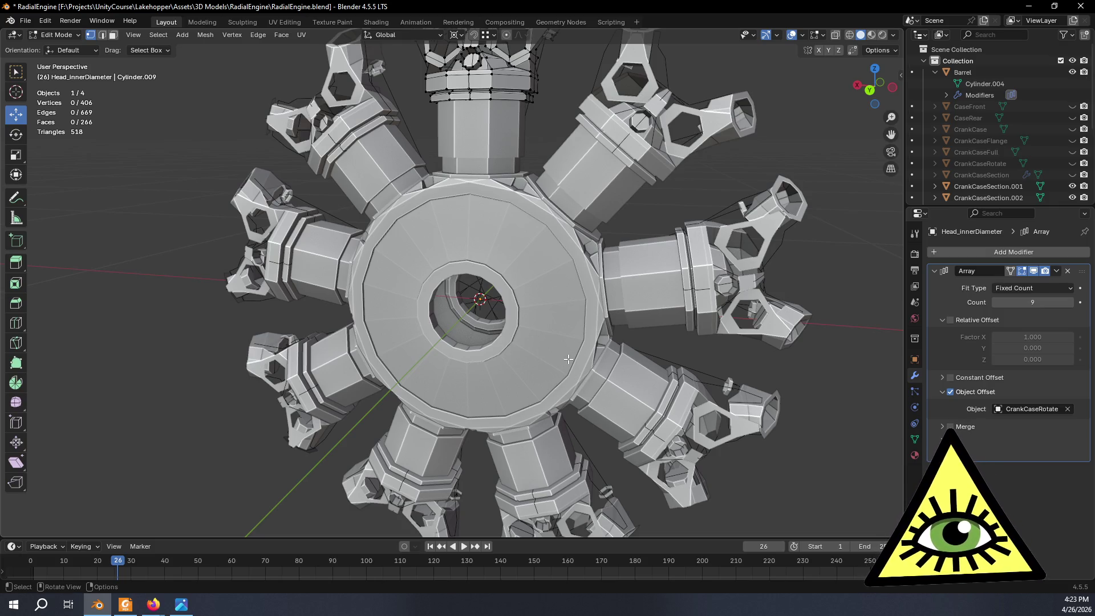
scroll(569, 359, down, 3)
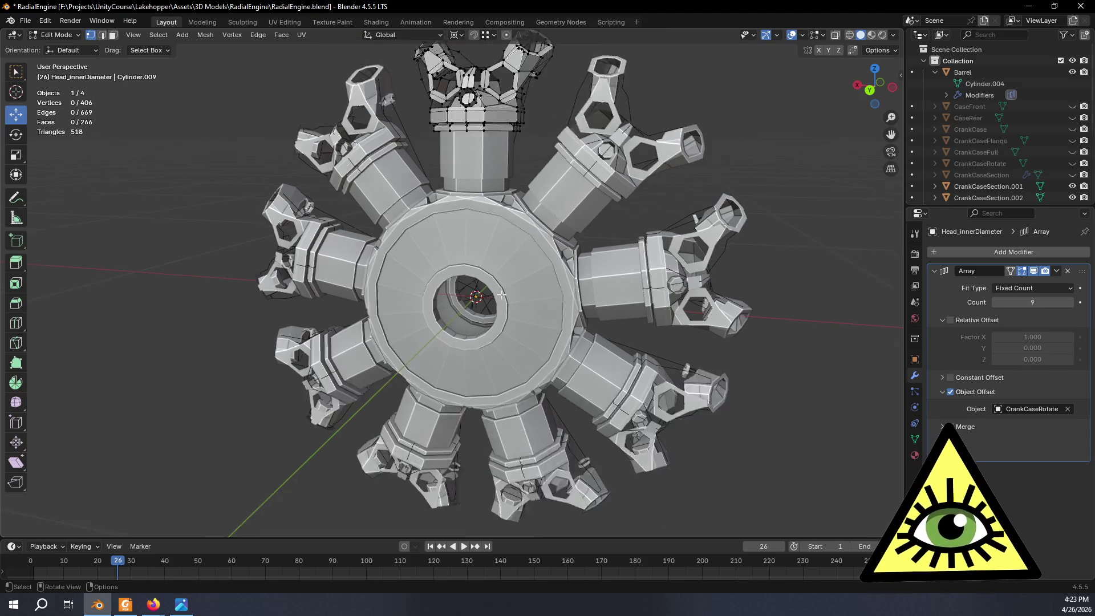
mouse_move(502, 274)
middle_down()
mouse_move(516, 272)
mouse_move(548, 323)
middle_up()
scroll(528, 265, up, 4)
mouse_move(528, 265)
middle_down()
mouse_move(465, 220)
mouse_move(439, 352)
mouse_move(535, 331)
middle_up()
scroll(470, 203, up, 3)
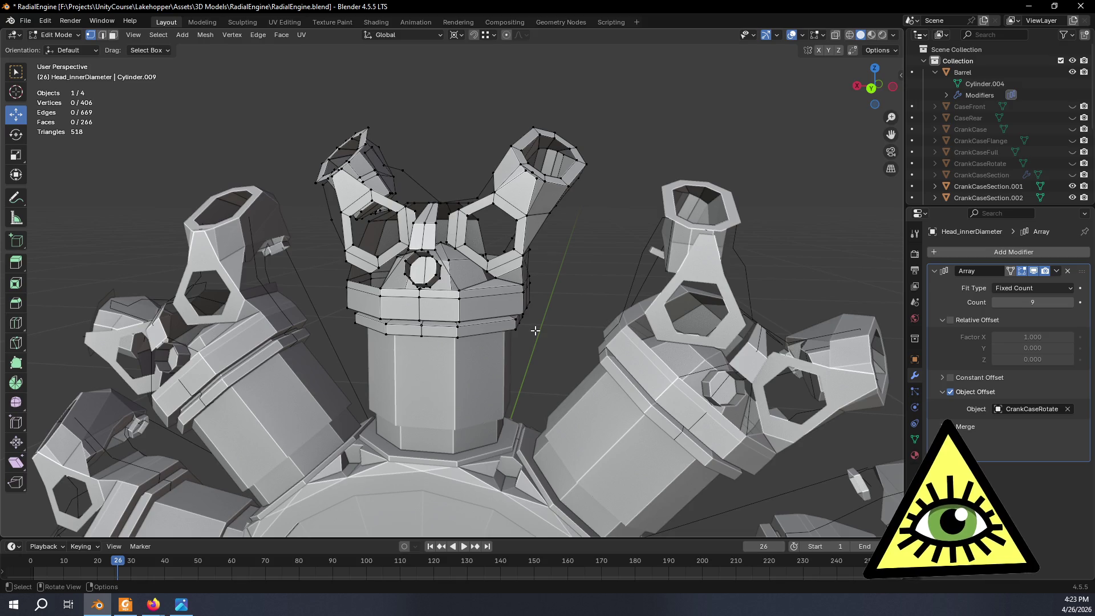
middle_drag(536, 330, 509, 276)
mouse_move(446, 222)
middle_down()
mouse_move(513, 302)
mouse_move(303, 323)
mouse_move(498, 317)
mouse_move(576, 226)
mouse_move(609, 247)
mouse_move(556, 235)
mouse_move(553, 282)
middle_up()
Leave and re-enter Edit Mode on the head mesh, then view it from above.
key(Tab)
scroll(577, 226, down, 4)
key(Tab)
scroll(464, 320, up, 5)
mouse_move(464, 320)
middle_down()
mouse_move(503, 358)
mouse_move(326, 261)
middle_up()
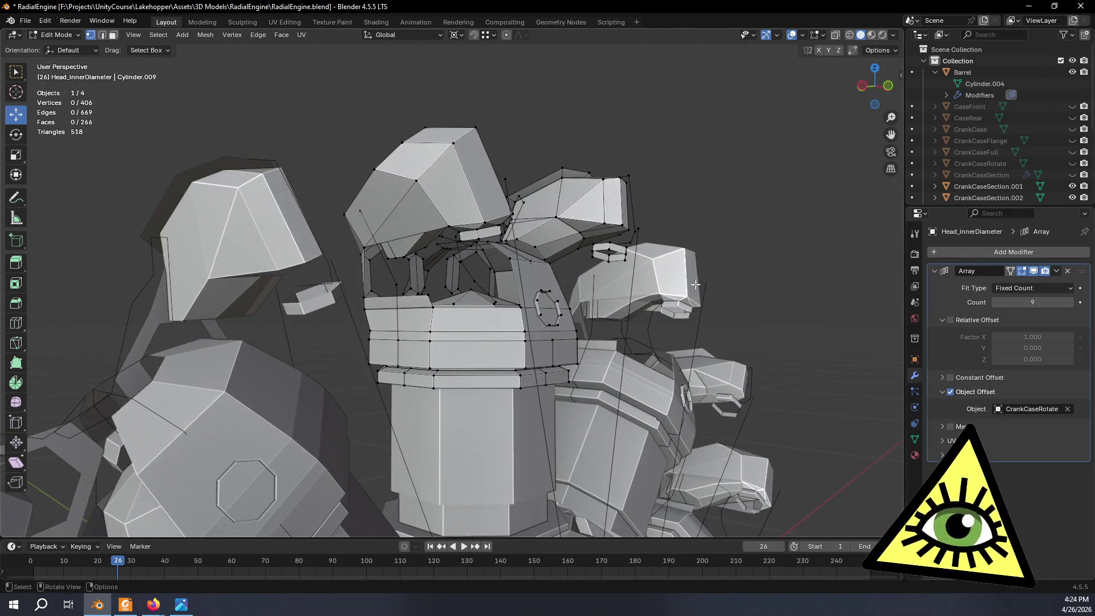
Hide the head's array copies and the Barrel, leaving one head over the crankcase sections.
click(1034, 271)
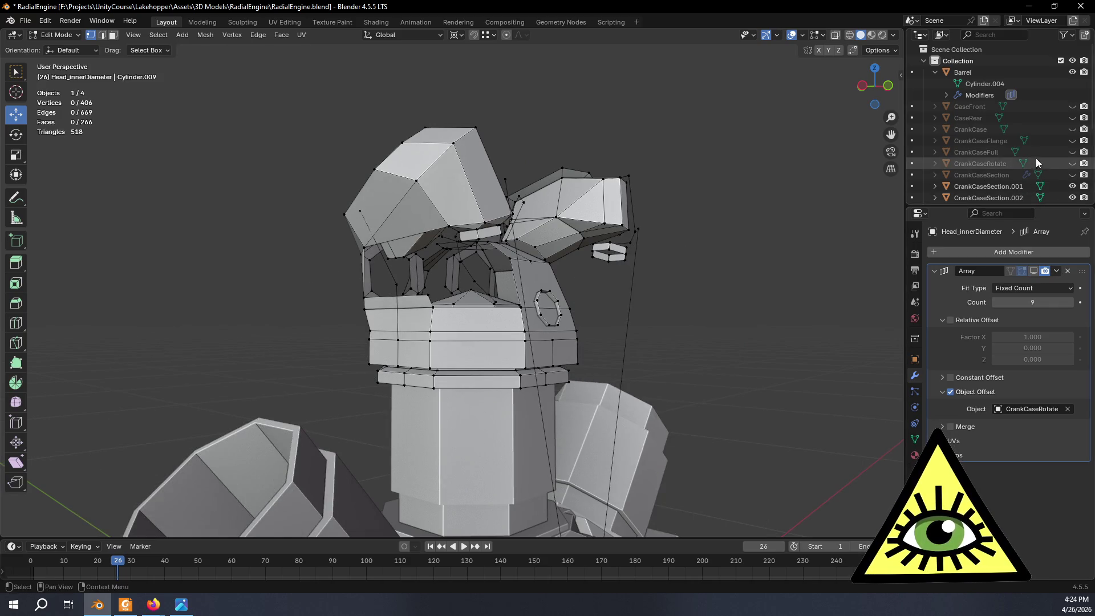
click(1072, 73)
scroll(1044, 168, down, 5)
mouse_move(618, 314)
middle_down()
mouse_move(680, 382)
mouse_move(663, 364)
mouse_move(631, 362)
mouse_move(642, 217)
mouse_move(550, 316)
mouse_move(652, 349)
mouse_move(550, 122)
mouse_move(450, 228)
mouse_move(395, 172)
middle_up()
mouse_move(492, 269)
middle_down()
mouse_move(672, 266)
mouse_move(500, 256)
middle_up()
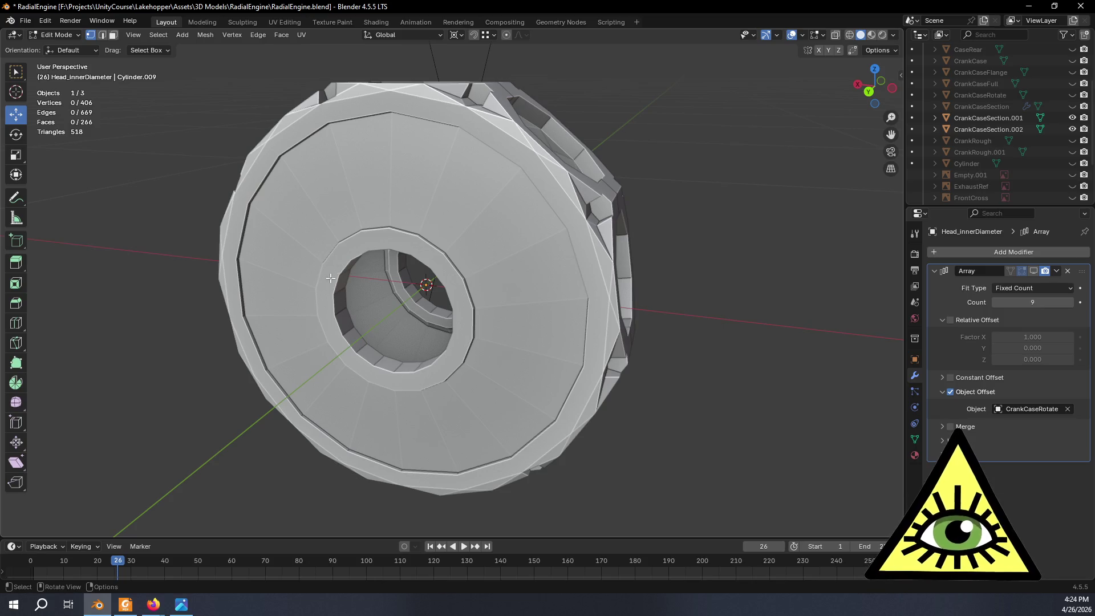
mouse_move(331, 350)
middle_down()
mouse_move(373, 364)
mouse_move(440, 325)
mouse_move(494, 255)
middle_up()
mouse_move(438, 214)
middle_down()
mouse_move(463, 201)
mouse_move(500, 225)
middle_up()
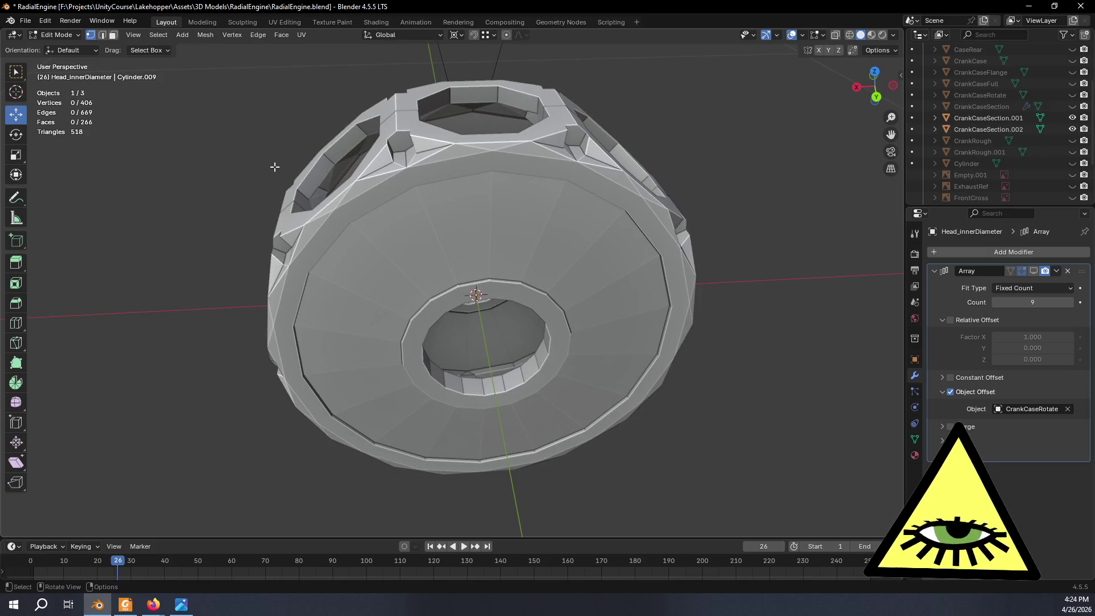
mouse_move(440, 403)
middle_down()
mouse_move(479, 430)
mouse_move(552, 414)
middle_up()
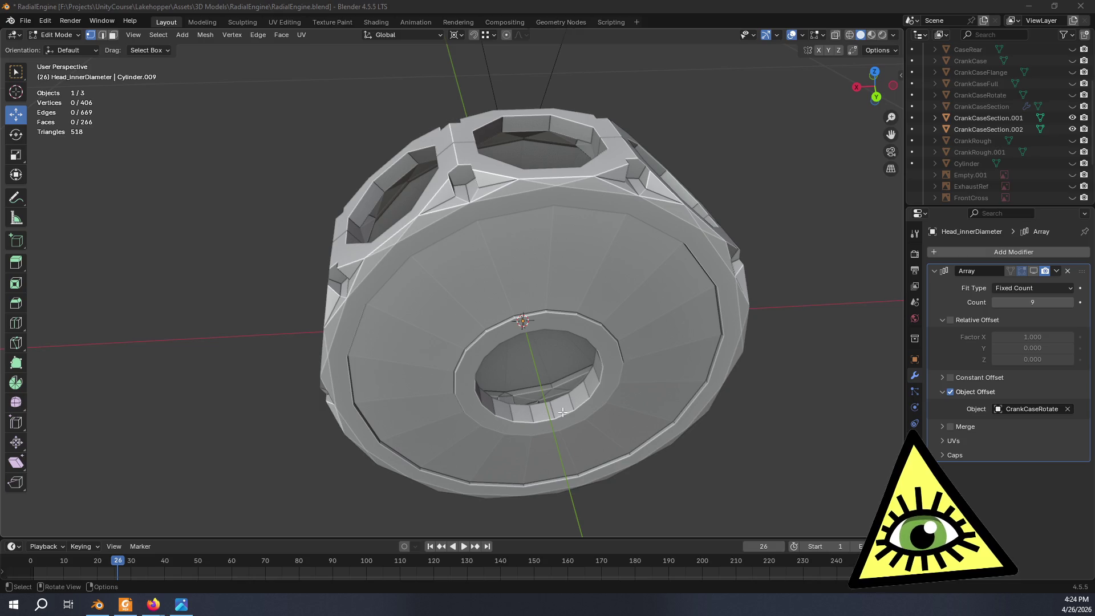
key(alt+Tab)
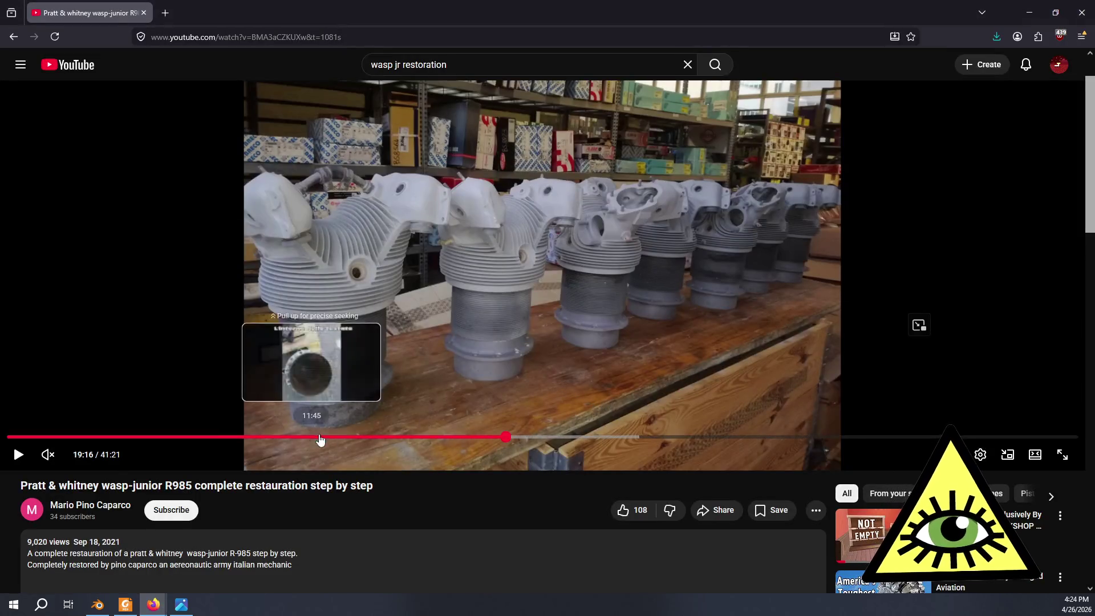
Move the Wasp Junior restoration video to 17:20, showing the polished crankcase.
drag(412, 437, 455, 440)
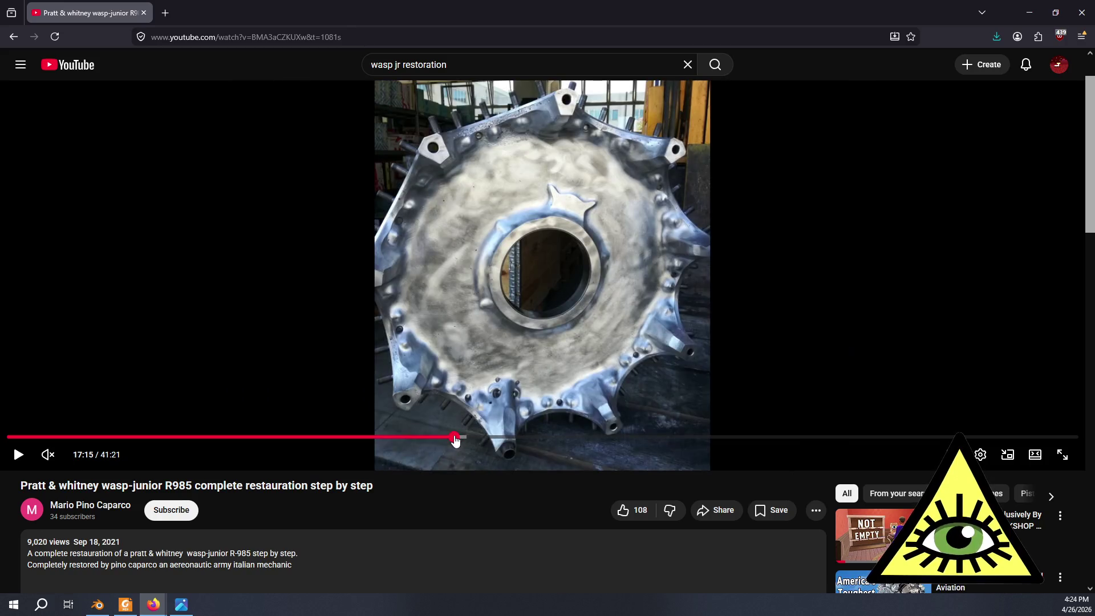
key(Right)
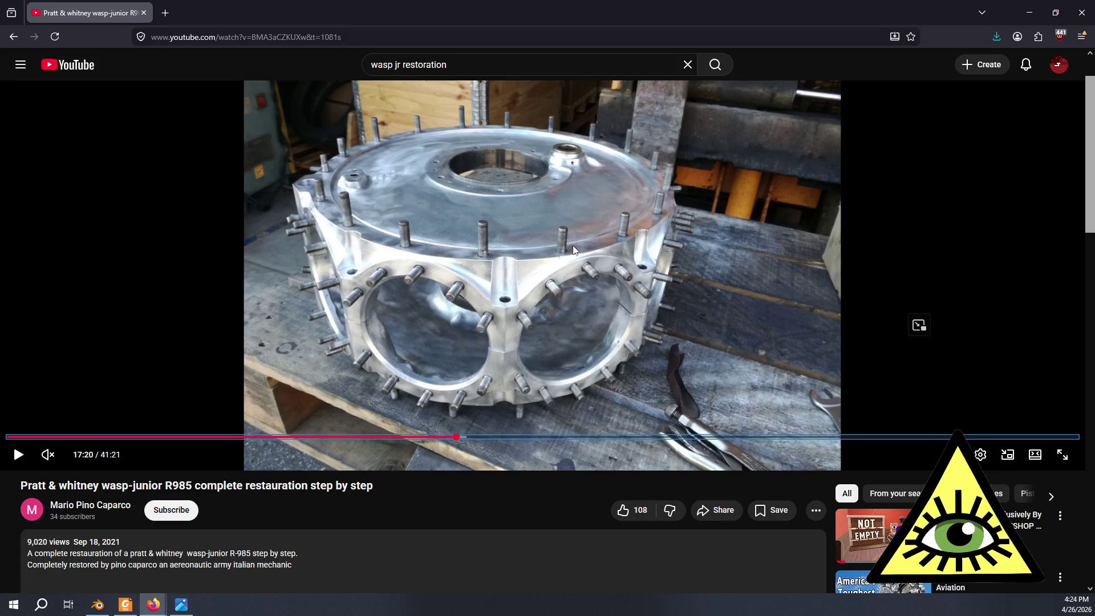
key(alt+Tab)
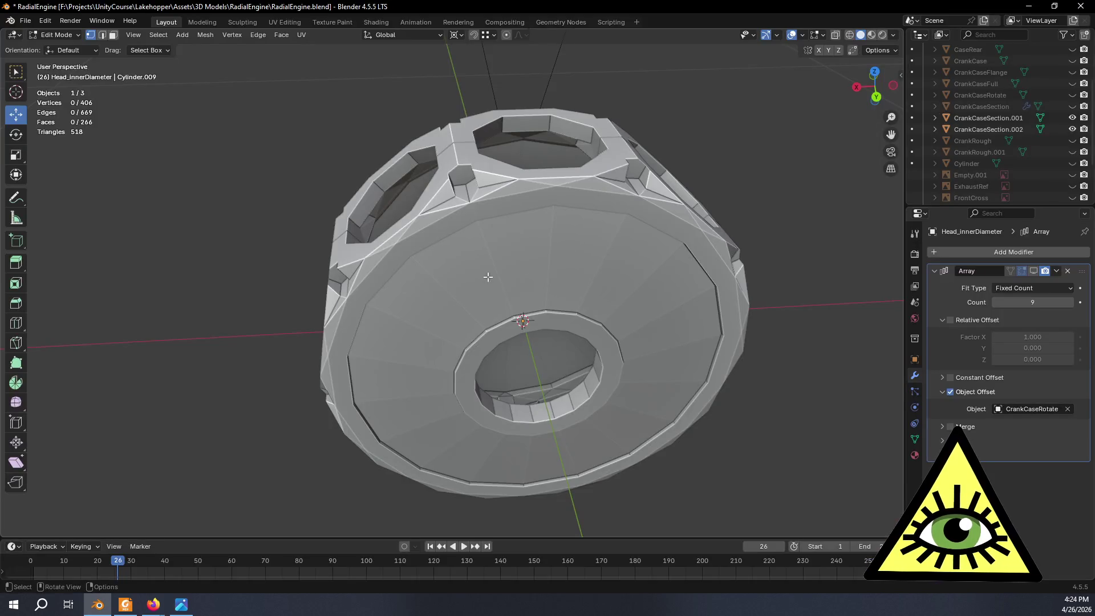
Orbit around the crankcase and hide CrankCaseSection.002, leaving only the cylinder head visible.
mouse_move(628, 361)
middle_down()
mouse_move(547, 352)
mouse_move(627, 388)
mouse_move(592, 305)
middle_up()
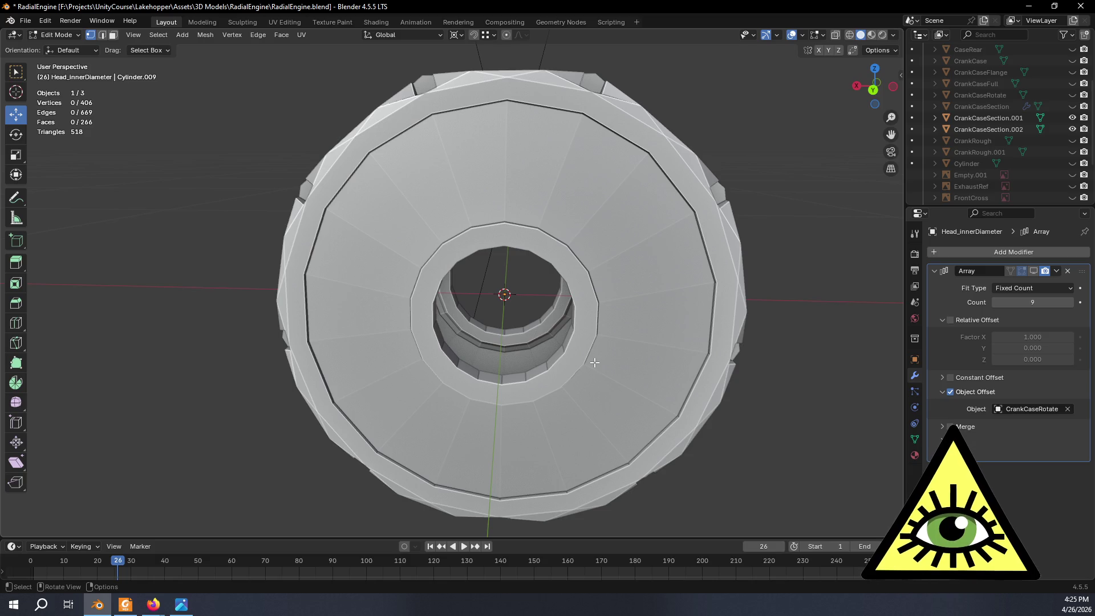
middle_drag(584, 331, 633, 272)
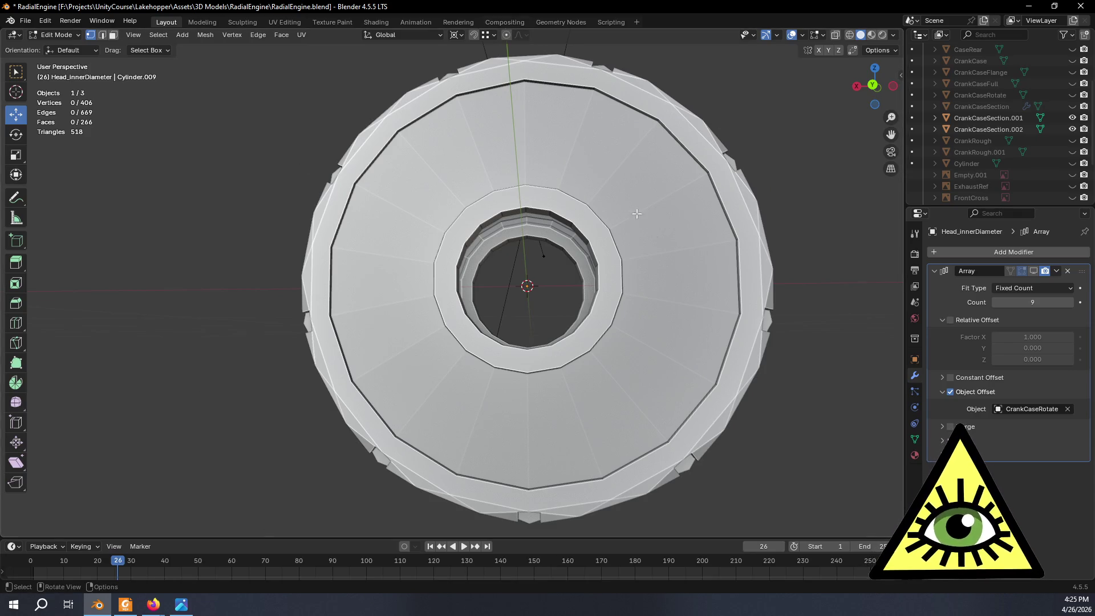
mouse_move(579, 270)
middle_down()
mouse_move(125, 307)
mouse_move(191, 340)
mouse_move(208, 251)
mouse_move(320, 274)
mouse_move(327, 331)
mouse_move(293, 359)
mouse_move(225, 364)
mouse_move(146, 342)
mouse_move(166, 345)
middle_up()
scroll(161, 323, down, 5)
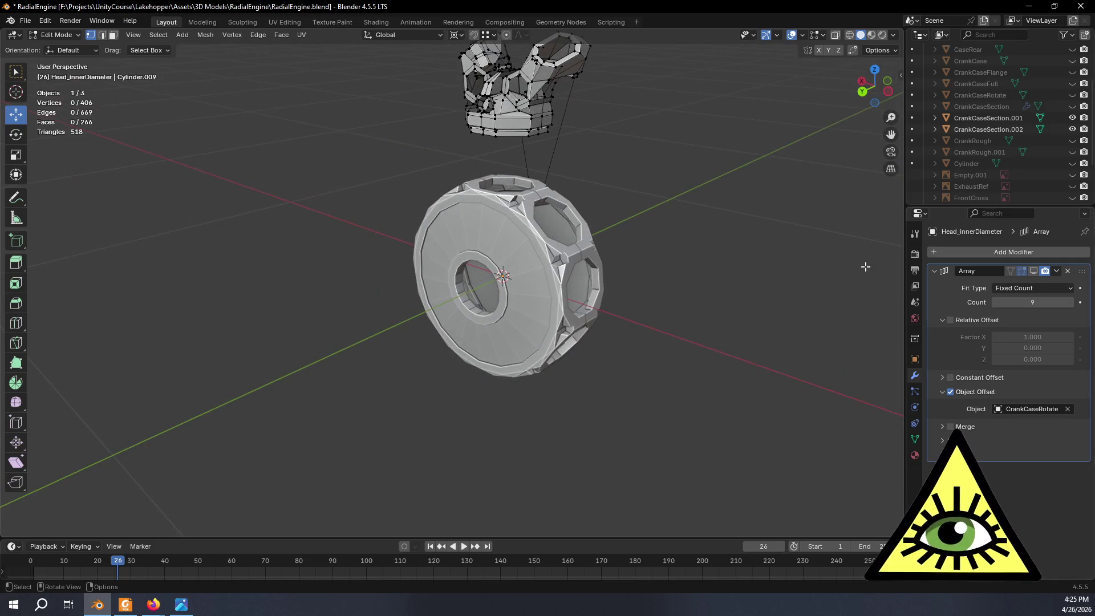
click(1073, 129)
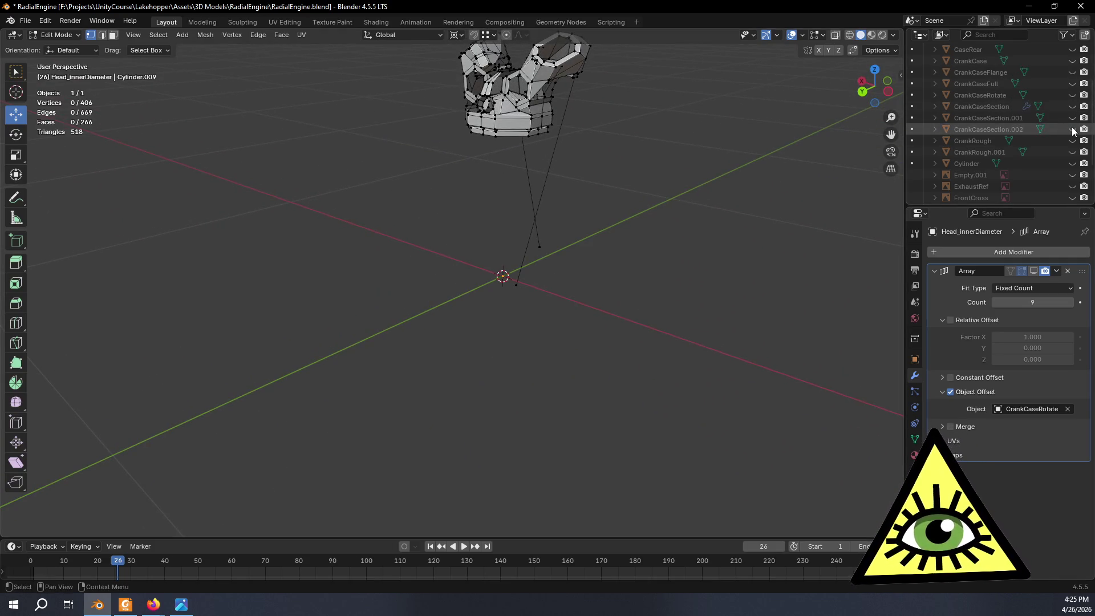
Fill a new face over the gap beside the intake pushrod opening, making 267 faces.
middle_drag(598, 301, 486, 400)
scroll(587, 368, up, 6)
mouse_move(533, 362)
middle_down()
mouse_move(567, 411)
mouse_move(574, 404)
mouse_move(547, 443)
mouse_move(477, 403)
mouse_move(692, 398)
mouse_move(613, 369)
mouse_move(534, 316)
mouse_move(513, 343)
mouse_move(545, 354)
middle_up()
scroll(545, 355, up, 3)
mouse_move(631, 359)
middle_down()
mouse_move(567, 386)
mouse_move(517, 370)
mouse_move(536, 372)
mouse_move(542, 357)
middle_up()
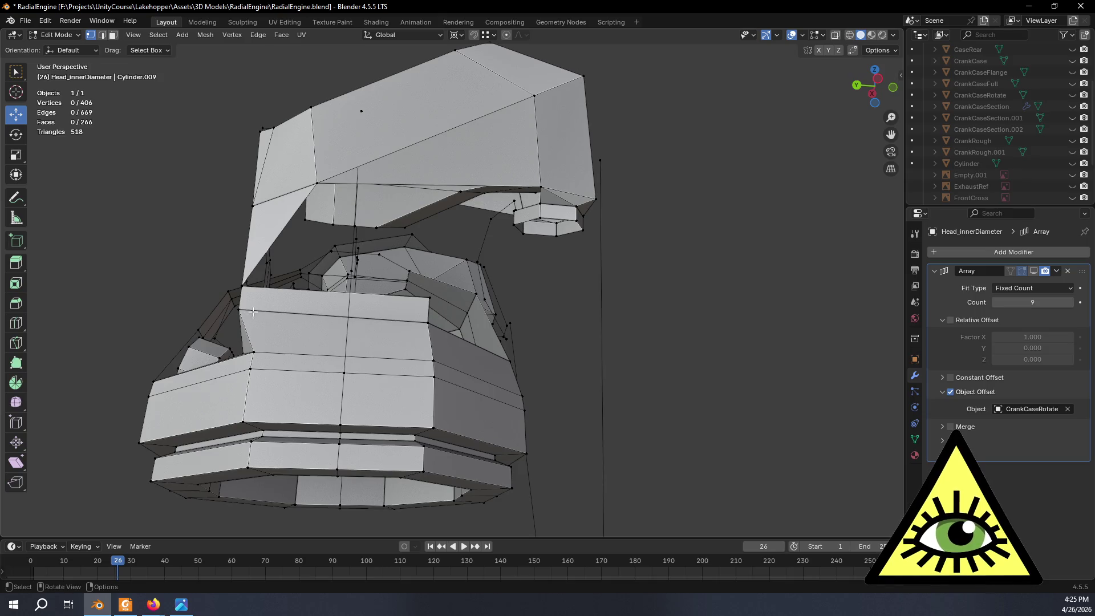
middle_drag(472, 255, 426, 329)
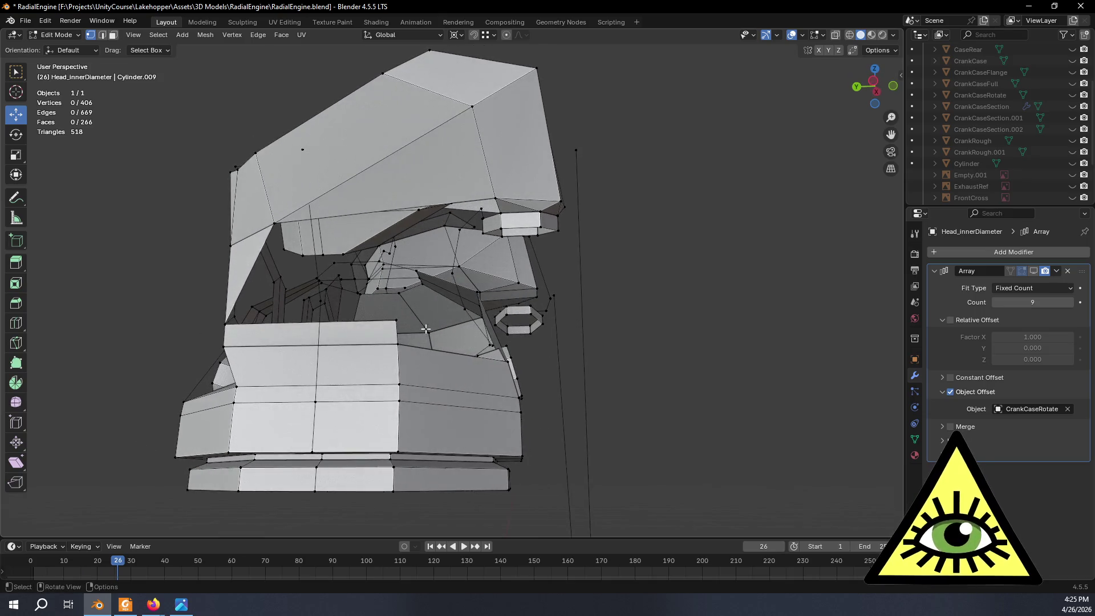
middle_drag(430, 285, 397, 265)
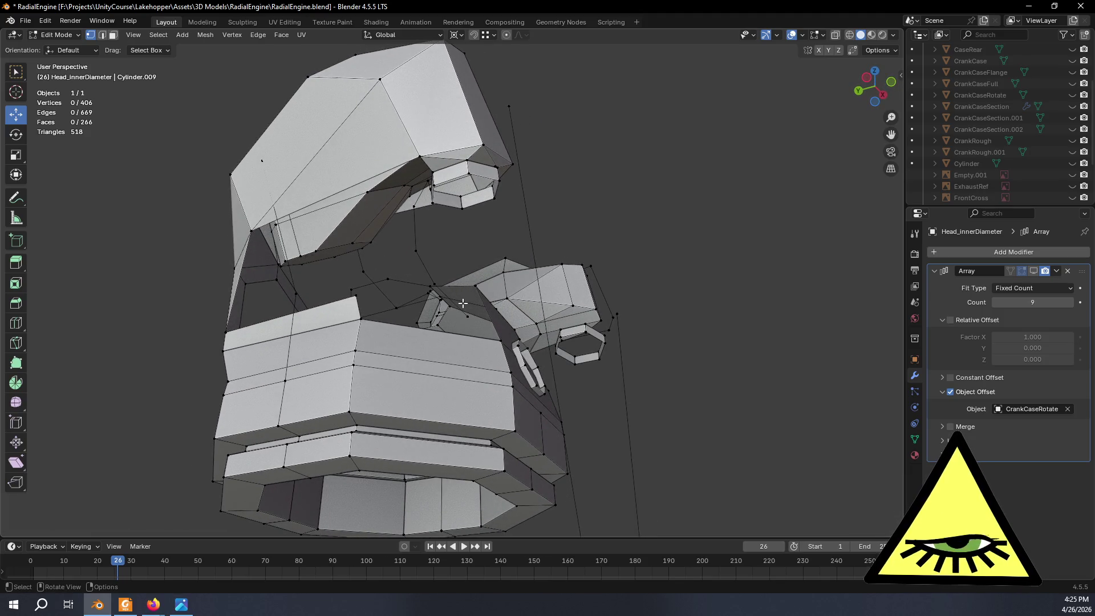
middle_drag(453, 187, 509, 194)
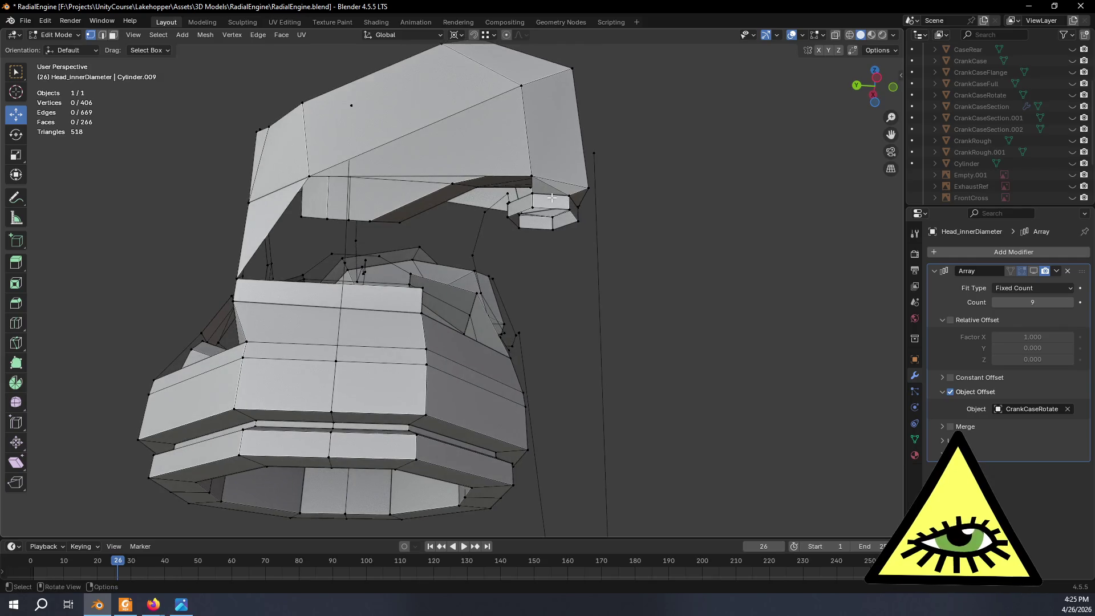
mouse_move(533, 276)
middle_down()
mouse_move(650, 309)
mouse_move(560, 281)
mouse_move(592, 264)
mouse_move(504, 311)
mouse_move(540, 298)
mouse_move(434, 328)
mouse_move(376, 313)
mouse_move(560, 293)
mouse_move(508, 273)
mouse_move(513, 289)
mouse_move(318, 350)
mouse_move(330, 374)
mouse_move(318, 374)
mouse_move(558, 344)
mouse_move(583, 323)
mouse_move(521, 357)
middle_up()
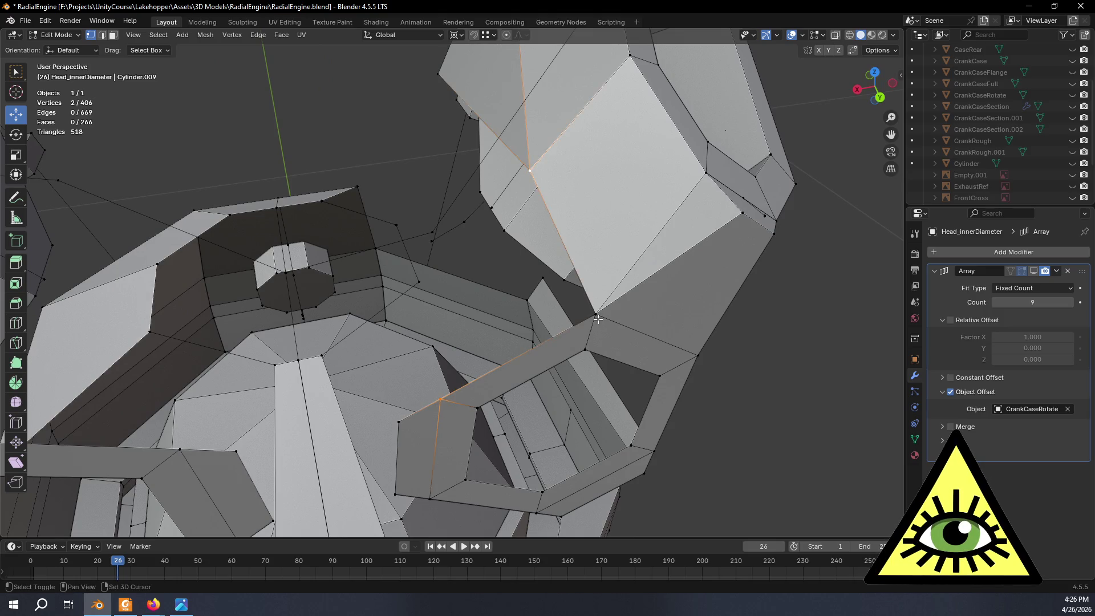
key(f)
mouse_move(655, 321)
middle_down()
mouse_move(631, 310)
mouse_move(622, 280)
middle_up()
Advance the restoration video to the single cylinder head close-up at 19:27.
key(alt+Tab)
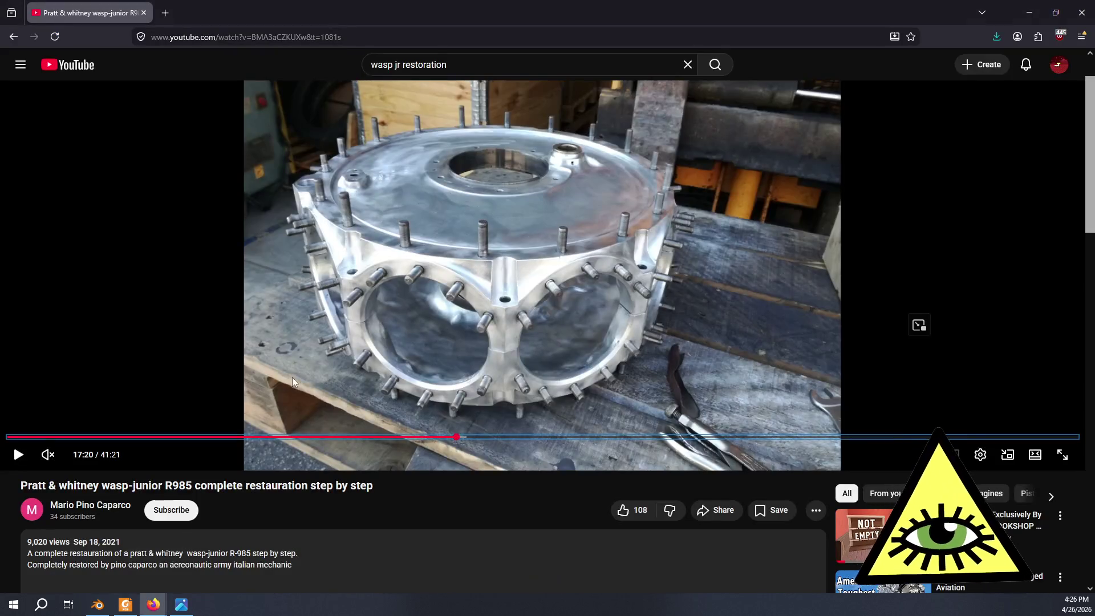
click(508, 438)
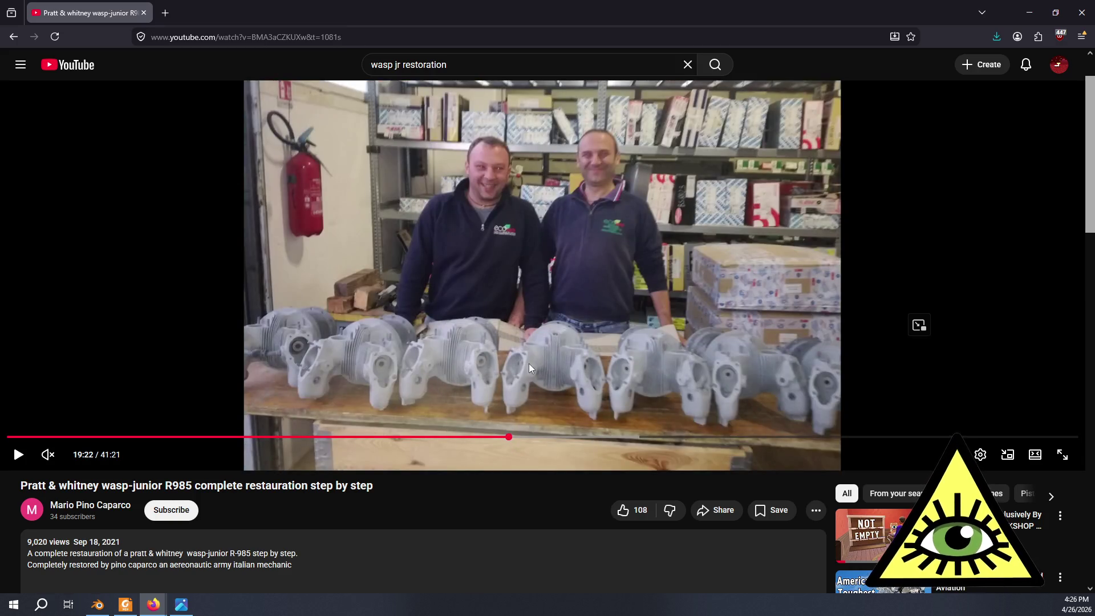
key(Left)
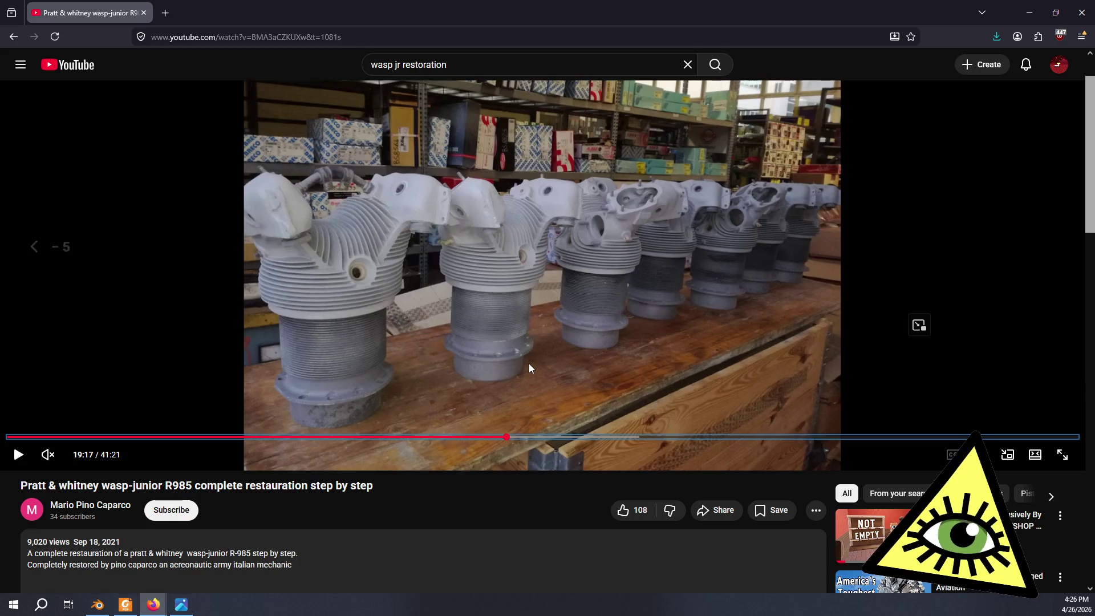
key(Right)
key(Right)
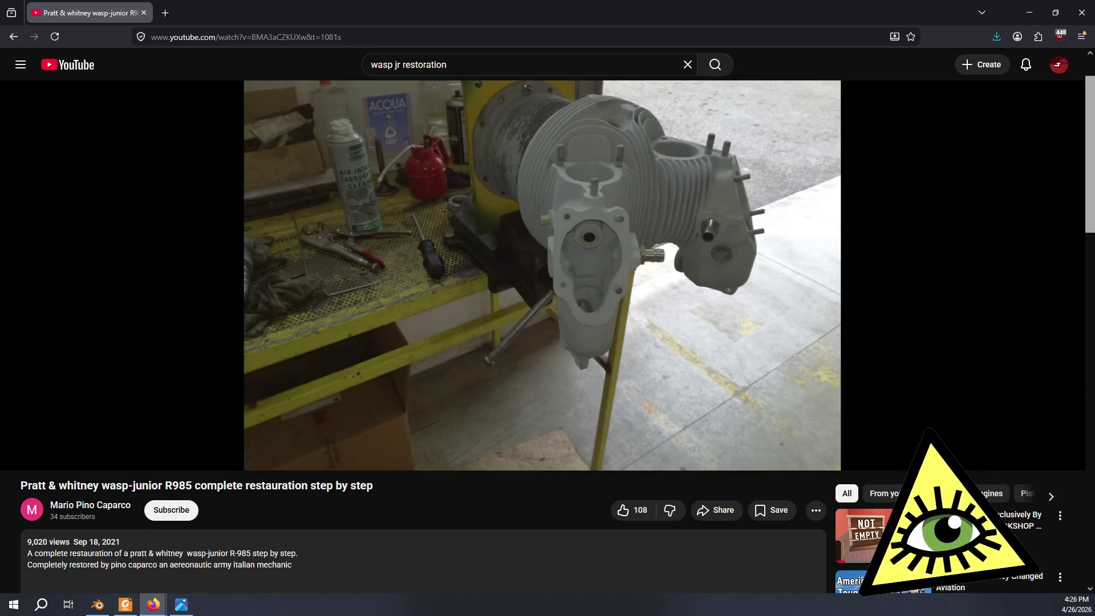
key(alt+Tab)
scroll(529, 364, down, 6)
middle_drag(540, 340, 463, 310)
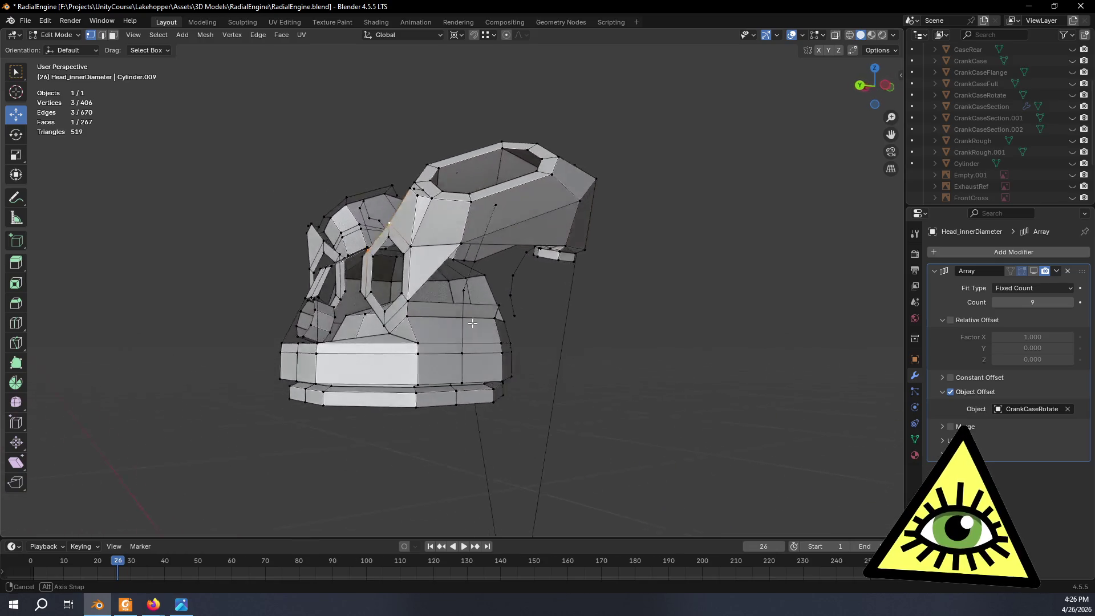
Clear the selection and pick a vertex under the head beside the intake to split faces.
scroll(463, 310, up, 2)
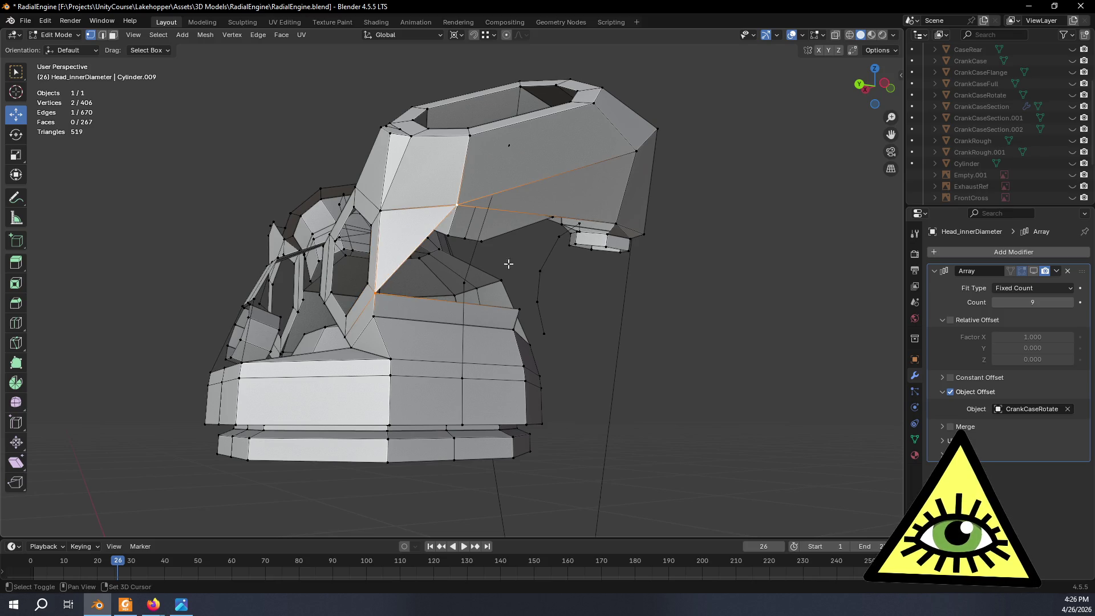
mouse_move(533, 313)
middle_down()
mouse_move(431, 321)
mouse_move(692, 382)
mouse_move(635, 362)
mouse_move(674, 377)
mouse_move(628, 376)
mouse_move(607, 352)
middle_up()
scroll(492, 283, up, 2)
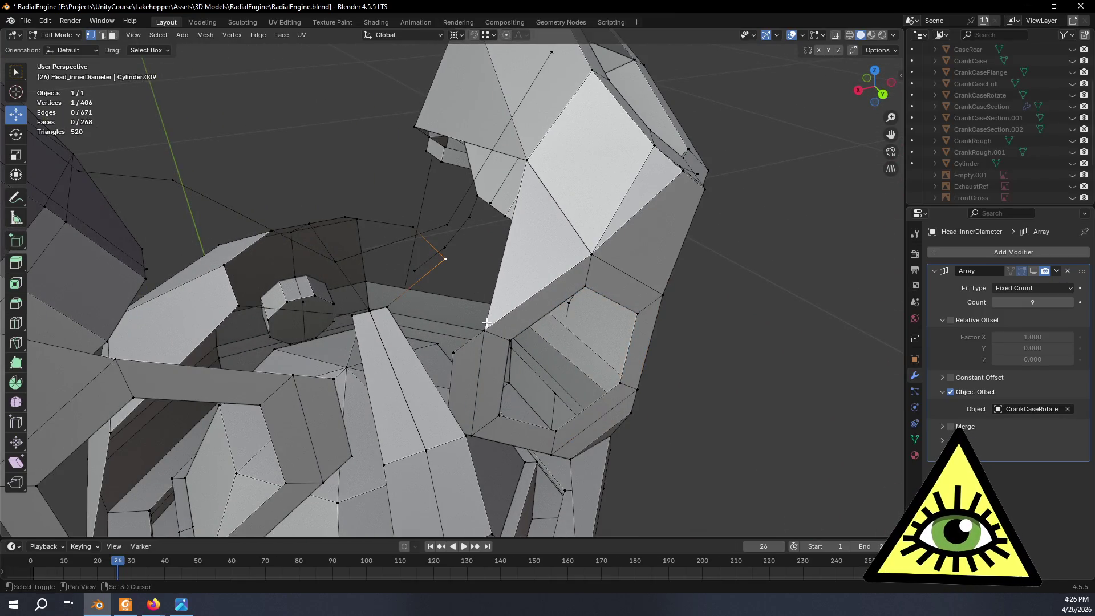
mouse_move(541, 238)
middle_down()
mouse_move(710, 219)
mouse_move(652, 340)
mouse_move(545, 229)
mouse_move(558, 240)
mouse_move(607, 208)
mouse_move(567, 229)
mouse_move(590, 234)
mouse_move(573, 231)
middle_up()
key(alt+a)
click(331, 288)
mouse_move(330, 288)
middle_down()
mouse_move(442, 303)
mouse_move(445, 344)
mouse_move(534, 345)
middle_up()
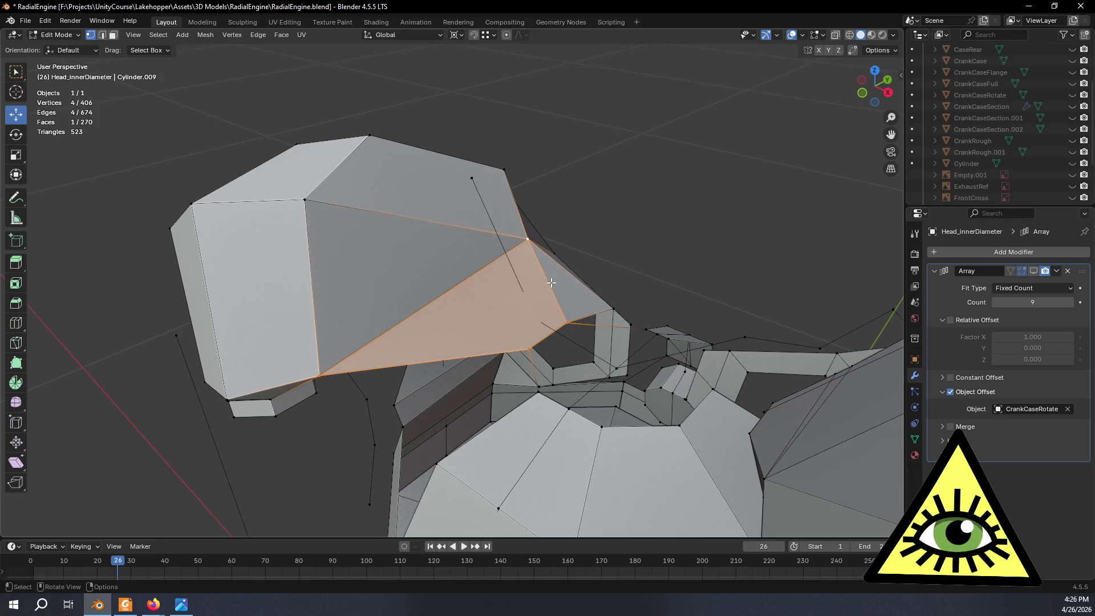
middle_drag(551, 283, 568, 321)
mouse_move(621, 233)
middle_down()
mouse_move(687, 179)
mouse_move(653, 188)
mouse_move(609, 242)
mouse_move(505, 325)
mouse_move(456, 261)
mouse_move(582, 259)
mouse_move(658, 215)
mouse_move(624, 209)
mouse_move(624, 222)
mouse_move(656, 222)
mouse_move(624, 220)
mouse_move(645, 210)
mouse_move(646, 221)
mouse_move(628, 225)
mouse_move(687, 196)
mouse_move(688, 177)
mouse_move(660, 220)
middle_up()
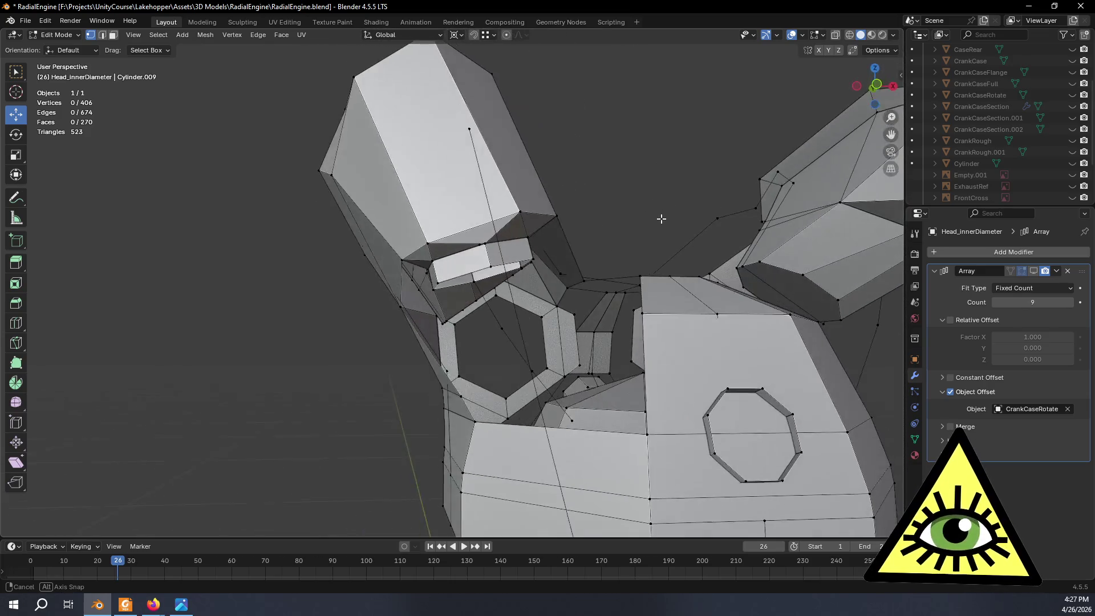
Compare the head underside with the reference video while orbiting over the gaps beneath it.
key(alt+Tab)
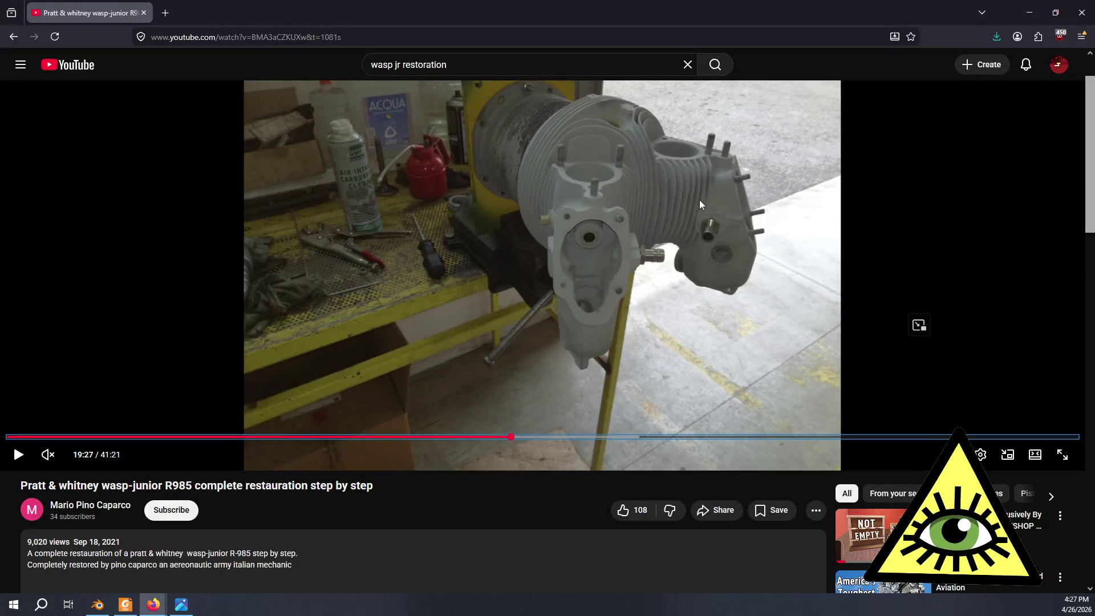
key(alt+Tab)
middle_drag(705, 207, 592, 240)
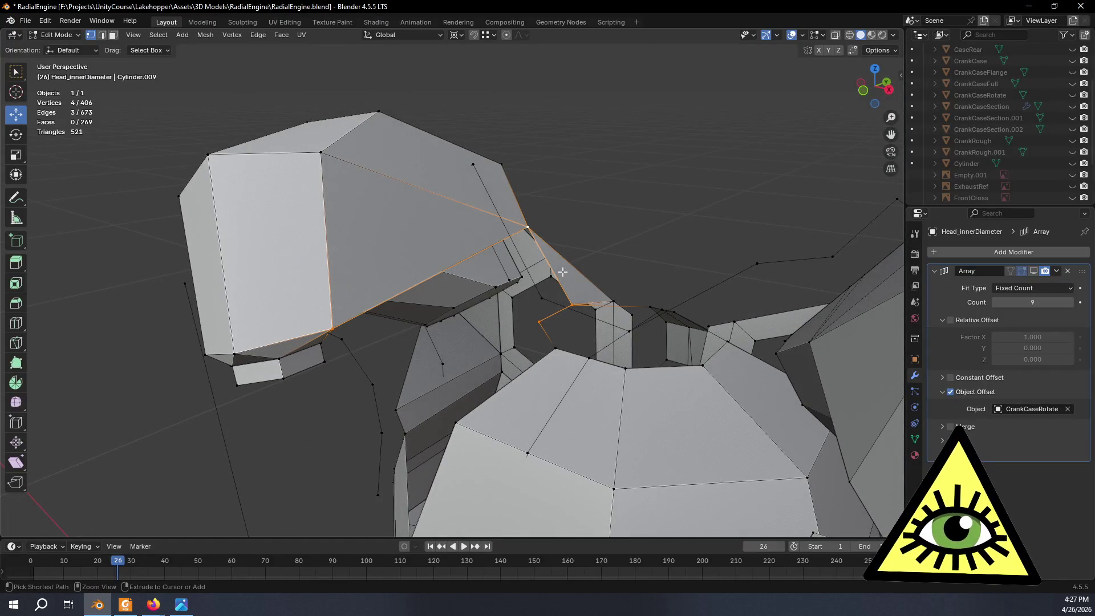
middle_drag(556, 278, 538, 284)
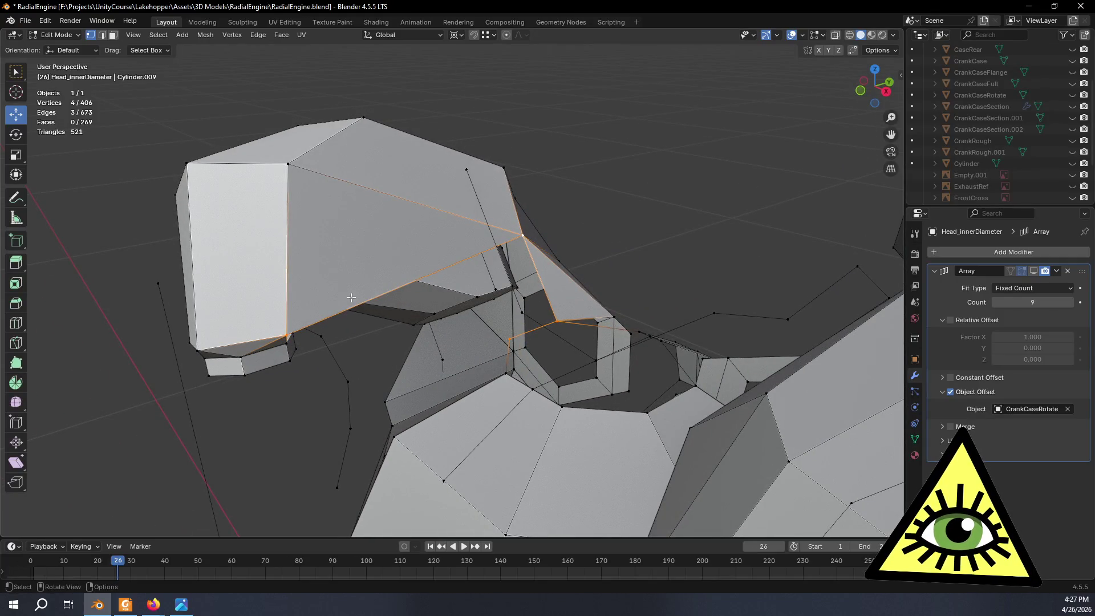
key(alt+Tab)
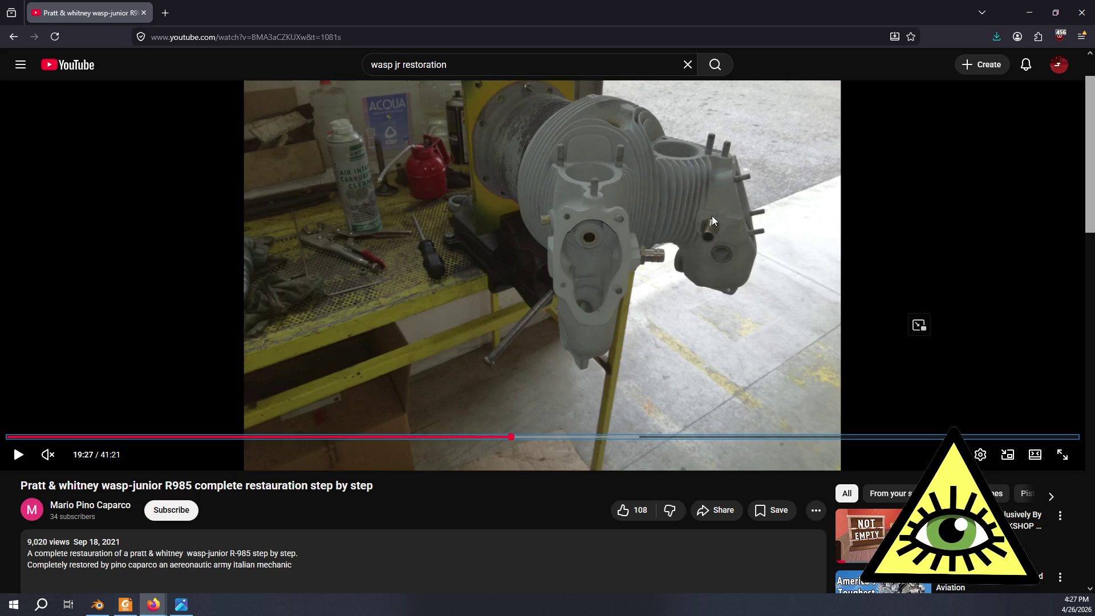
key(alt+Tab)
mouse_move(765, 166)
middle_down()
mouse_move(165, 260)
mouse_move(110, 240)
mouse_move(327, 303)
mouse_move(432, 260)
mouse_move(528, 242)
middle_up()
mouse_move(595, 365)
middle_down()
mouse_move(513, 365)
mouse_move(576, 289)
mouse_move(518, 340)
middle_up()
middle_drag(466, 407, 558, 253)
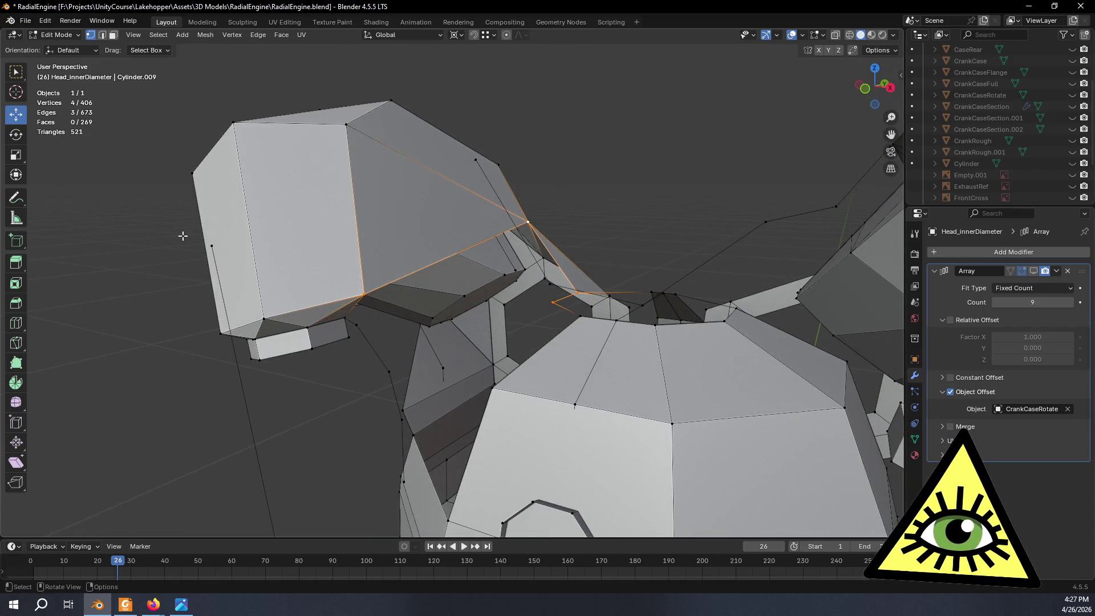
middle_drag(489, 234, 484, 346)
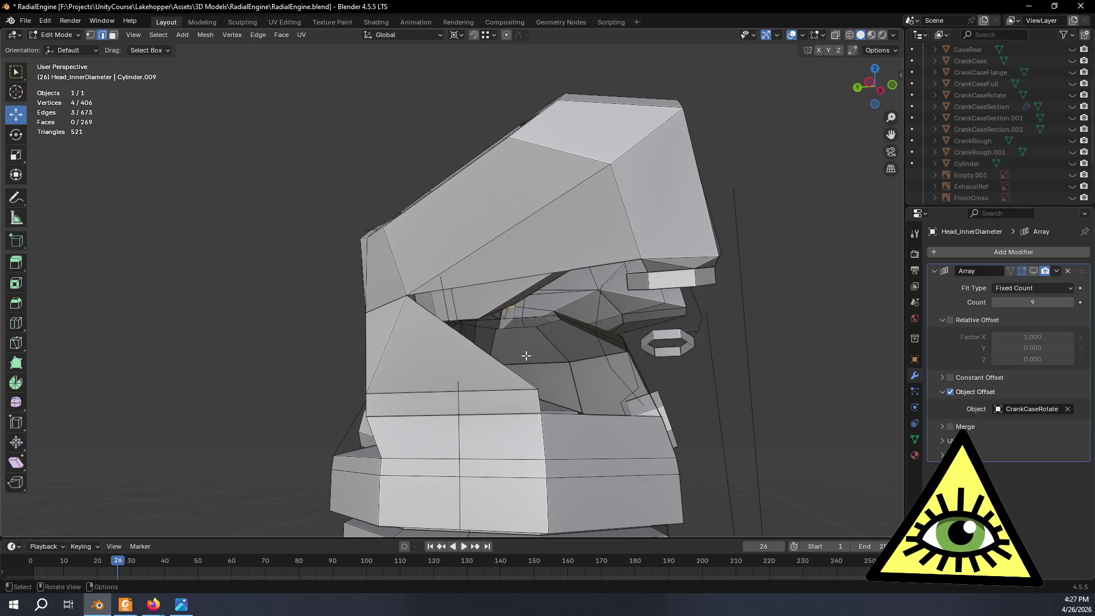
Delete the unwanted edge under the cylinder head.
key(x)
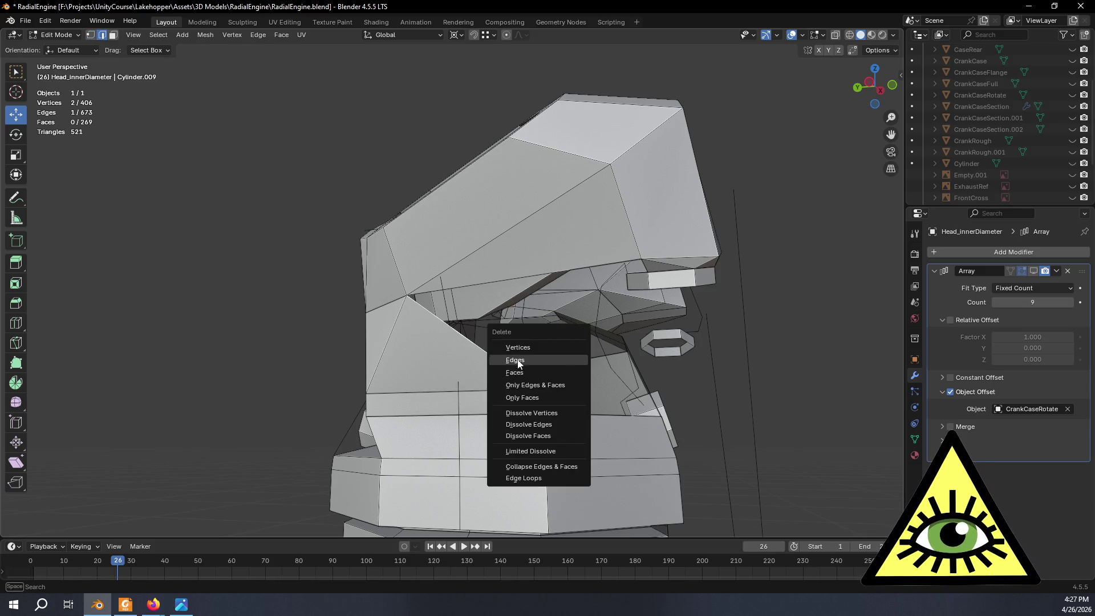
click(518, 361)
mouse_move(516, 340)
middle_down()
mouse_move(619, 349)
mouse_move(545, 307)
mouse_move(425, 334)
mouse_move(571, 342)
mouse_move(567, 313)
mouse_move(509, 306)
mouse_move(753, 436)
mouse_move(556, 333)
middle_up()
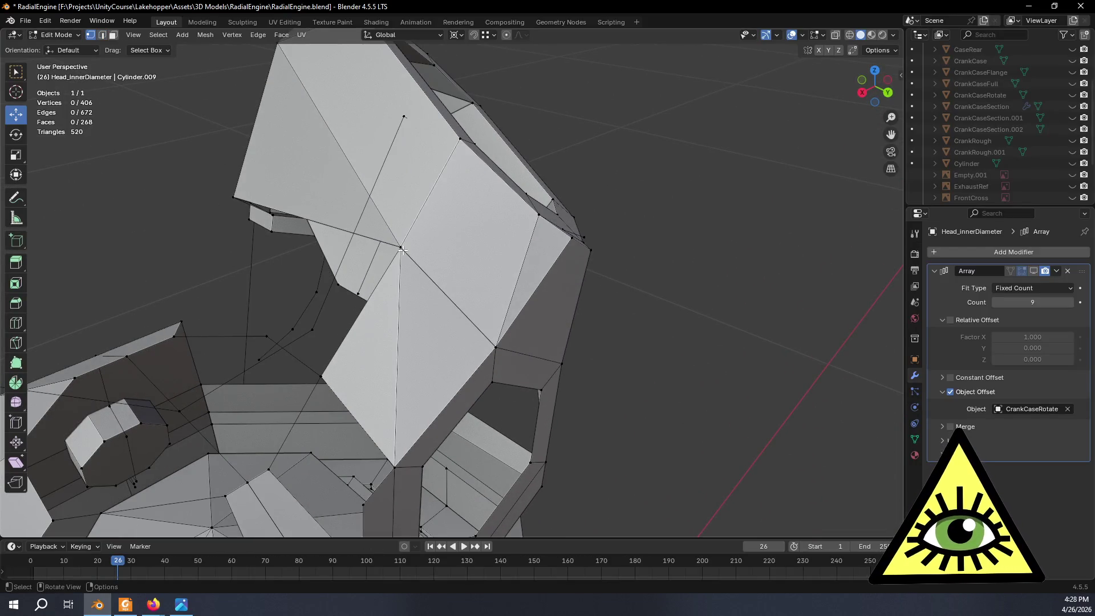
middle_drag(481, 263, 444, 275)
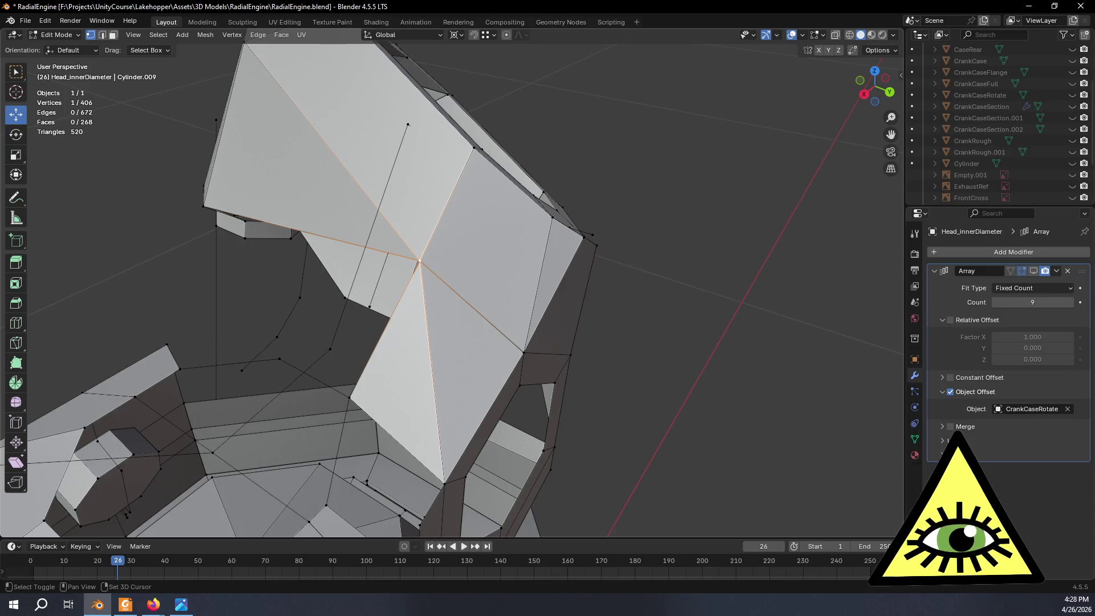
Slide two pushrod-area vertices along their edges, at factors 0.273 and -0.293.
key(shift+v)
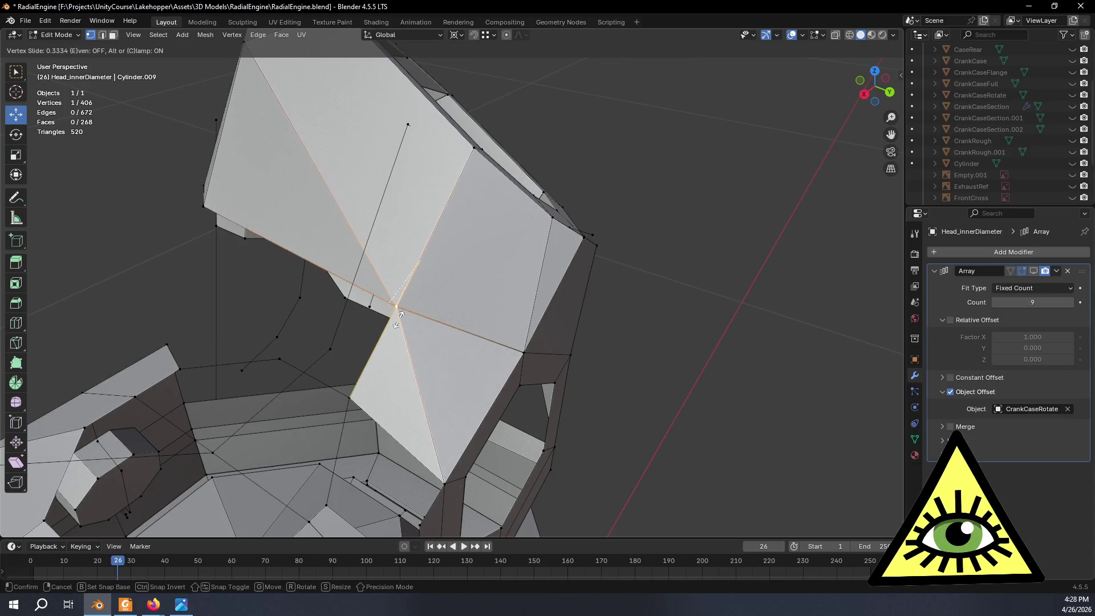
click(404, 313)
mouse_move(404, 312)
middle_down()
mouse_move(362, 251)
mouse_move(512, 298)
mouse_move(446, 268)
middle_up()
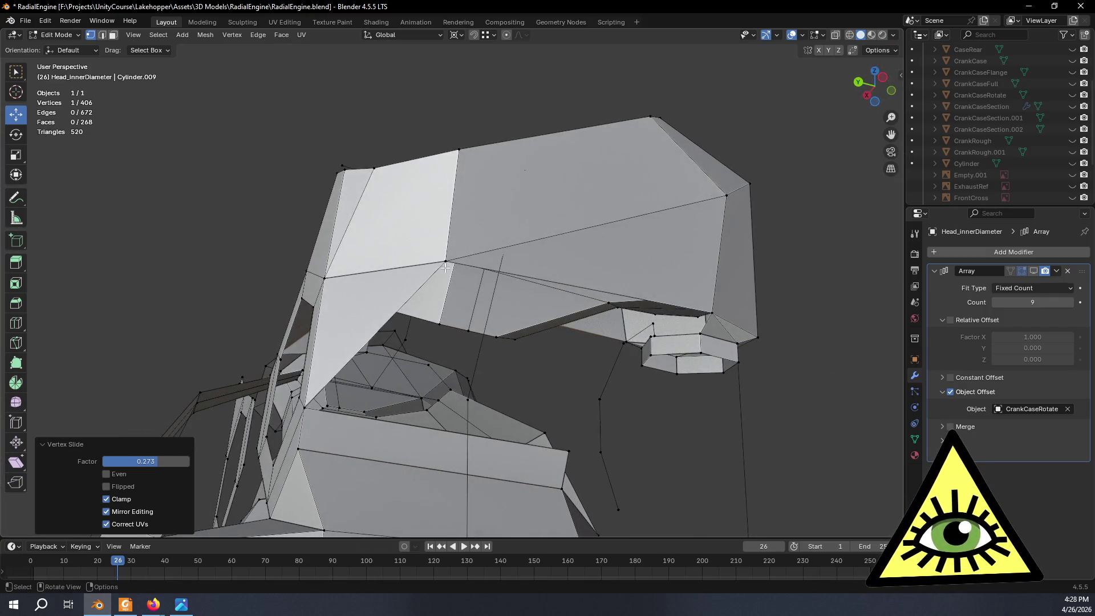
key(shift+v)
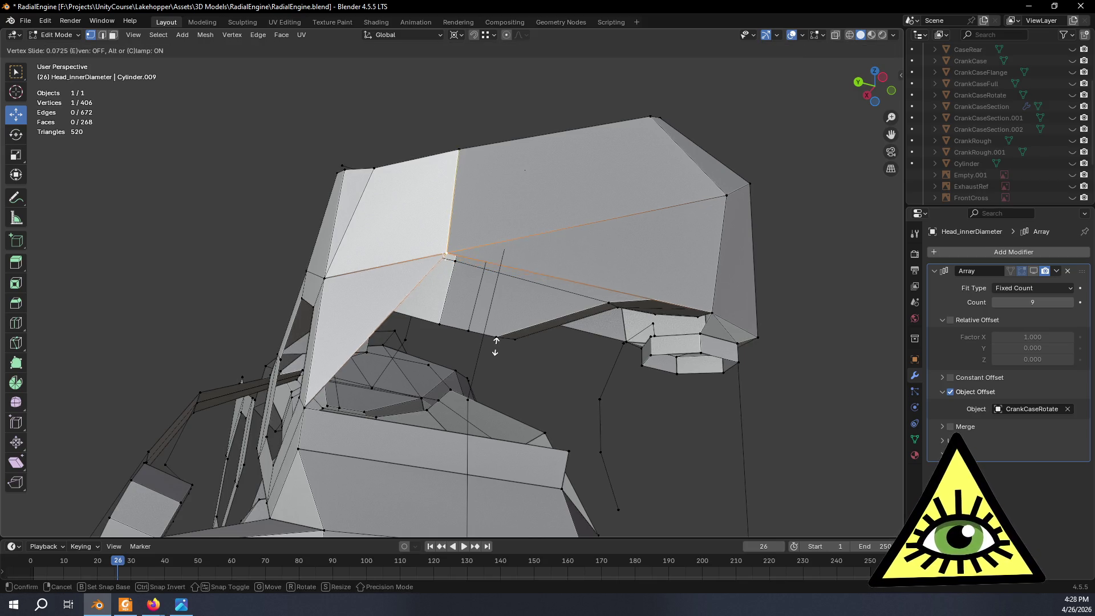
click(483, 387)
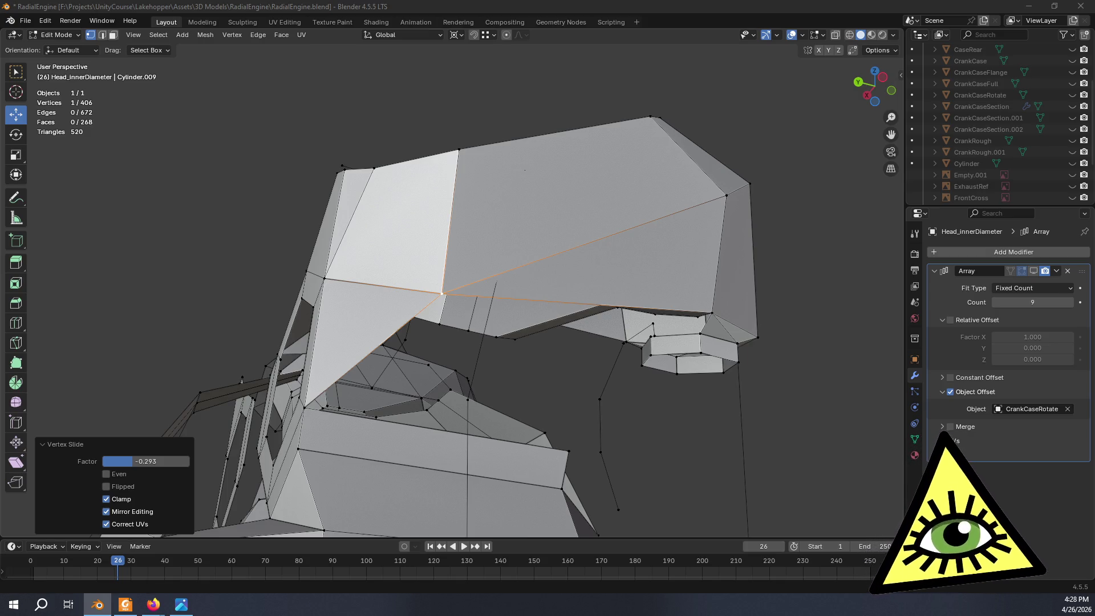
mouse_move(600, 312)
middle_down()
mouse_move(636, 318)
mouse_move(550, 306)
mouse_move(702, 399)
mouse_move(539, 388)
mouse_move(487, 349)
mouse_move(512, 314)
mouse_move(470, 341)
middle_up()
mouse_move(472, 353)
middle_down()
mouse_move(581, 289)
mouse_move(606, 418)
mouse_move(616, 314)
mouse_move(662, 325)
mouse_move(602, 319)
middle_up()
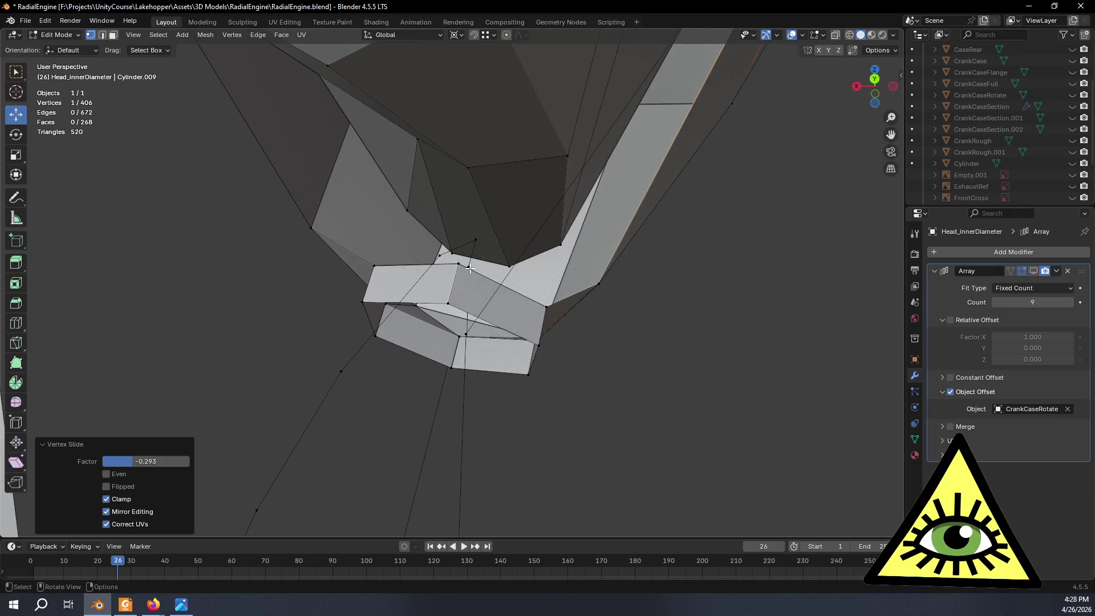
mouse_move(458, 265)
middle_down()
mouse_move(501, 288)
mouse_move(493, 282)
mouse_move(504, 252)
middle_up()
In IntakePushrodAxis orientation, snap the cursor to the selection and scale along X to 0.403.
click(430, 36)
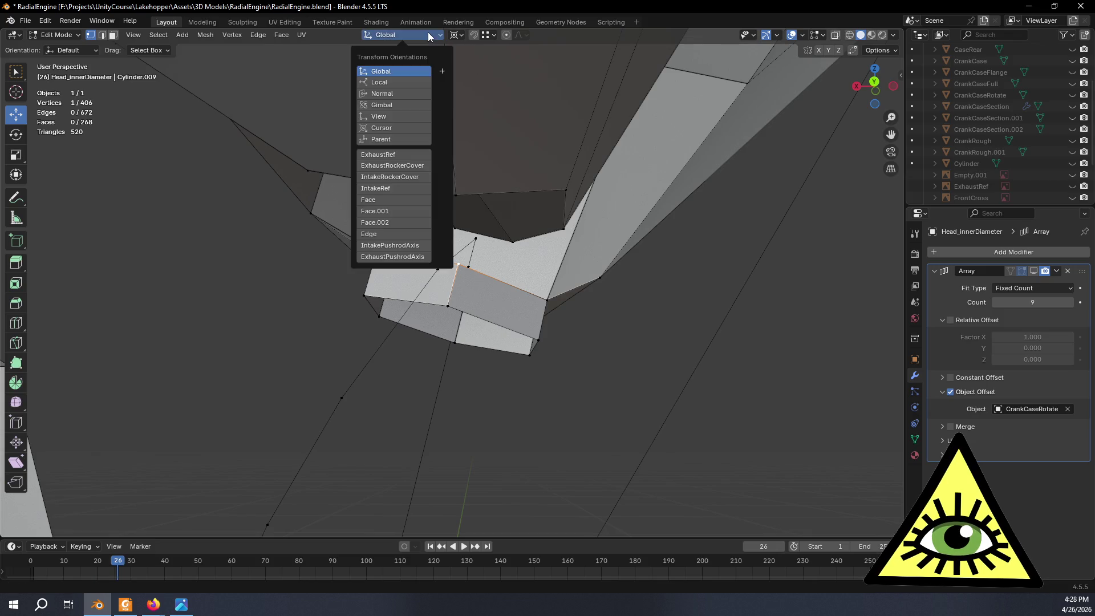
click(409, 245)
key(shift+s)
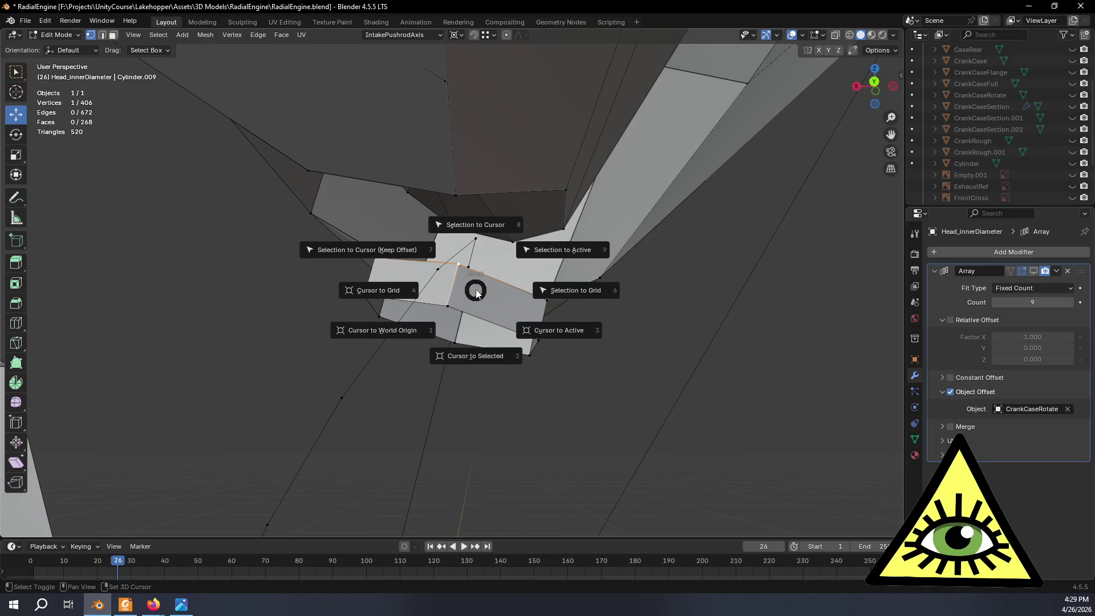
click(453, 360)
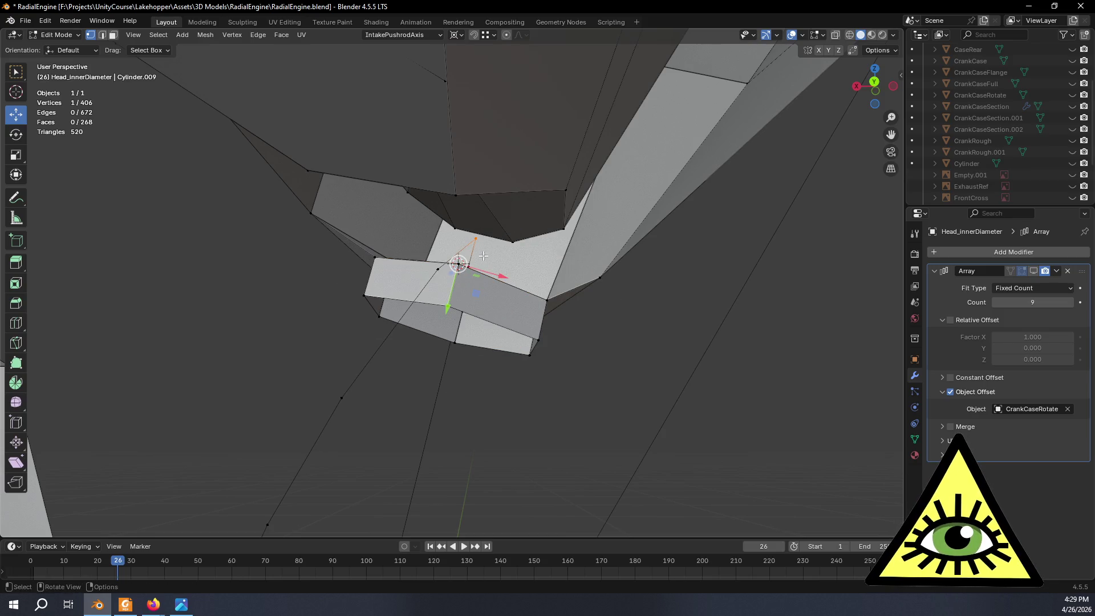
key(s)
key(x)
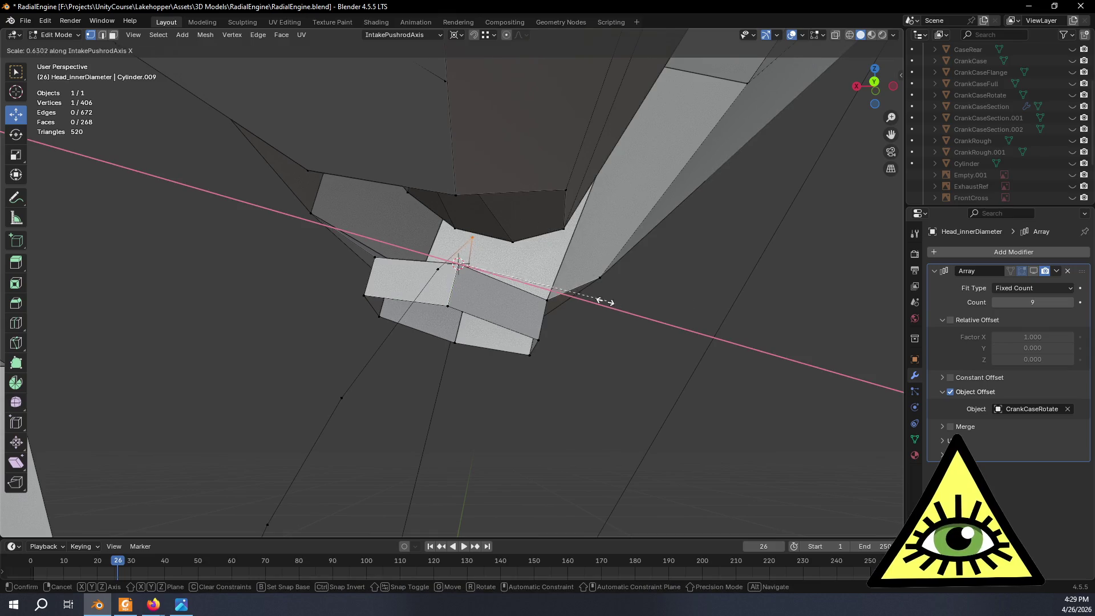
click(557, 307)
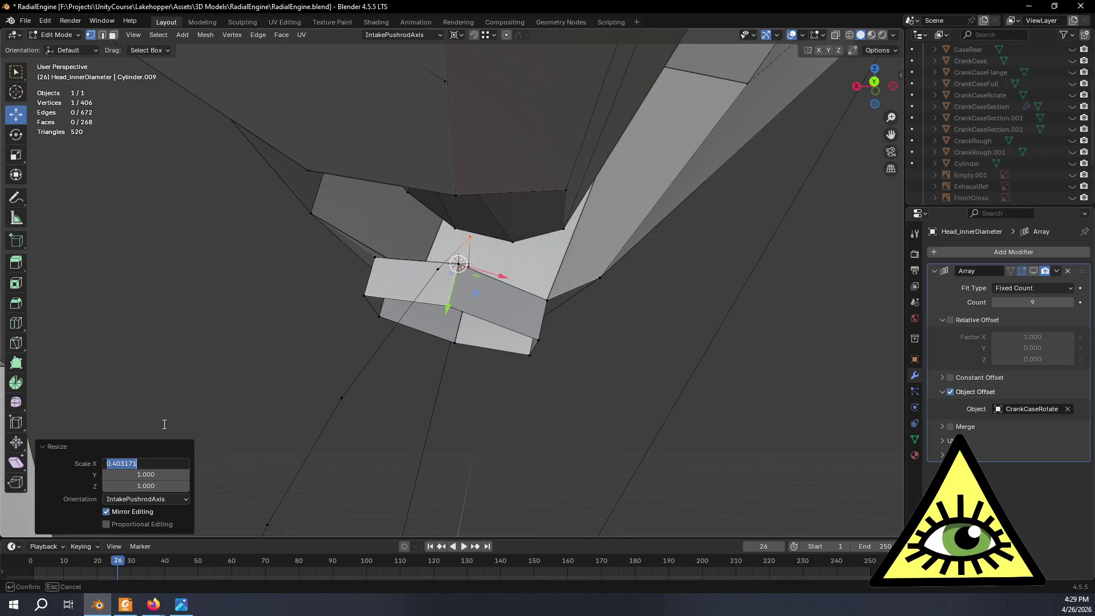
Fill a new face across three vertices to close the gap under the head.
click(503, 475)
mouse_move(482, 404)
middle_down()
mouse_move(481, 372)
mouse_move(496, 396)
mouse_move(506, 367)
mouse_move(484, 289)
middle_up()
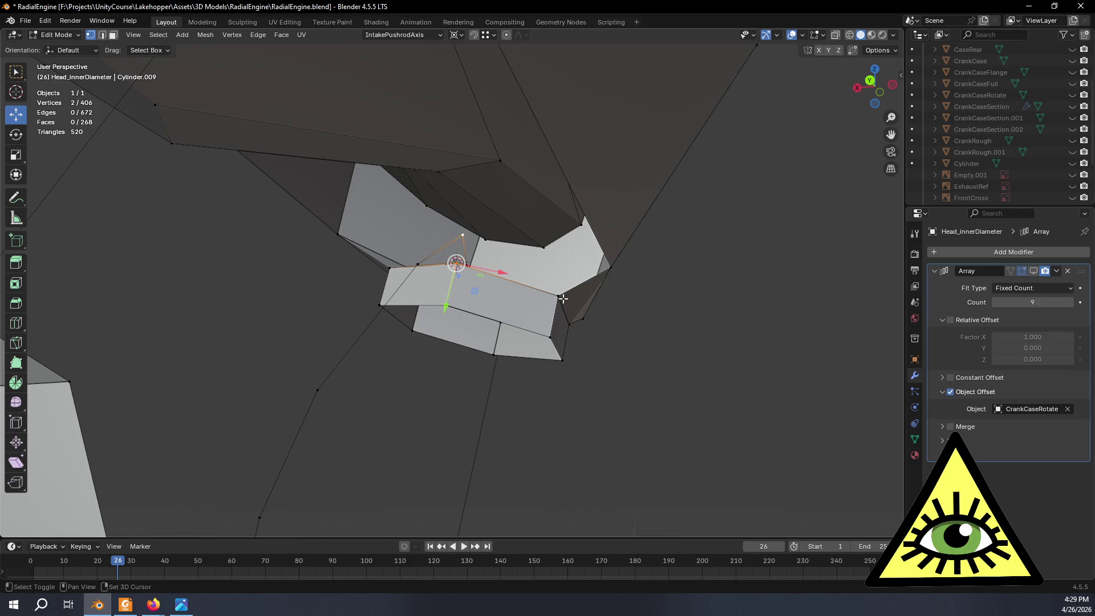
mouse_move(623, 318)
middle_down()
mouse_move(611, 237)
mouse_move(599, 264)
mouse_move(692, 309)
mouse_move(663, 305)
mouse_move(679, 338)
mouse_move(670, 334)
middle_up()
key(f)
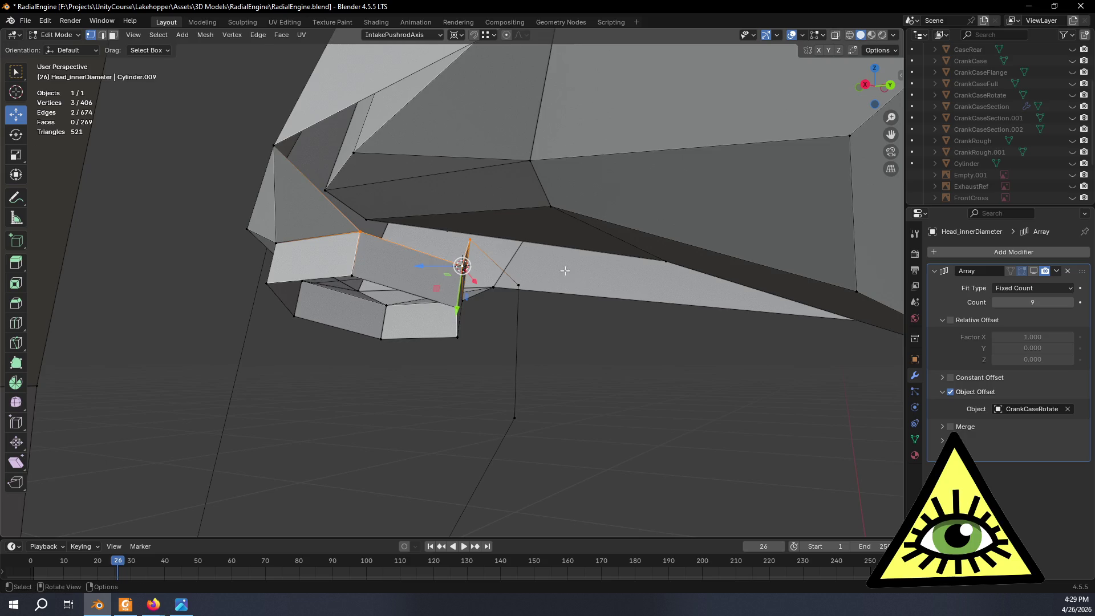
middle_drag(496, 256, 468, 242)
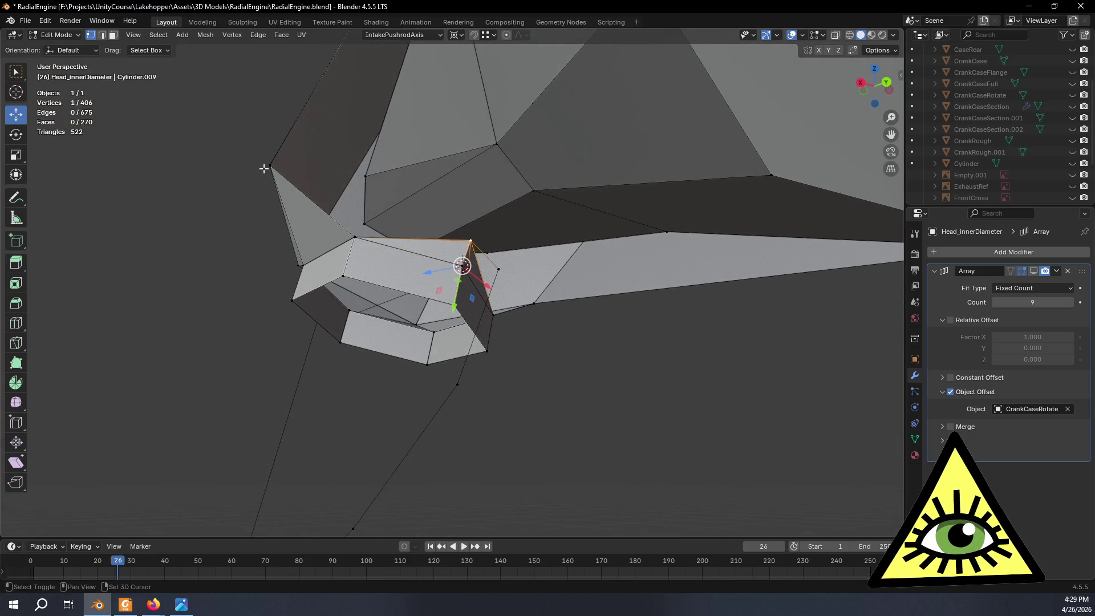
middle_drag(582, 298, 470, 262)
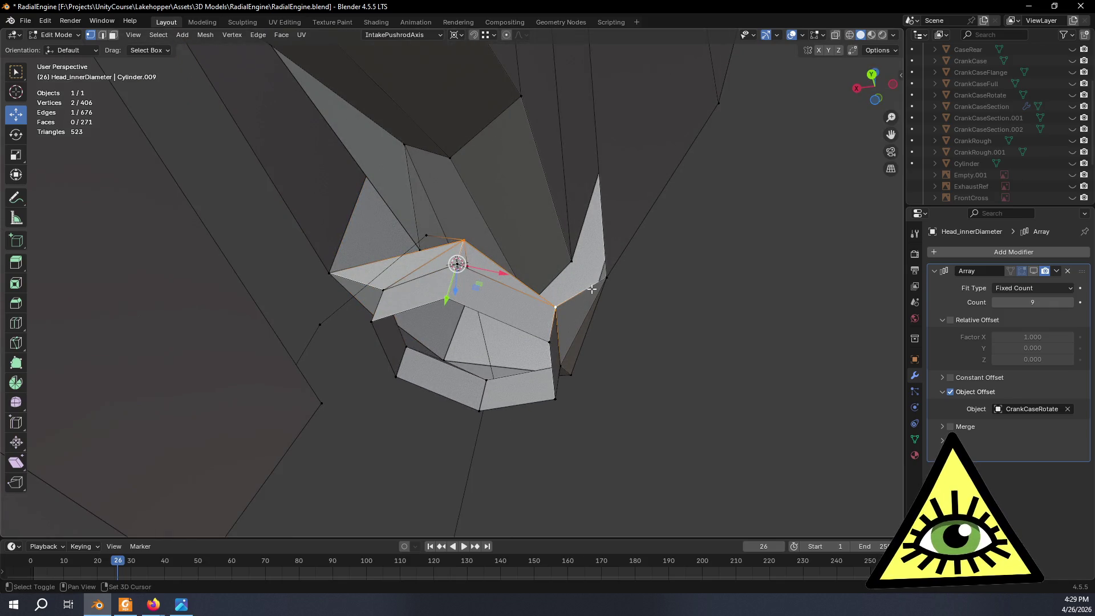
Slide a vertex near the intake pushrod to factor 0.161, then select another vertex.
mouse_move(641, 292)
middle_down()
mouse_move(516, 318)
mouse_move(548, 340)
mouse_move(516, 313)
mouse_move(586, 324)
mouse_move(653, 311)
mouse_move(807, 374)
mouse_move(783, 386)
mouse_move(771, 377)
mouse_move(780, 377)
middle_up()
scroll(655, 345, down, 2)
mouse_move(653, 340)
middle_down()
mouse_move(646, 361)
mouse_move(499, 145)
middle_up()
scroll(629, 353, up, 4)
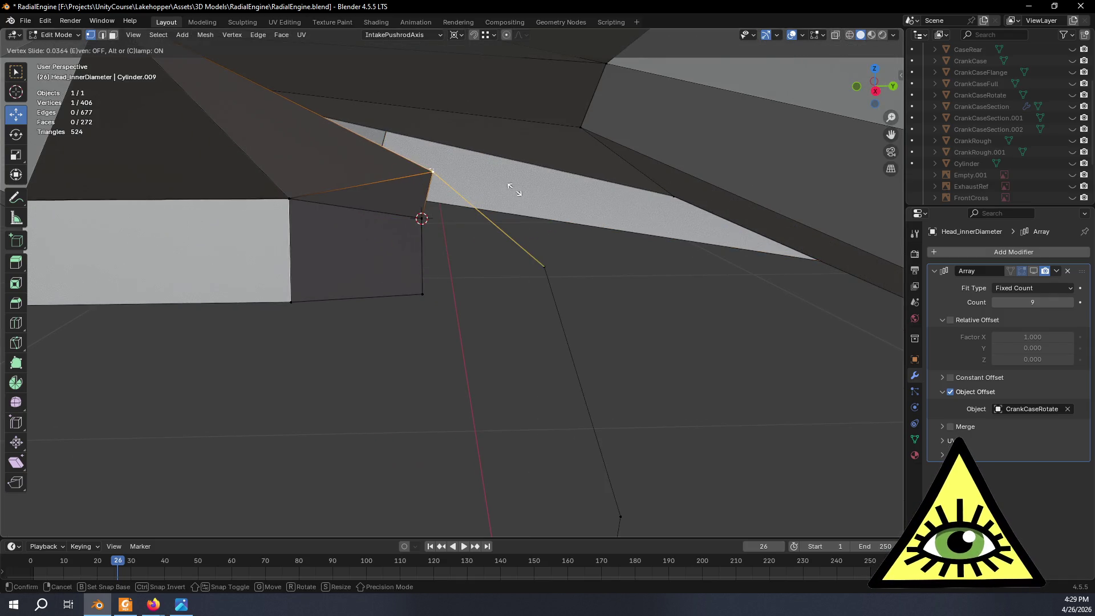
click(531, 199)
mouse_move(509, 224)
middle_down()
mouse_move(306, 164)
mouse_move(268, 181)
mouse_move(533, 213)
mouse_move(579, 247)
mouse_move(535, 244)
mouse_move(560, 249)
mouse_move(587, 300)
mouse_move(468, 350)
middle_up()
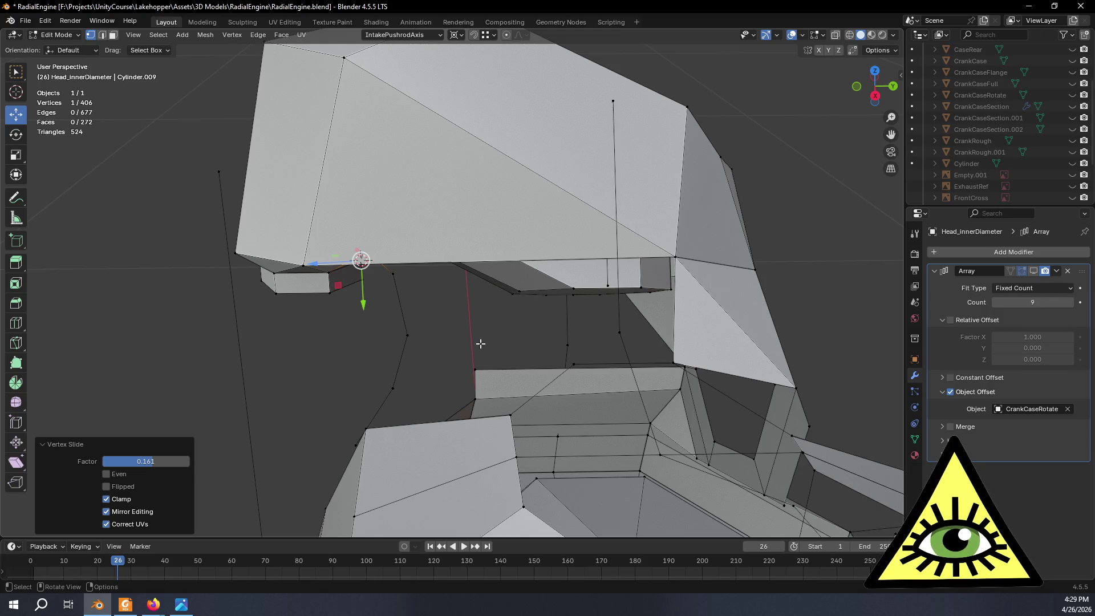
shift+click(409, 334)
Undo a trial face fill and join the two vertices under the head with an edge.
mouse_move(474, 353)
middle_down()
mouse_move(426, 379)
mouse_move(458, 386)
mouse_move(623, 286)
mouse_move(716, 286)
mouse_move(657, 284)
mouse_move(704, 288)
mouse_move(738, 262)
mouse_move(625, 325)
mouse_move(452, 353)
middle_up()
key(f)
key(ctrl+z)
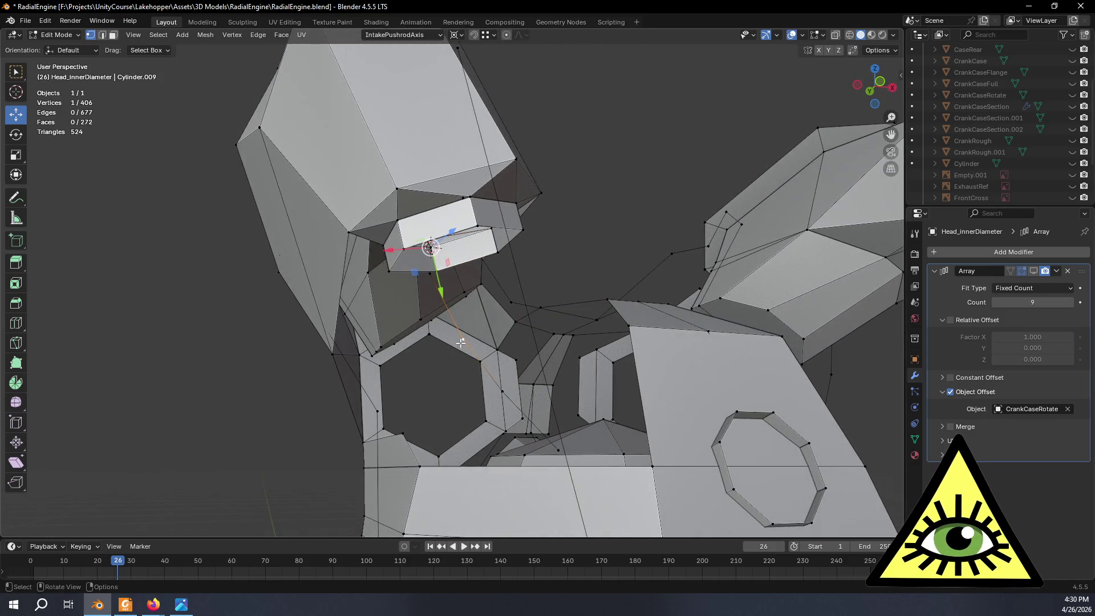
mouse_move(546, 304)
middle_down()
mouse_move(536, 409)
mouse_move(542, 368)
middle_up()
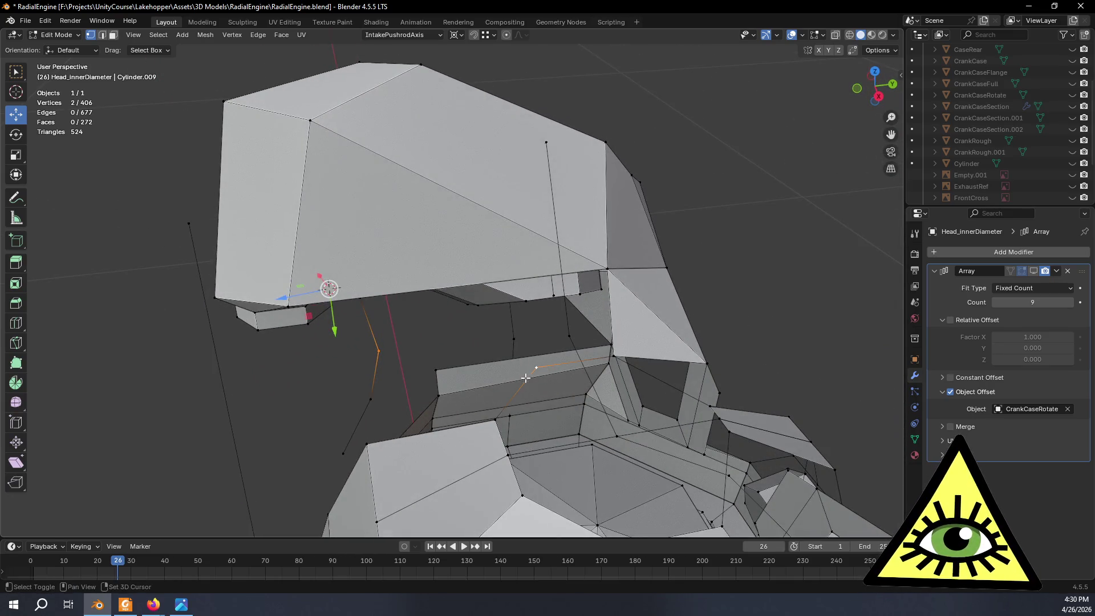
mouse_move(482, 316)
middle_down()
mouse_move(592, 257)
mouse_move(636, 215)
mouse_move(735, 233)
mouse_move(655, 220)
mouse_move(612, 262)
mouse_move(712, 247)
middle_up()
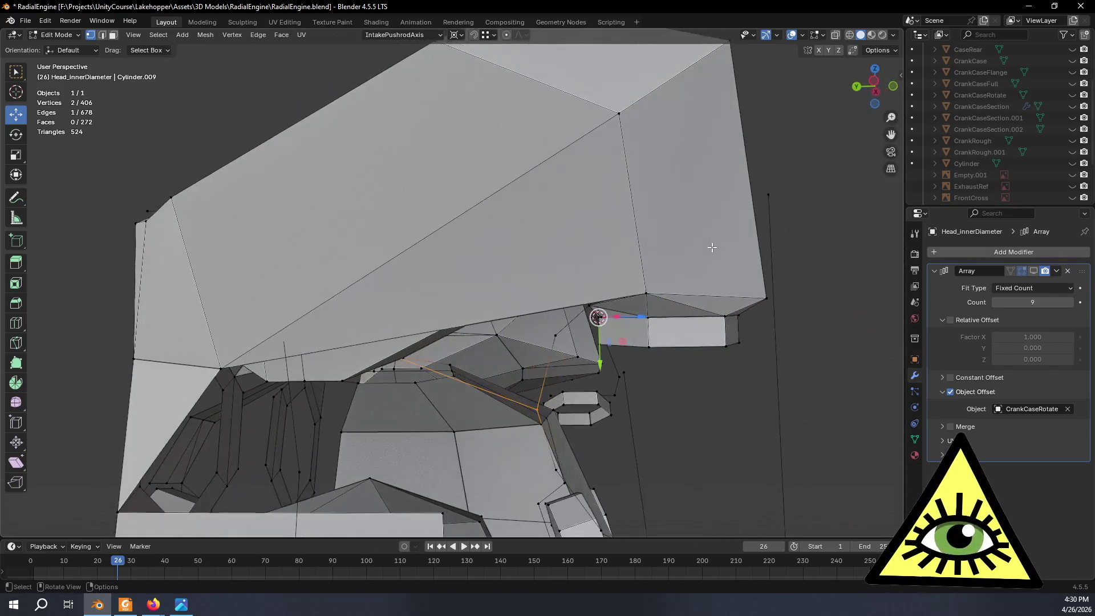
right_click(513, 398)
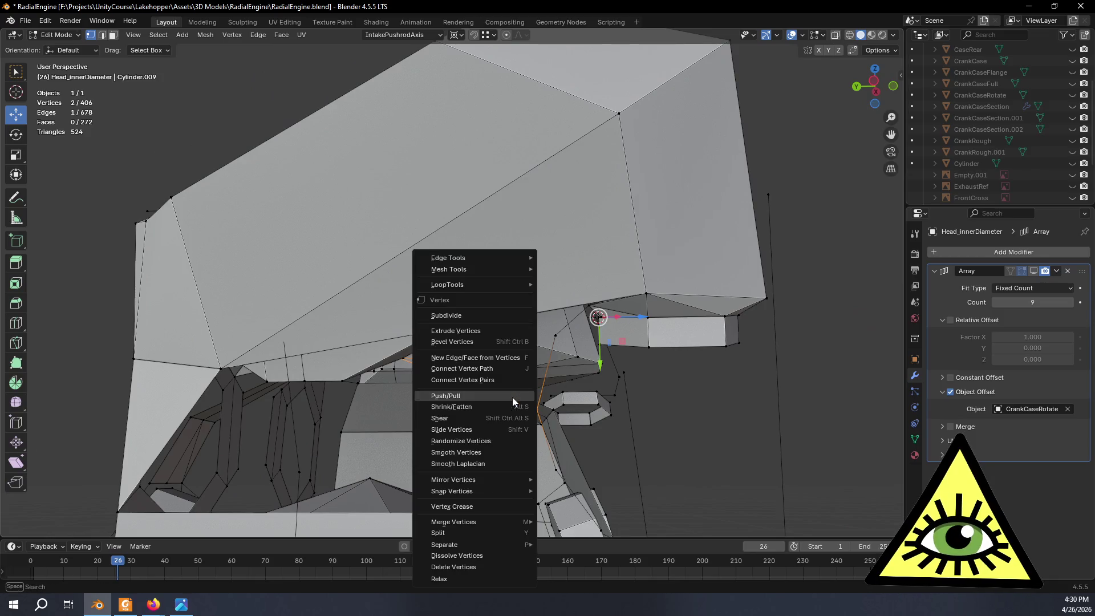
Subdivide the new edge and slide its midpoint vertex along Y.
click(498, 313)
click(457, 379)
middle_drag(456, 379, 652, 404)
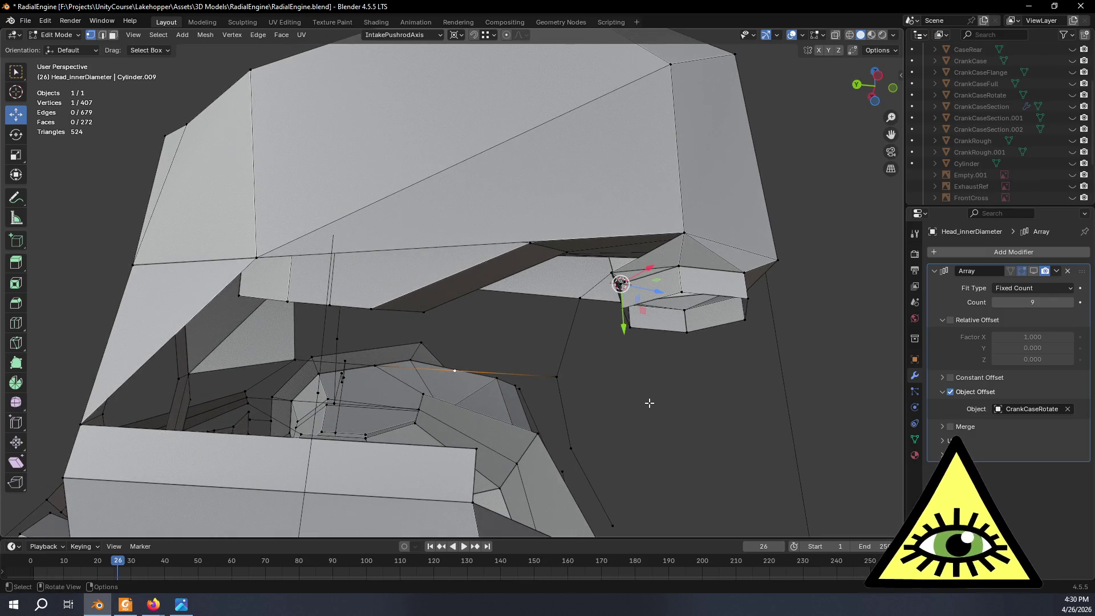
key(g)
key(y)
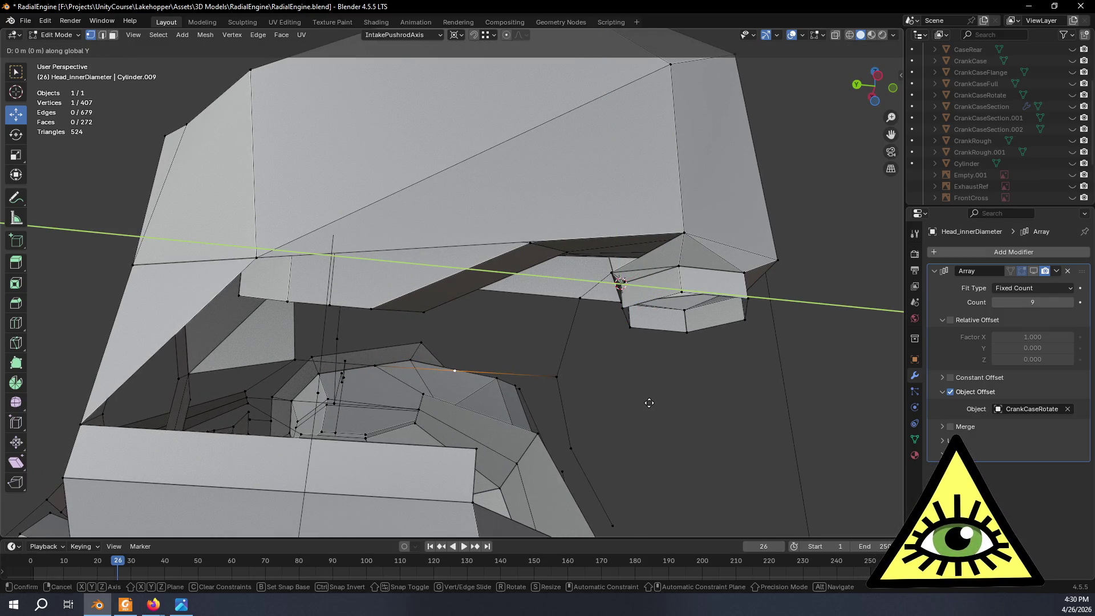
click(679, 400)
Add a second vertex on the pushrod head to the selection.
mouse_move(677, 399)
middle_down()
mouse_move(361, 524)
mouse_move(545, 417)
mouse_move(599, 411)
mouse_move(621, 278)
mouse_move(623, 319)
mouse_move(622, 310)
mouse_move(667, 310)
mouse_move(624, 298)
mouse_move(456, 336)
middle_up()
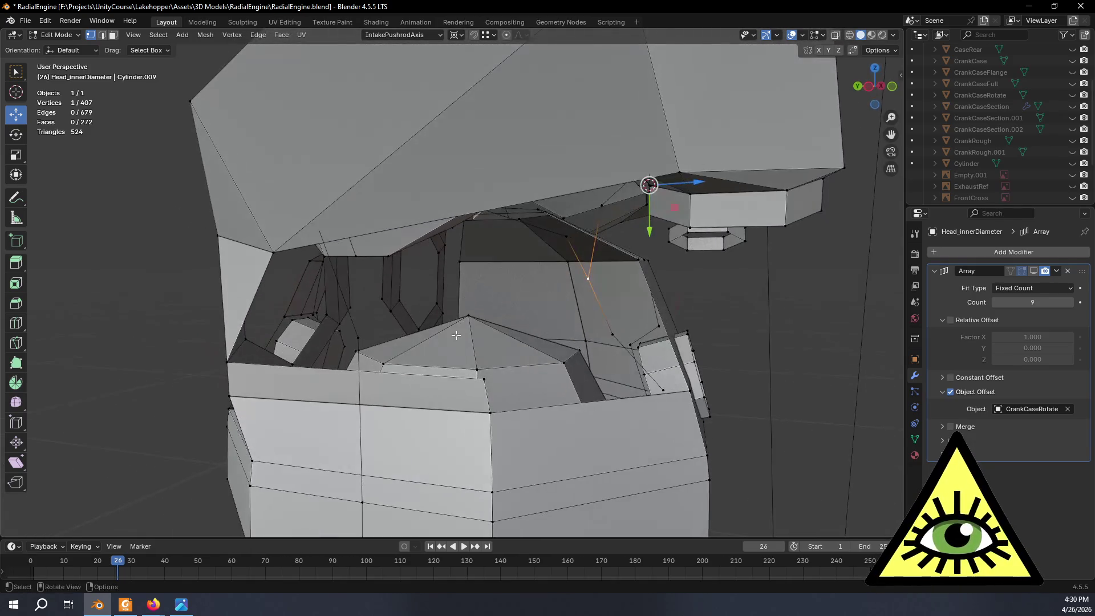
shift+click(355, 336)
middle_drag(355, 336, 539, 383)
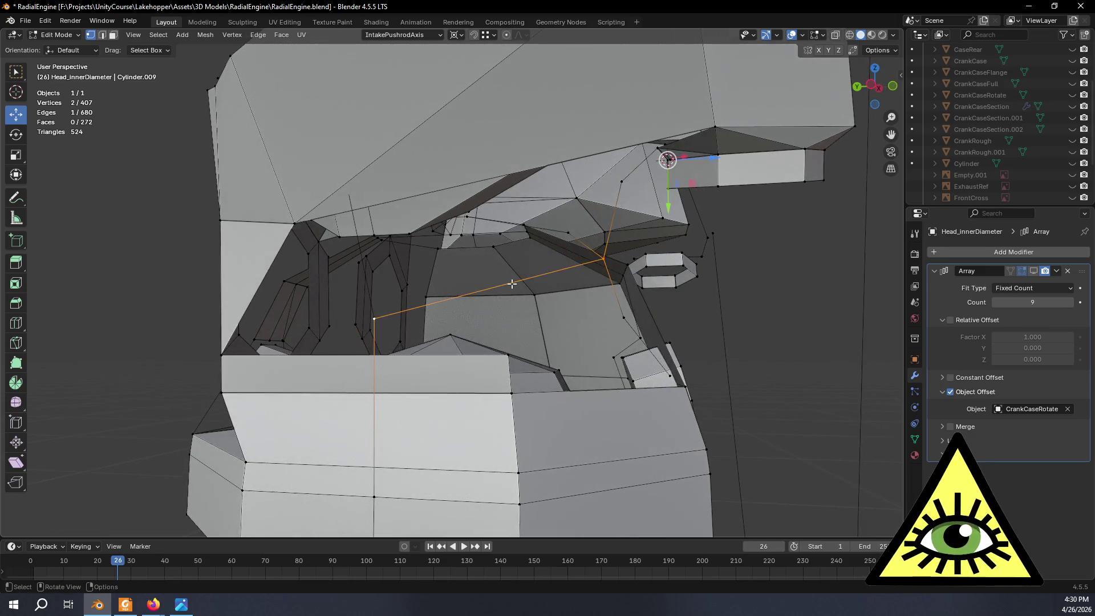
Subdivide the edge between the two selected vertices and select the new midpoint.
right_click(546, 265)
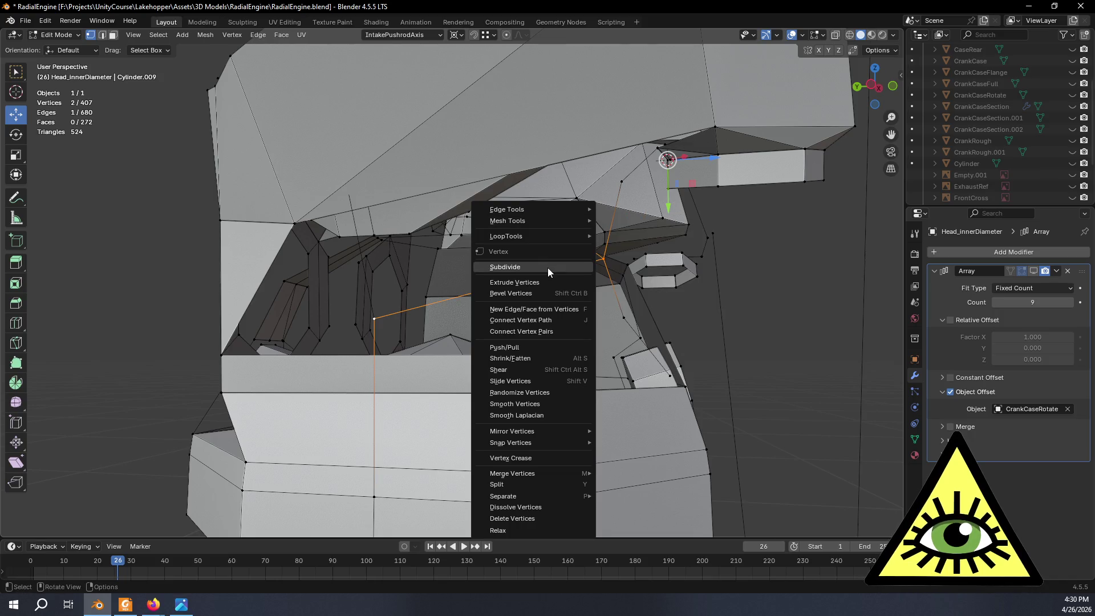
click(547, 269)
click(488, 289)
mouse_move(489, 290)
middle_down()
mouse_move(558, 310)
mouse_move(536, 291)
mouse_move(545, 281)
middle_up()
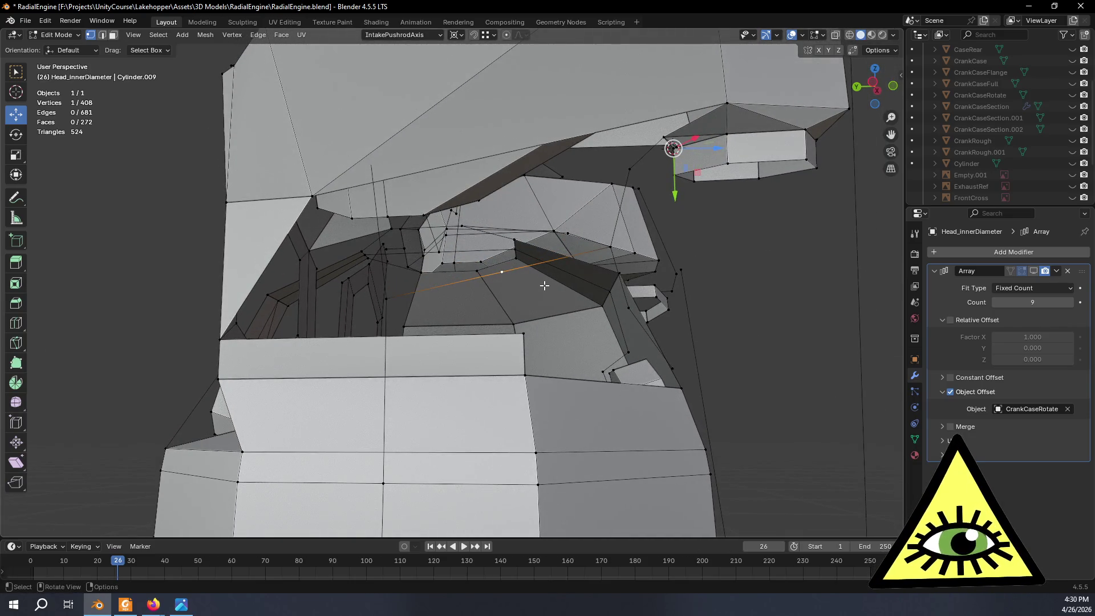
Slide the new midpoint vertex along global Y with snapping, discarding an X-axis attempt.
key(g)
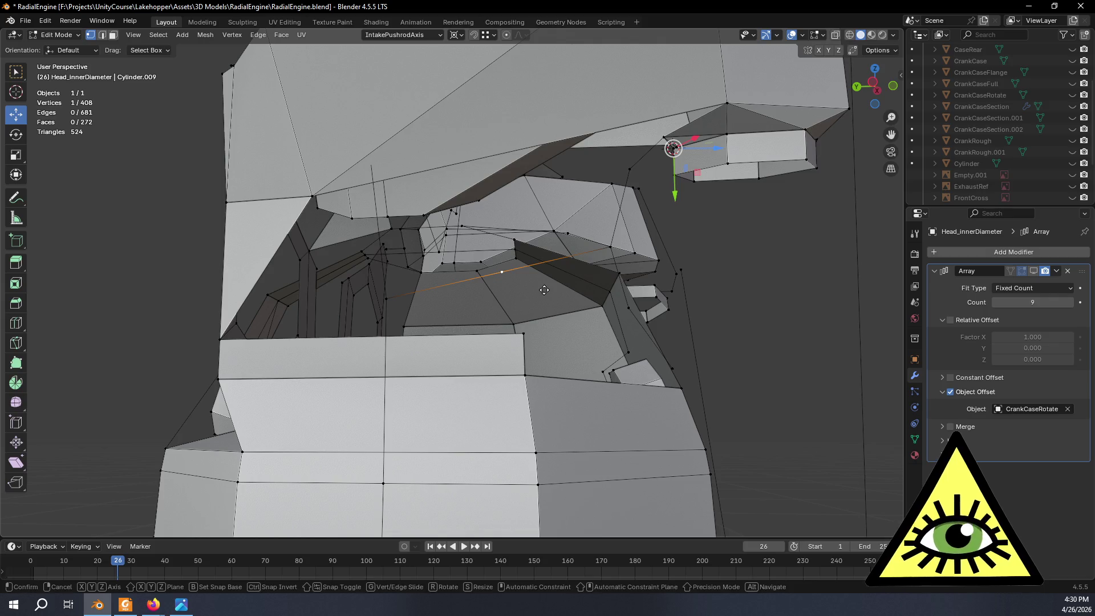
key(y)
key(x)
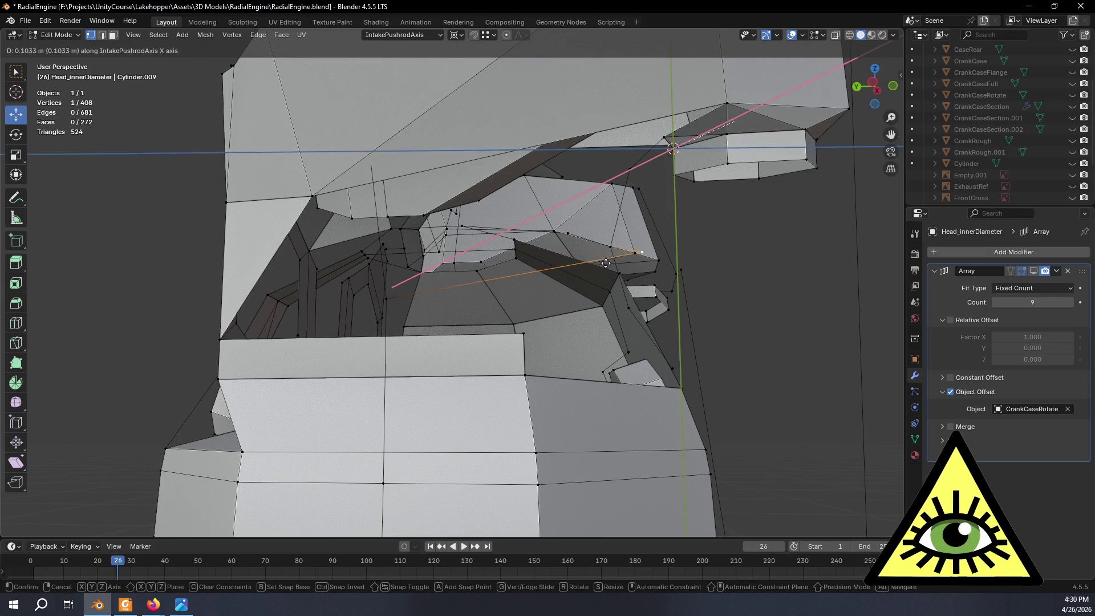
key(Escape)
mouse_move(586, 241)
middle_down()
mouse_move(602, 310)
mouse_move(581, 300)
middle_up()
key(g)
key(y)
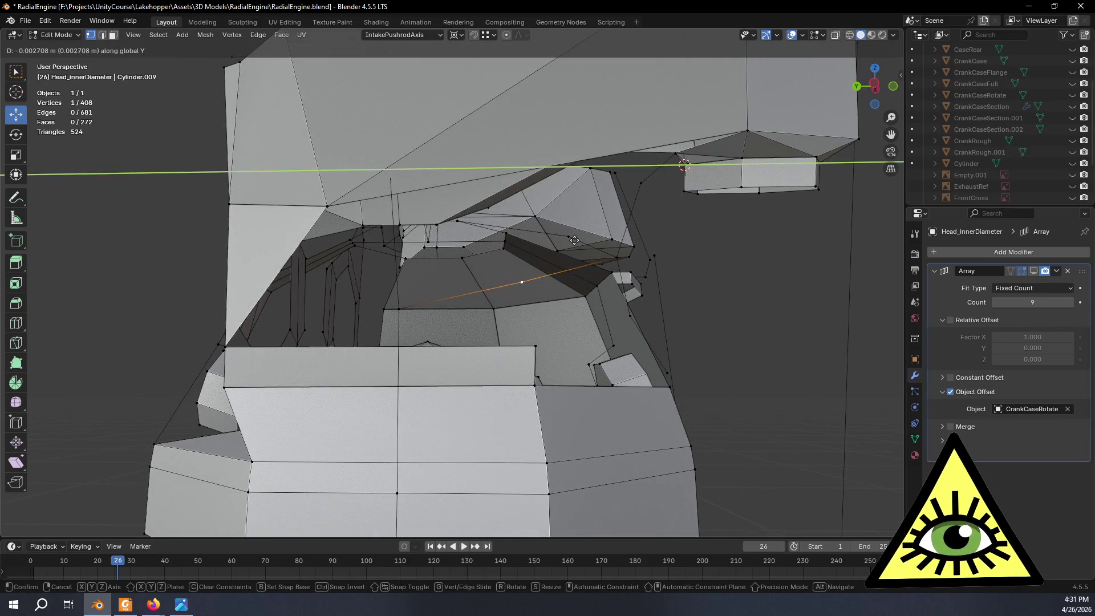
key(ctrl)
click(585, 245)
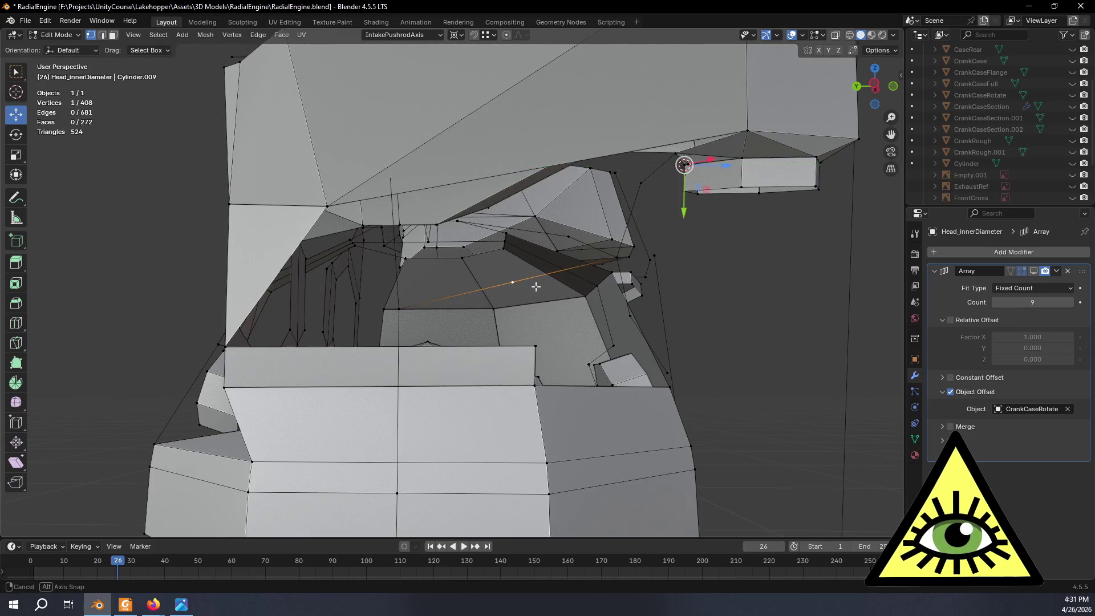
Refine the vertex position along global Y to about -0.020906 m.
middle_drag(533, 286, 528, 305)
key(g)
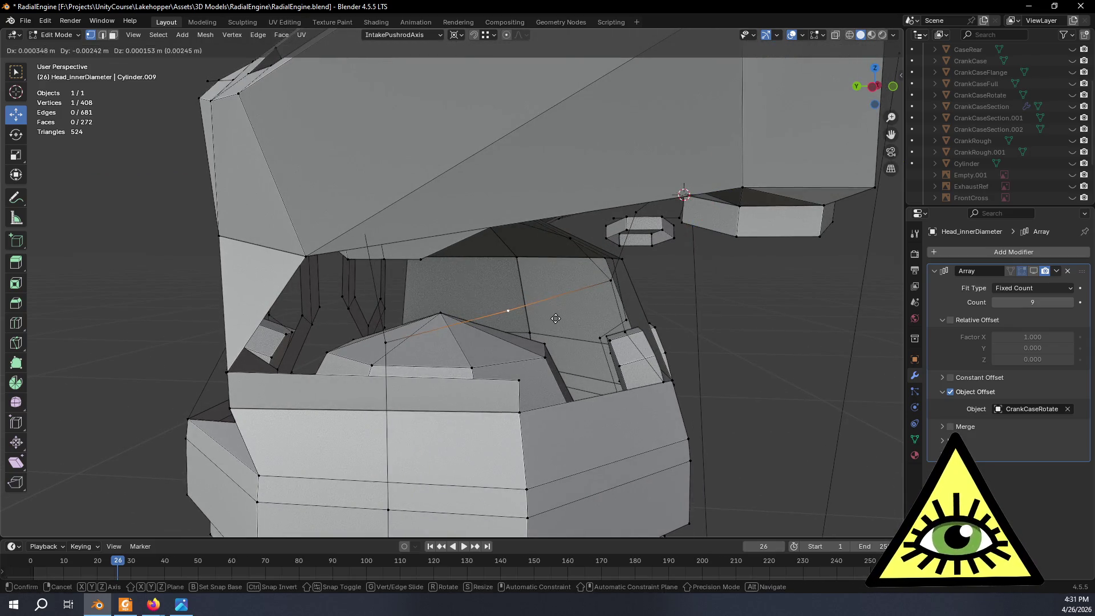
key(y)
key(y)
click(614, 323)
mouse_move(606, 308)
middle_down()
mouse_move(595, 281)
mouse_move(593, 296)
middle_up()
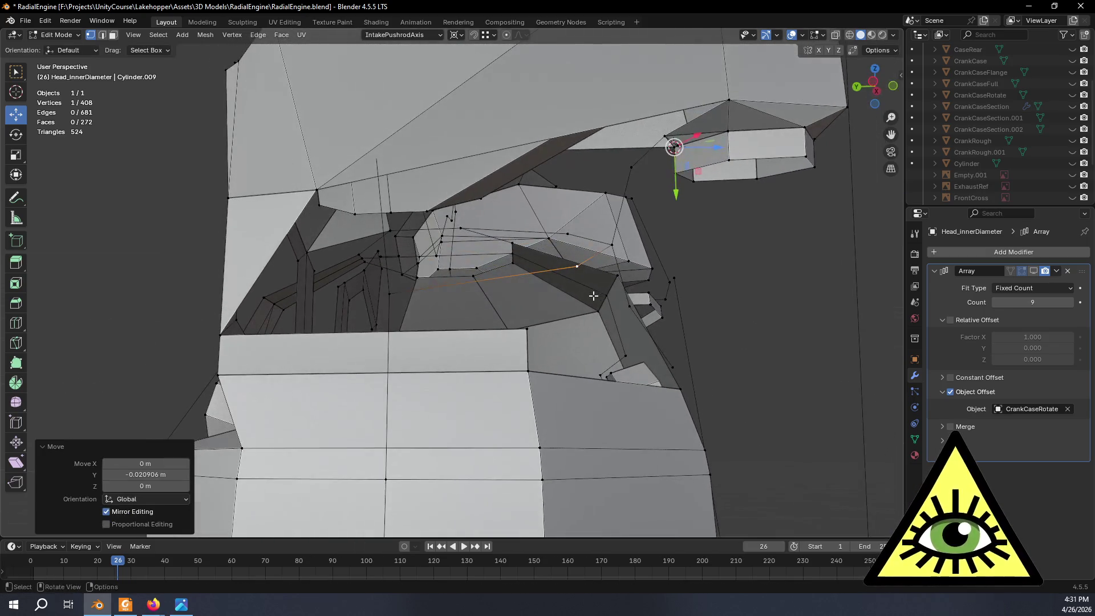
Cancel a further Y move and bring up the transform orientation list.
key(g)
key(y)
key(y)
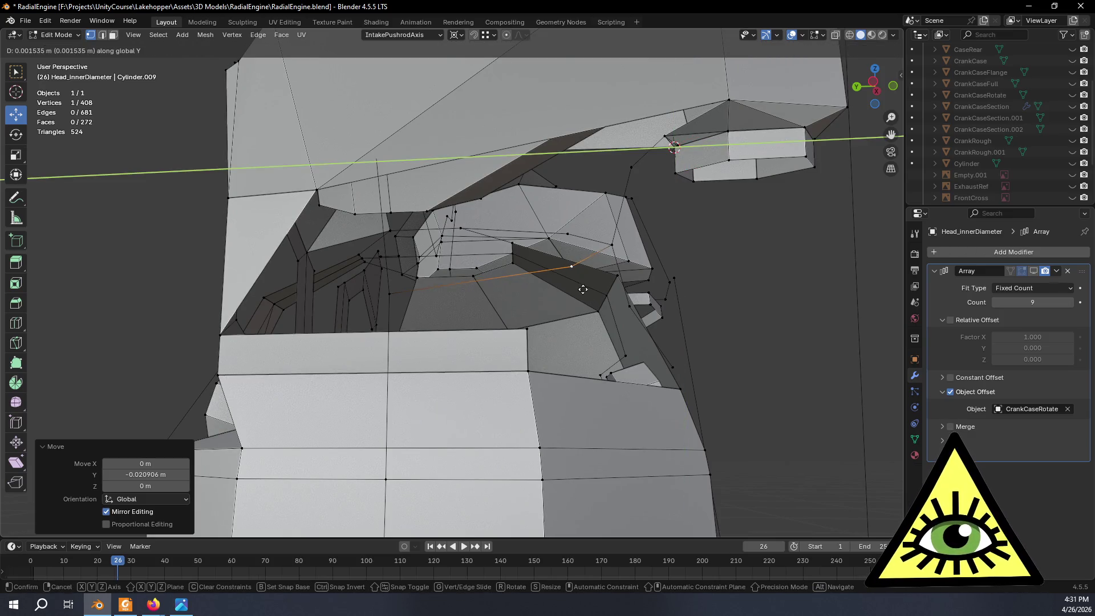
right_click(575, 239)
mouse_move(576, 239)
middle_down()
mouse_move(504, 285)
mouse_move(415, 35)
middle_up()
click(417, 34)
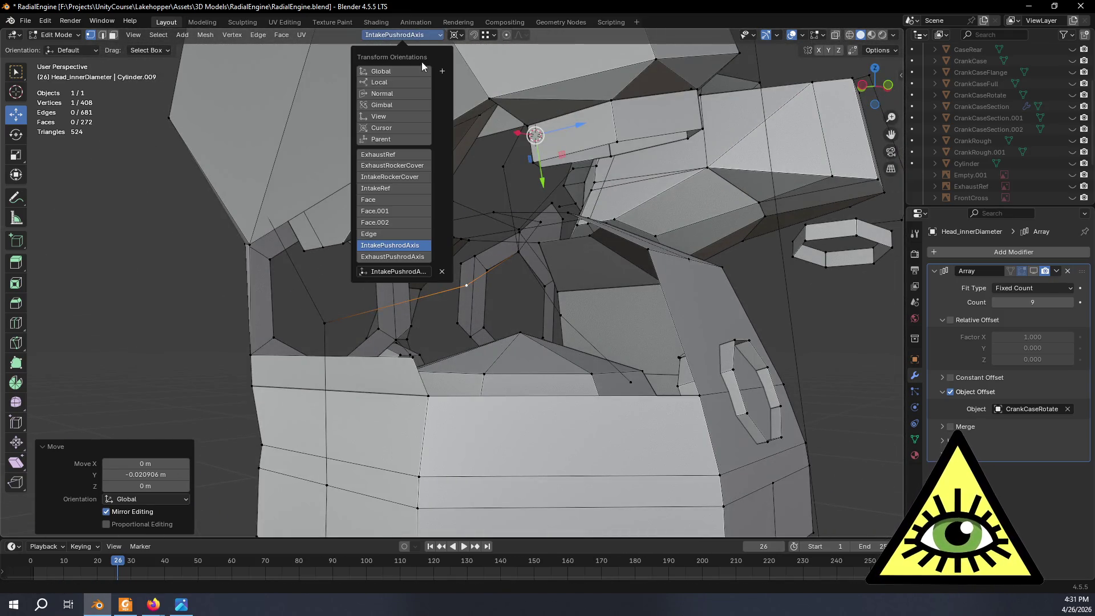
Set the transform orientation to Global and test two Y moves, cancelling both.
click(411, 70)
middle_drag(422, 85, 569, 209)
key(g)
key(y)
key(y)
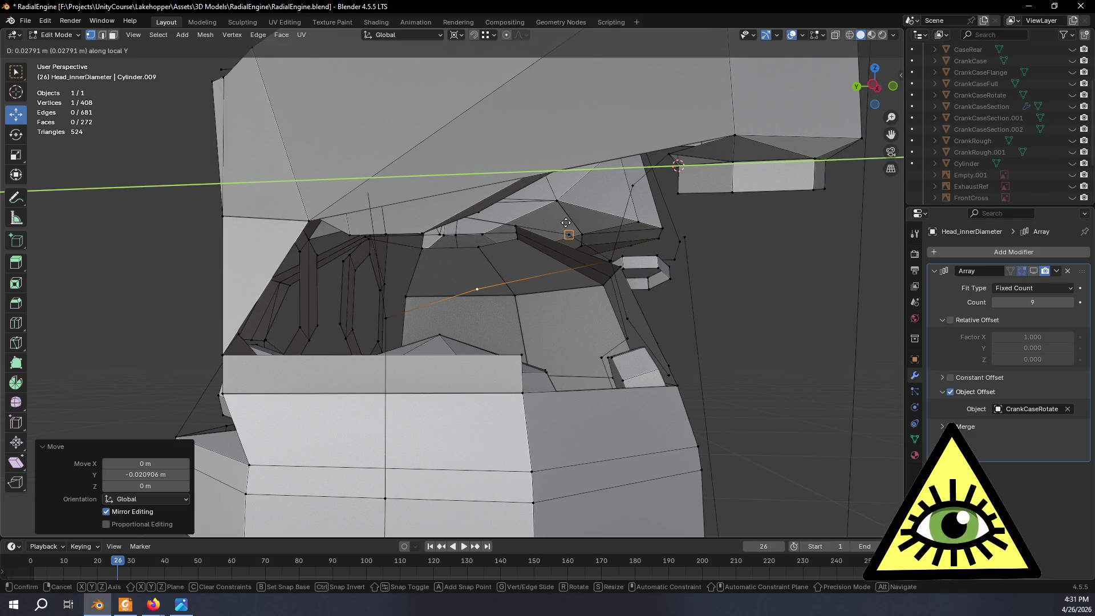
right_click(570, 235)
mouse_move(611, 305)
middle_down()
mouse_move(588, 309)
mouse_move(585, 299)
middle_up()
key(g)
key(y)
key(y)
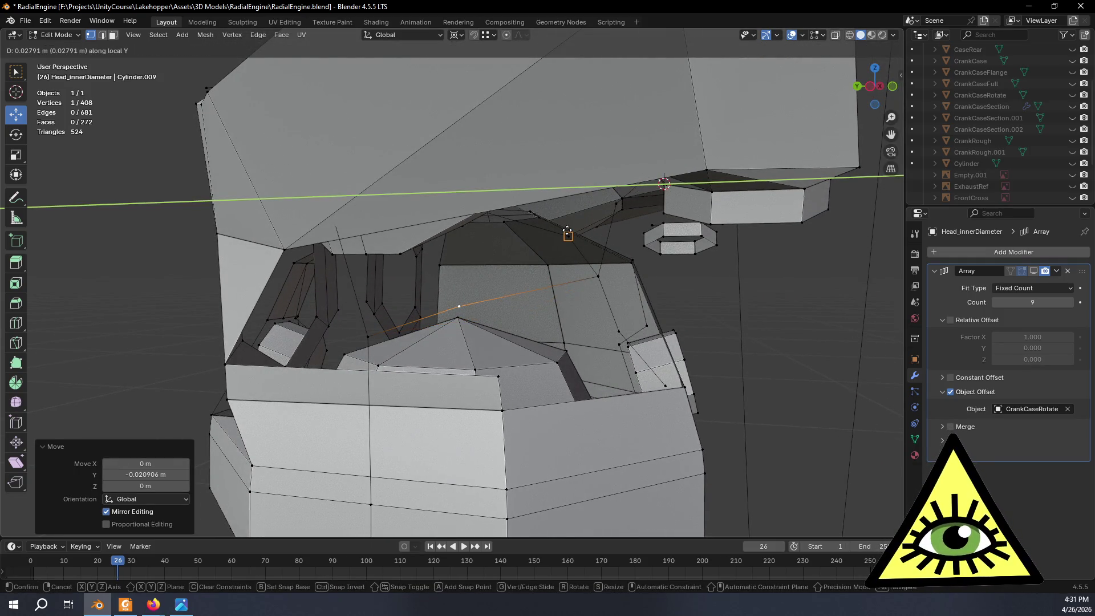
right_click(572, 252)
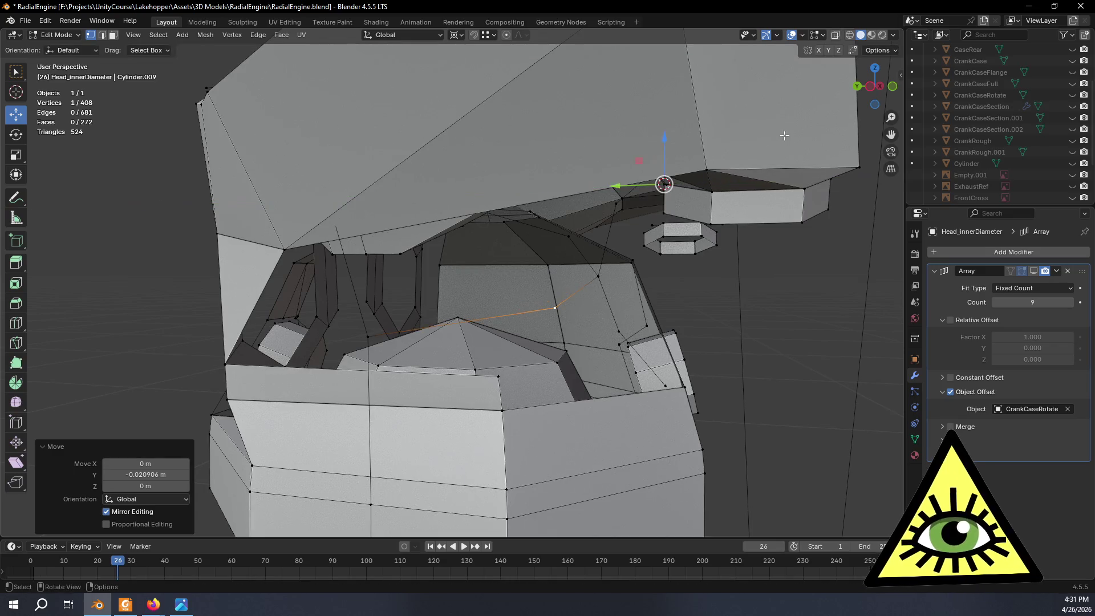
Check the vertex from Left Orthographic, then orbit around the cylinder head.
click(870, 86)
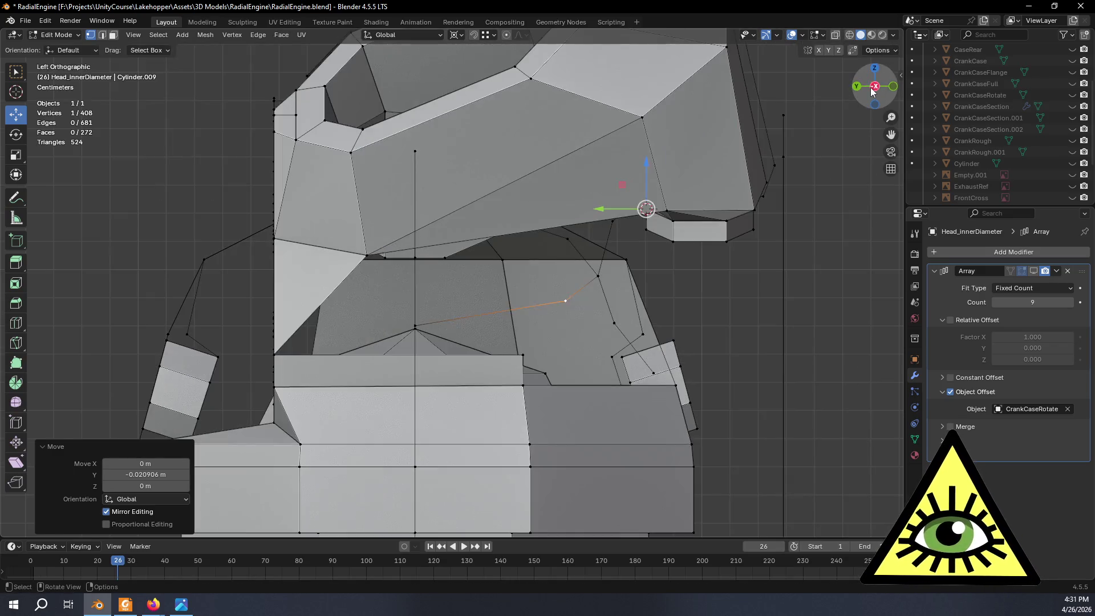
mouse_move(591, 297)
middle_down()
mouse_move(623, 281)
mouse_move(589, 294)
middle_up()
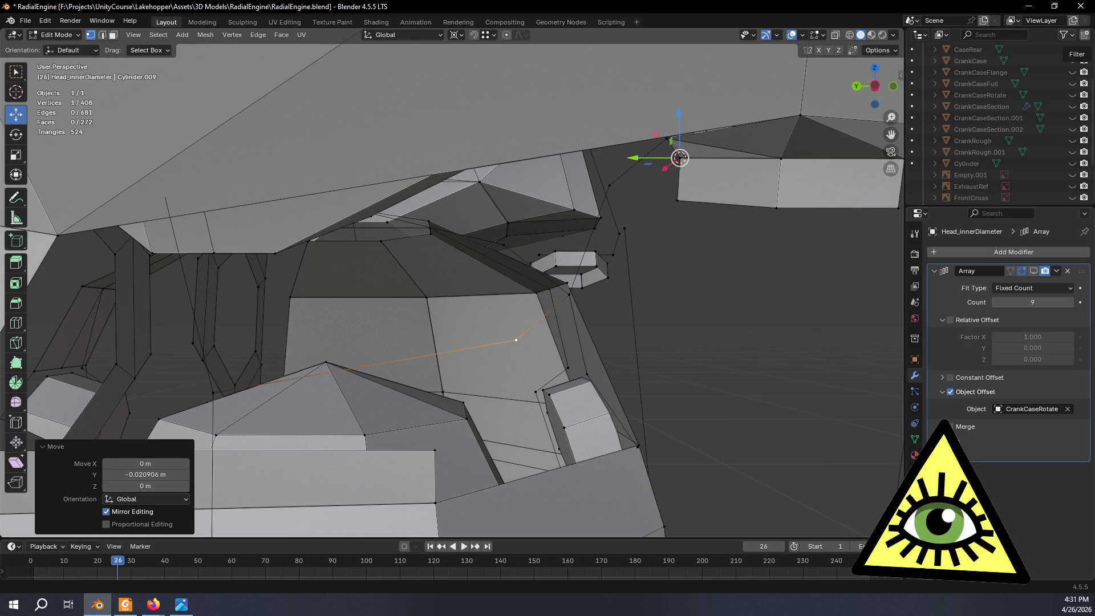
mouse_move(735, 188)
middle_down()
mouse_move(614, 296)
mouse_move(560, 298)
mouse_move(592, 285)
mouse_move(594, 259)
mouse_move(604, 284)
mouse_move(557, 247)
mouse_move(608, 262)
mouse_move(579, 268)
mouse_move(556, 335)
mouse_move(455, 377)
mouse_move(636, 305)
mouse_move(812, 328)
mouse_move(802, 324)
mouse_move(894, 361)
middle_up()
middle_drag(763, 330, 735, 331)
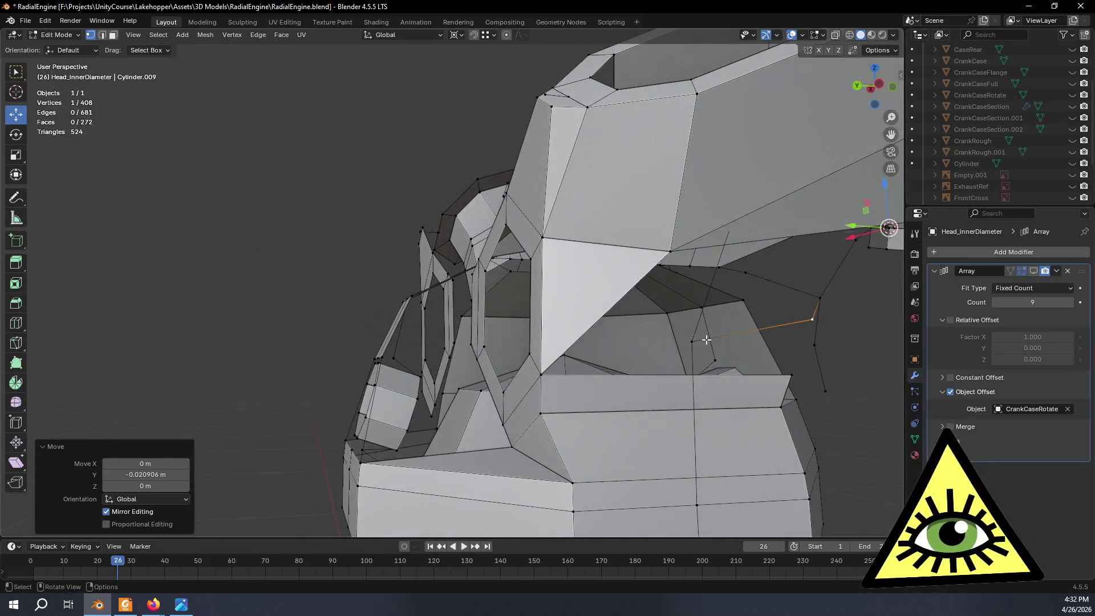
Lower the vertex along global Z to -0.009455 m, in line with the edge below.
click(692, 341)
mouse_move(688, 363)
middle_down()
mouse_move(665, 290)
mouse_move(769, 344)
mouse_move(695, 348)
mouse_move(722, 362)
mouse_move(710, 363)
mouse_move(714, 348)
mouse_move(722, 376)
mouse_move(711, 365)
mouse_move(745, 388)
mouse_move(793, 357)
mouse_move(779, 351)
middle_up()
shift+click(628, 314)
scroll(635, 313, down, 5)
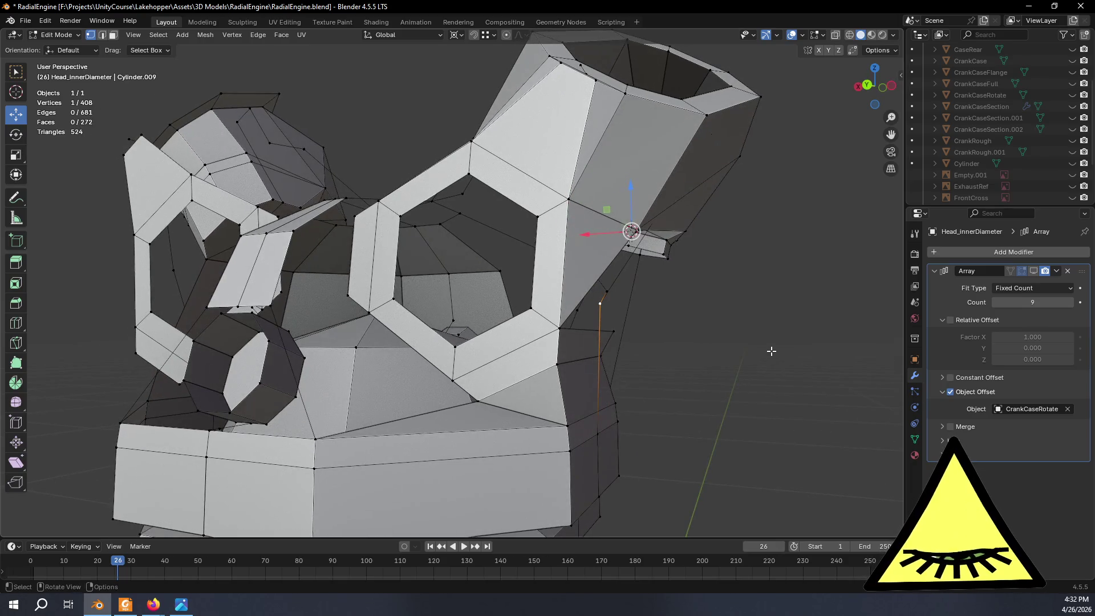
key(g)
key(z)
click(768, 366)
mouse_move(763, 362)
middle_down()
mouse_move(777, 355)
mouse_move(607, 372)
mouse_move(605, 357)
mouse_move(560, 351)
middle_up()
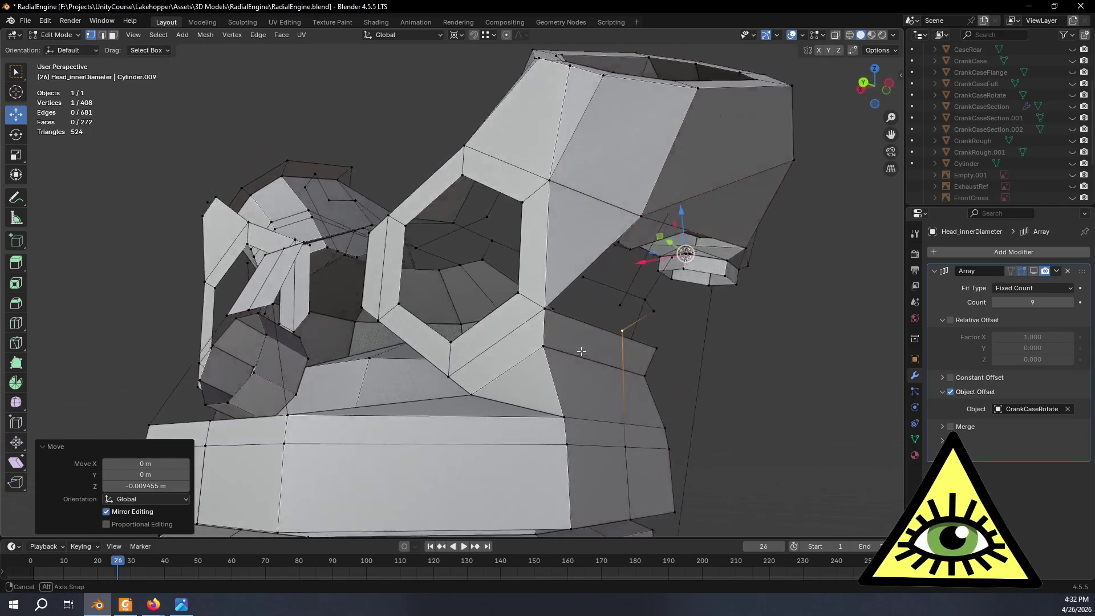
Add a second vertex to the selection and bring up the vertex context menu.
scroll(542, 349, up, 5)
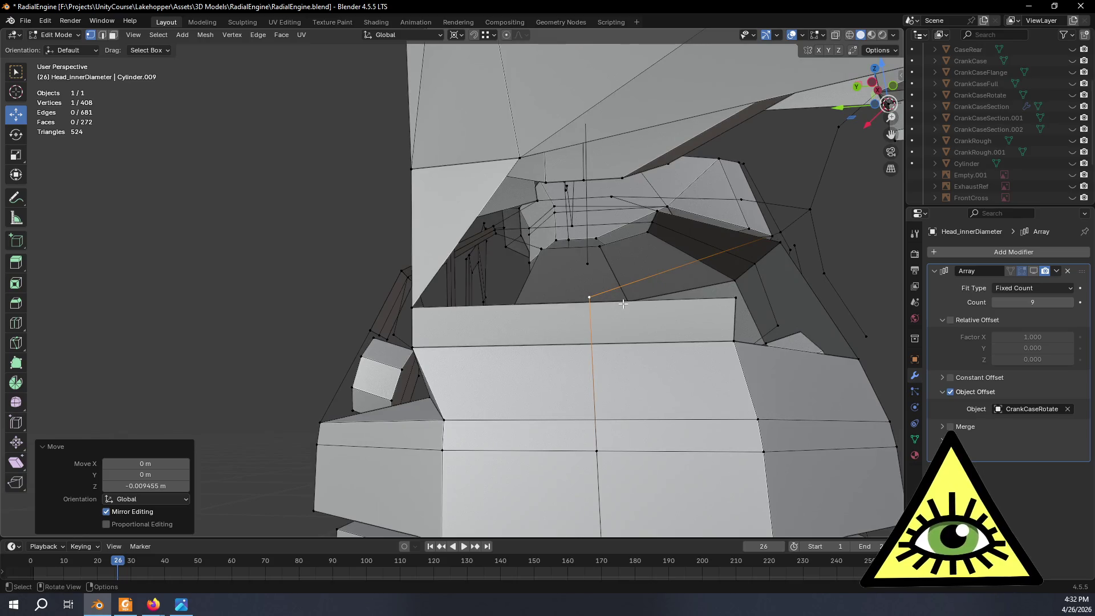
mouse_move(604, 309)
middle_down()
mouse_move(733, 332)
mouse_move(692, 325)
mouse_move(668, 347)
middle_up()
scroll(753, 331, up, 3)
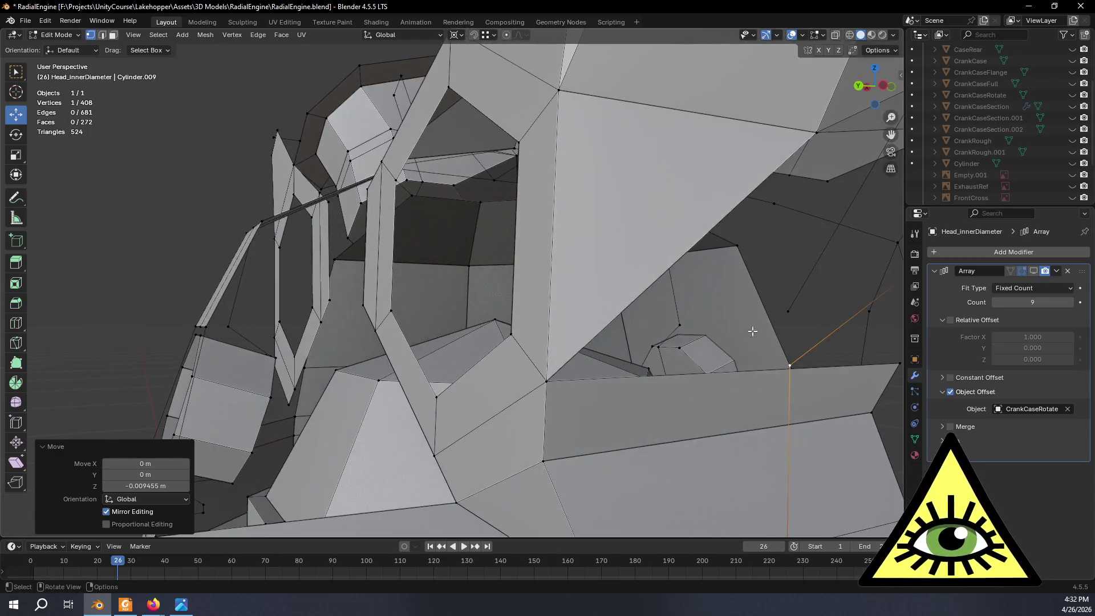
shift+click(548, 379)
mouse_move(549, 379)
middle_down()
mouse_move(693, 336)
mouse_move(663, 350)
middle_up()
right_click(693, 336)
Subdivide the edge, then merge the new vertex into its neighbour using Merge Vertices At Last.
click(663, 314)
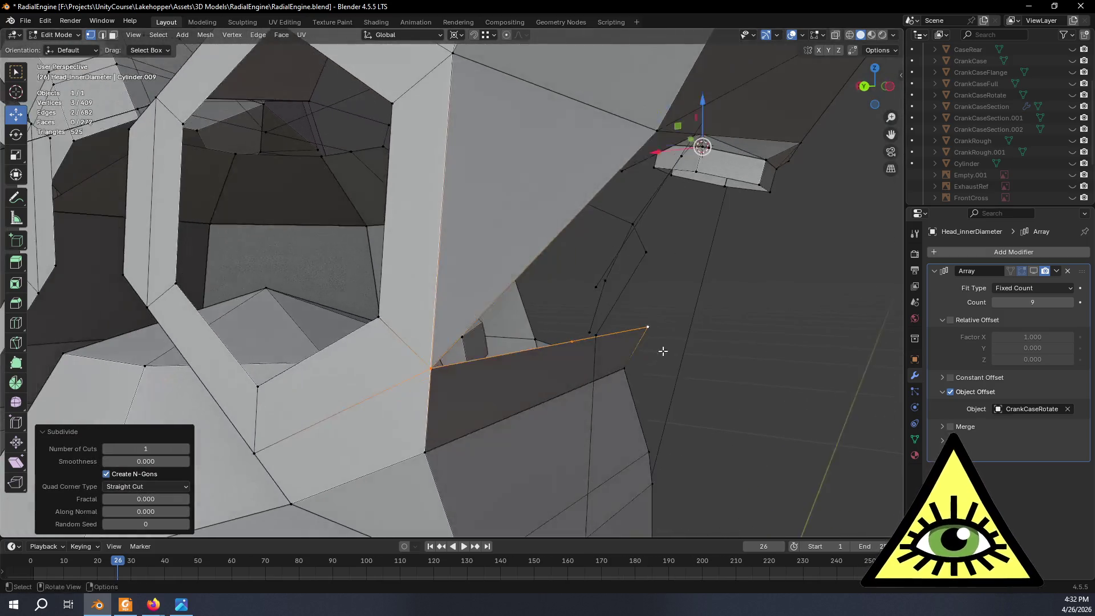
click(594, 331)
right_click(574, 341)
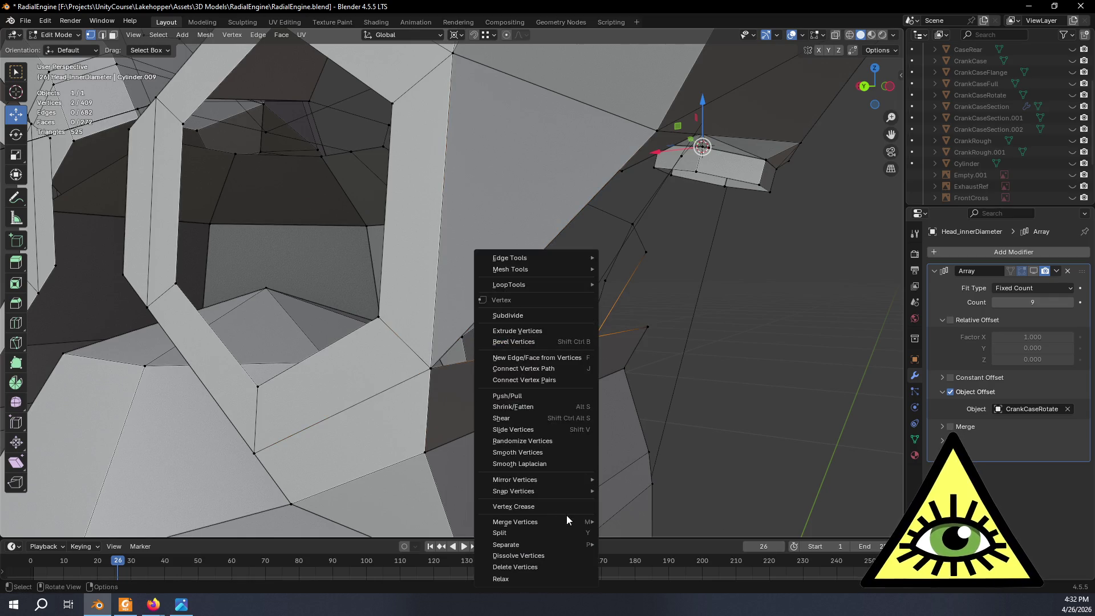
mouse_move(568, 517)
click(649, 506)
mouse_move(714, 421)
middle_down()
mouse_move(731, 460)
mouse_move(677, 196)
mouse_move(611, 247)
mouse_move(604, 188)
mouse_move(569, 241)
mouse_move(587, 296)
mouse_move(585, 246)
middle_up()
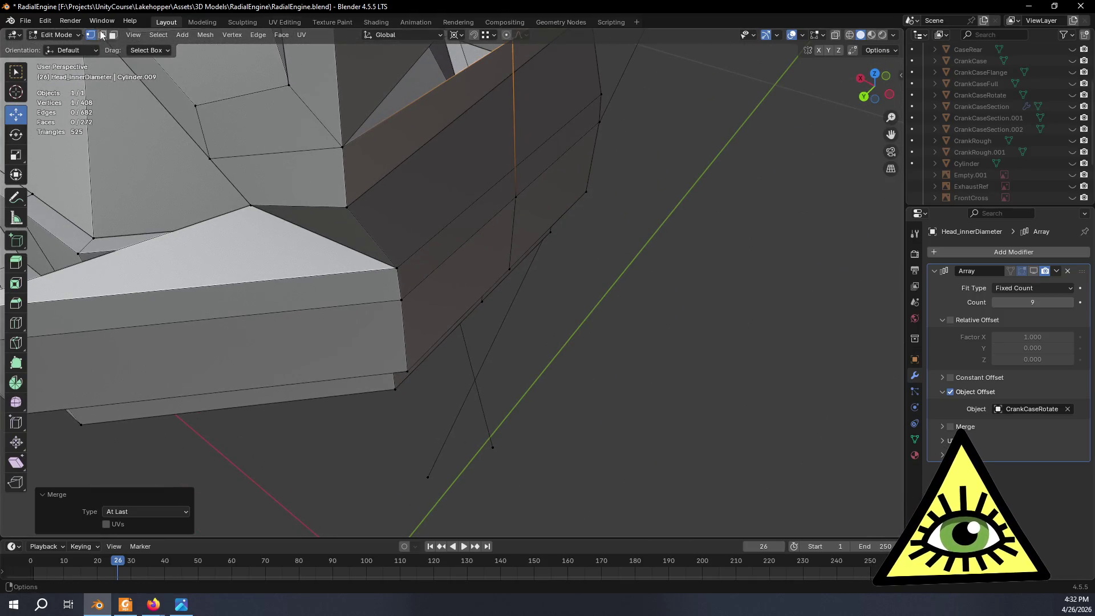
Delete the stray edge under the cylinder head in Edge select mode, leaving 681 edges.
click(102, 35)
right_click(511, 114)
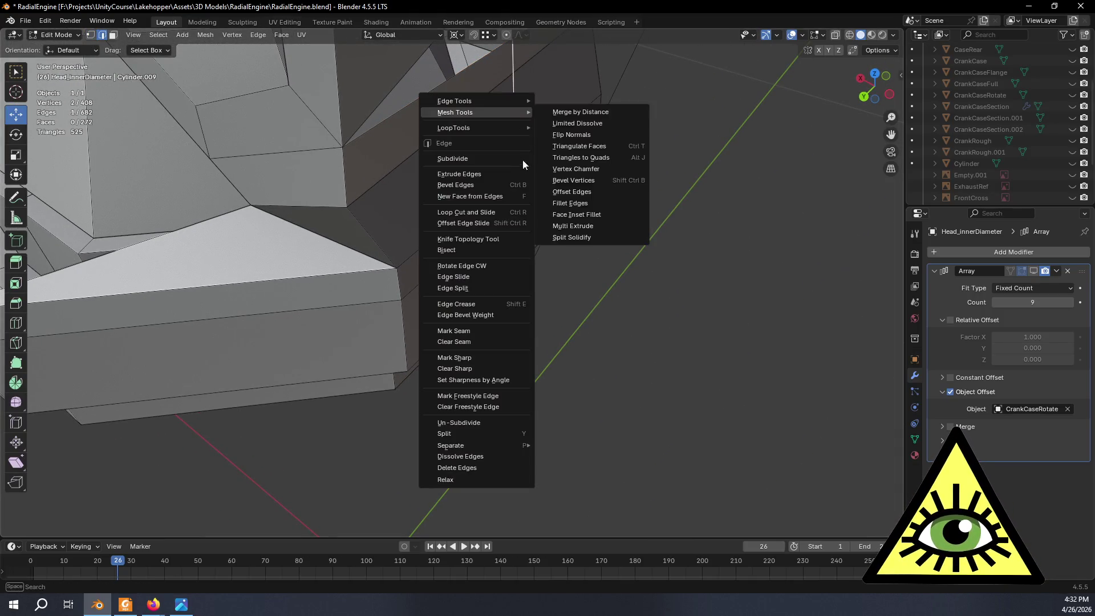
key(x)
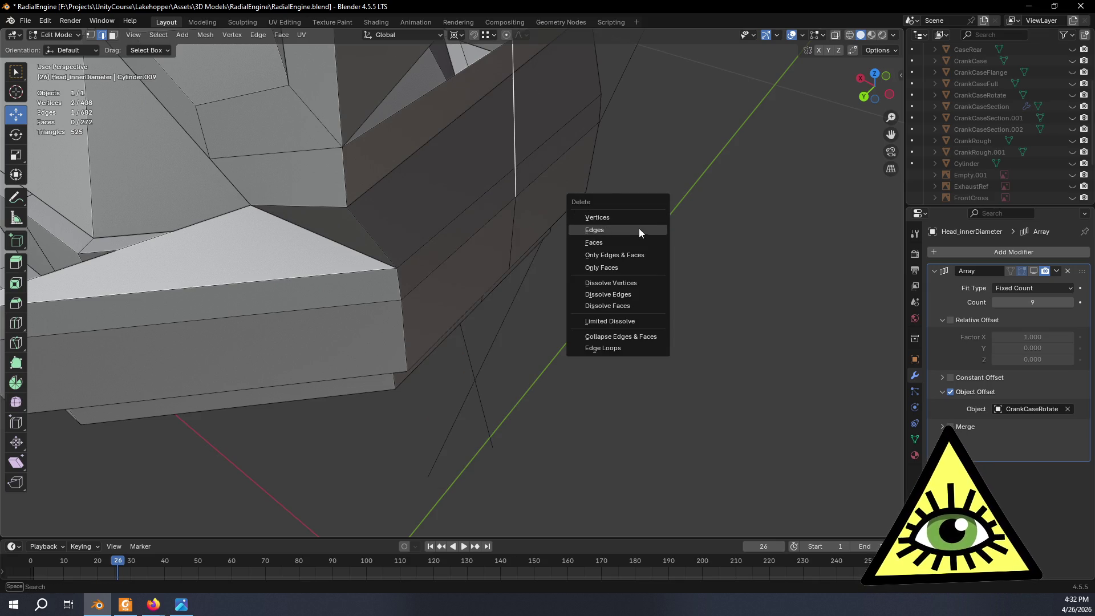
click(625, 242)
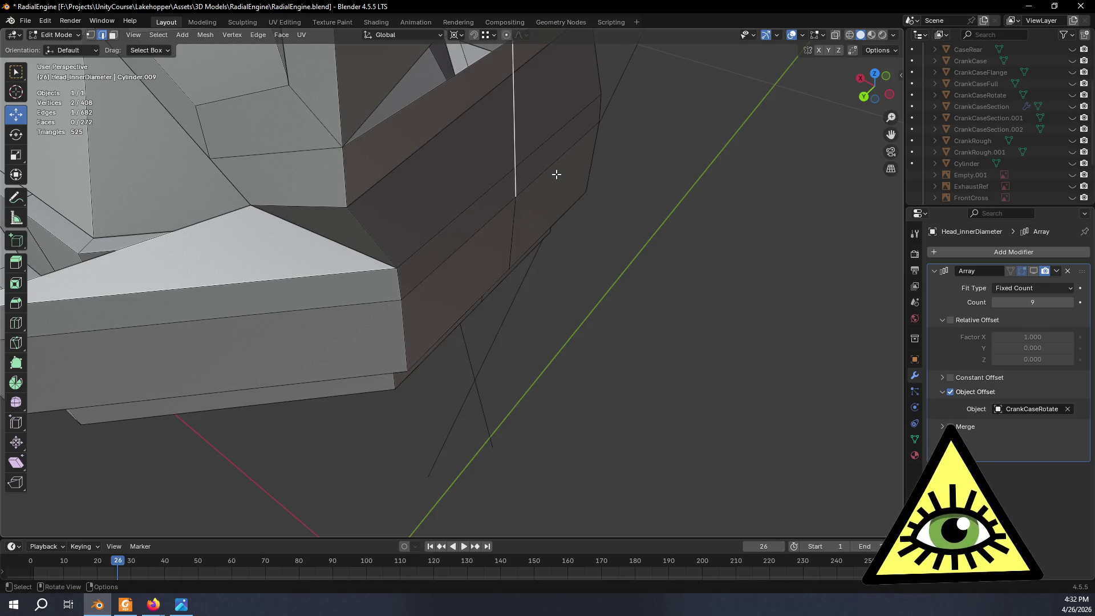
key(x)
click(542, 162)
mouse_move(542, 162)
middle_down()
mouse_move(591, 183)
mouse_move(693, 192)
middle_up()
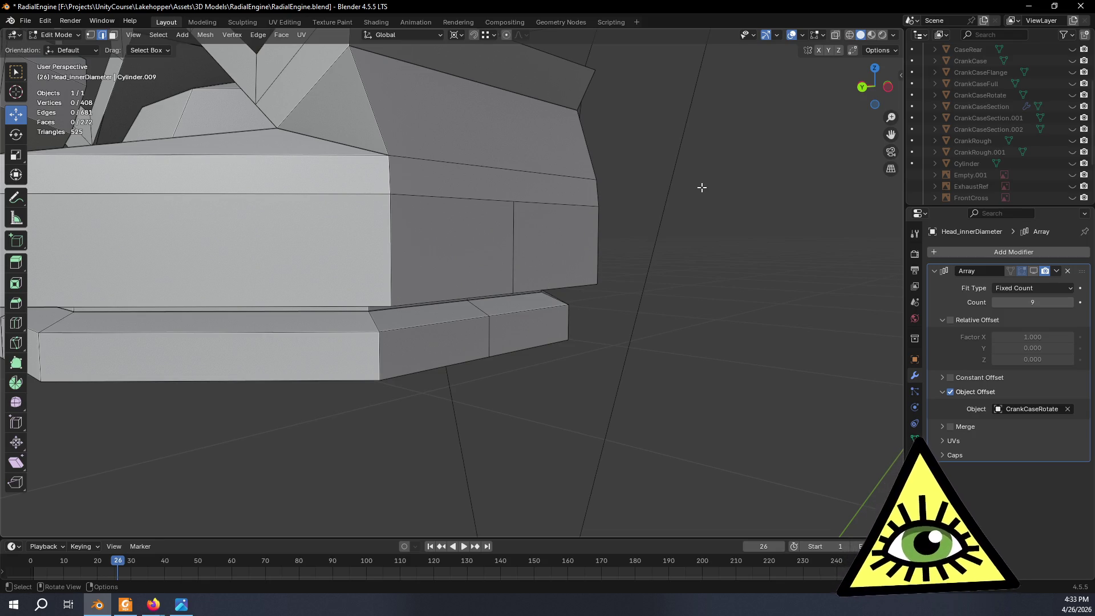
mouse_move(702, 187)
middle_down()
mouse_move(645, 166)
mouse_move(711, 369)
mouse_move(530, 342)
mouse_move(506, 359)
mouse_move(558, 369)
mouse_move(633, 359)
mouse_move(594, 384)
mouse_move(538, 384)
mouse_move(514, 319)
mouse_move(516, 285)
mouse_move(535, 281)
mouse_move(508, 272)
mouse_move(506, 295)
mouse_move(541, 84)
middle_up()
Select one vertex and add two more along the lower head edge by the pushrod opening.
click(505, 303)
shift+click(514, 97)
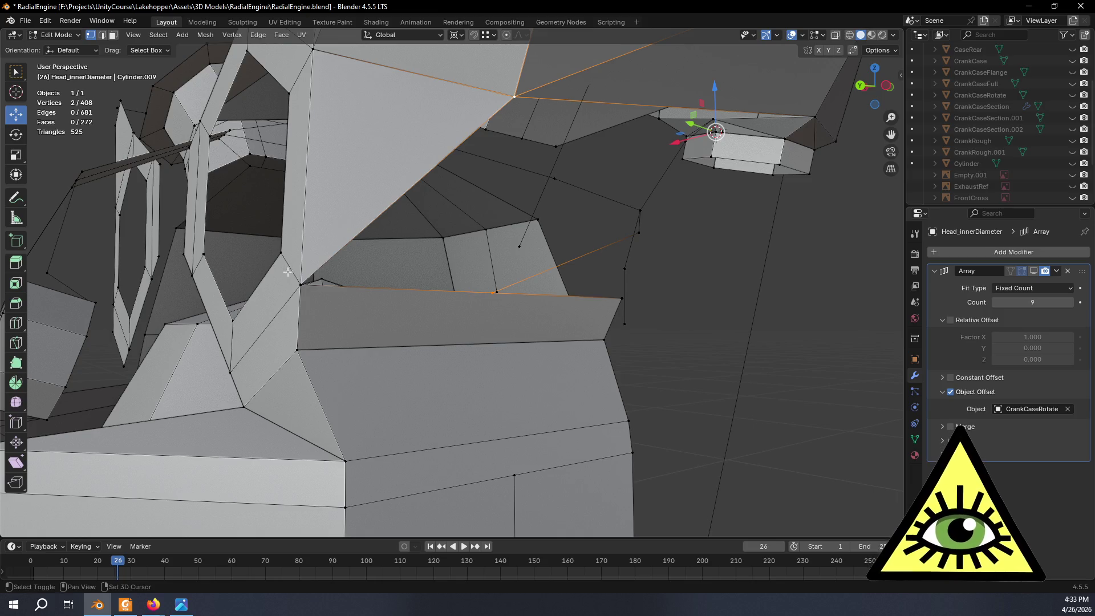
shift+click(300, 280)
middle_drag(300, 280, 411, 295)
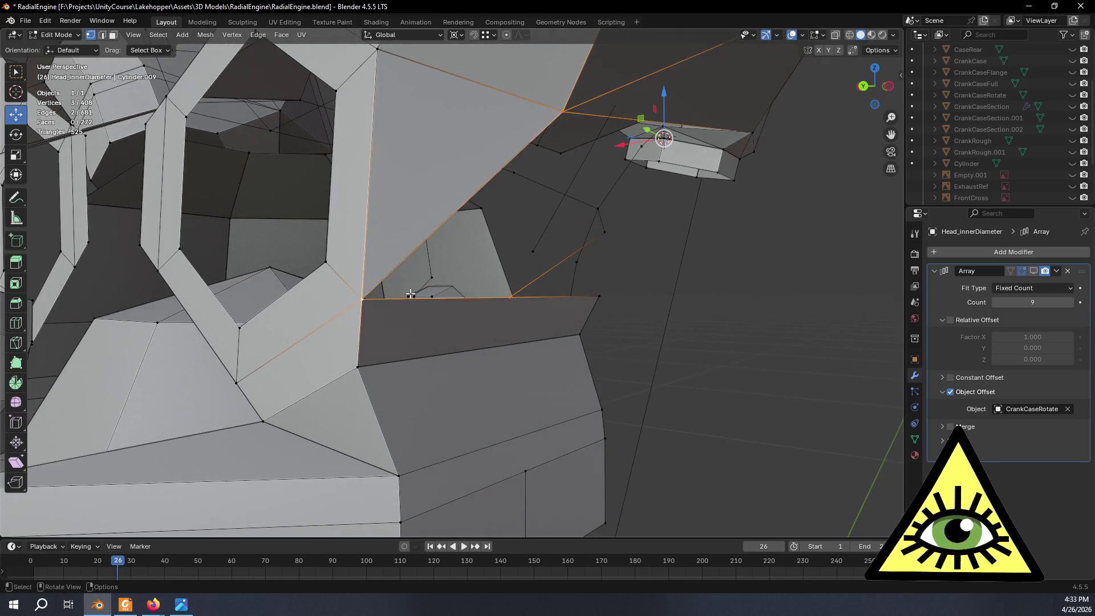
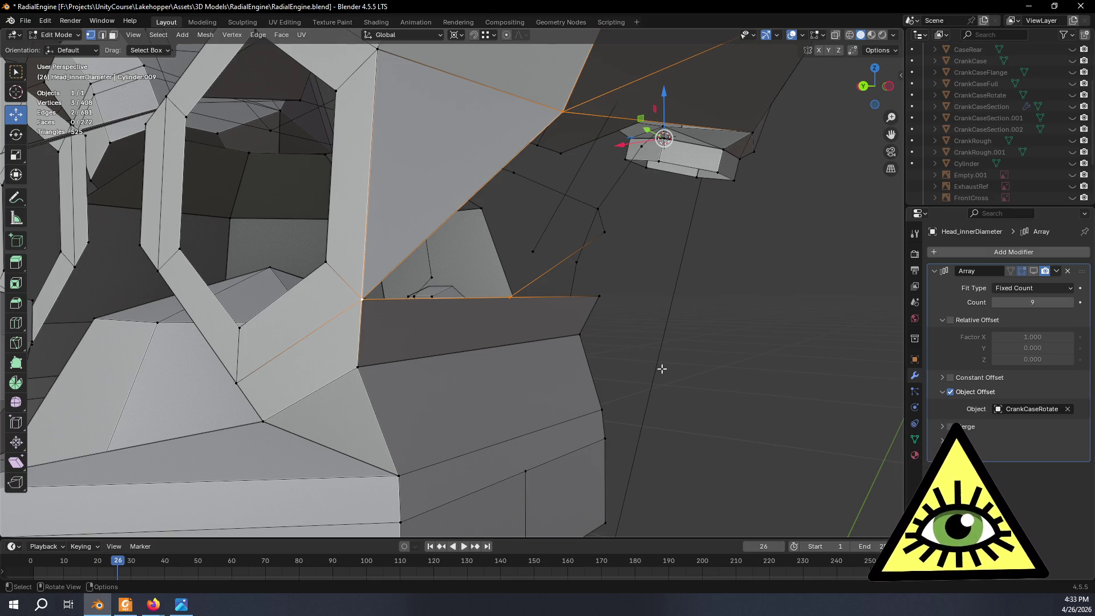
Fill the first two gaps in the cylinder-head mesh with triangular faces.
mouse_move(662, 368)
middle_down()
mouse_move(643, 362)
mouse_move(705, 386)
mouse_move(665, 379)
mouse_move(651, 388)
mouse_move(669, 384)
mouse_move(656, 386)
mouse_move(636, 359)
mouse_move(673, 361)
mouse_move(640, 365)
mouse_move(655, 366)
mouse_move(605, 399)
mouse_move(523, 360)
mouse_move(572, 368)
mouse_move(547, 324)
middle_up()
key(f)
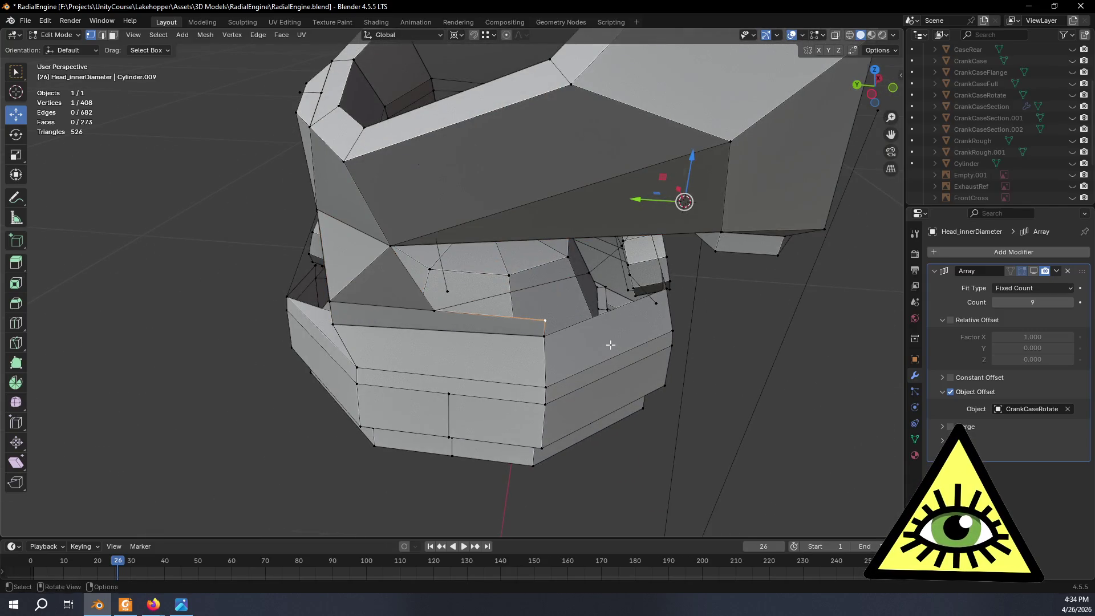
scroll(611, 345, up, 3)
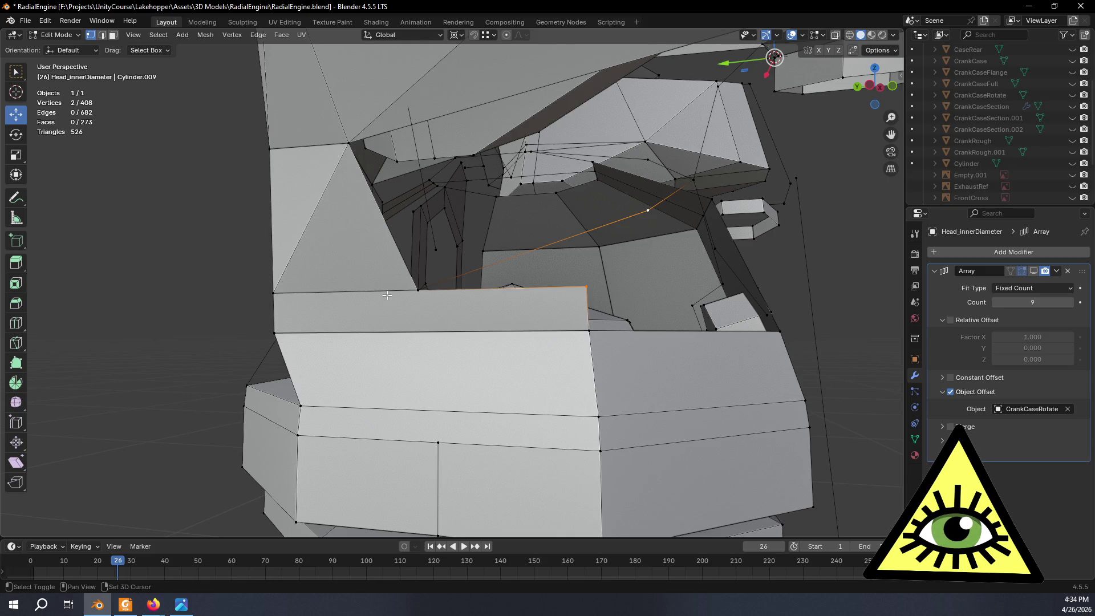
mouse_move(525, 302)
middle_down()
mouse_move(464, 313)
mouse_move(509, 301)
middle_up()
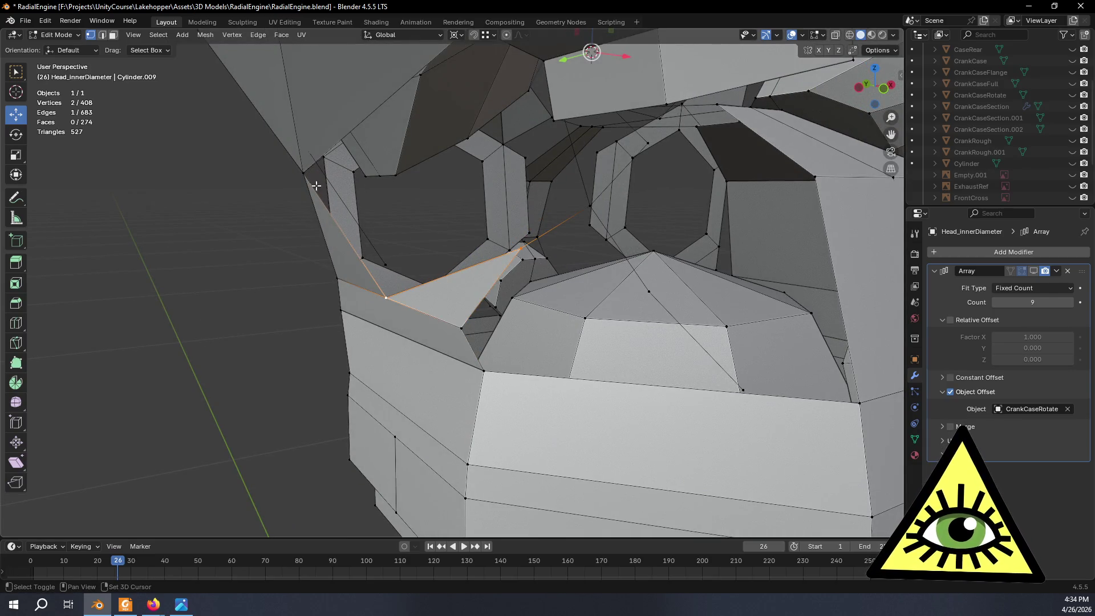
shift+click(303, 175)
key(f)
mouse_move(354, 251)
middle_down()
mouse_move(453, 401)
mouse_move(478, 350)
mouse_move(523, 350)
mouse_move(523, 334)
middle_up()
Fill three more gaps with triangular faces joining their corner vertices.
click(566, 211)
shift+click(514, 304)
key(f)
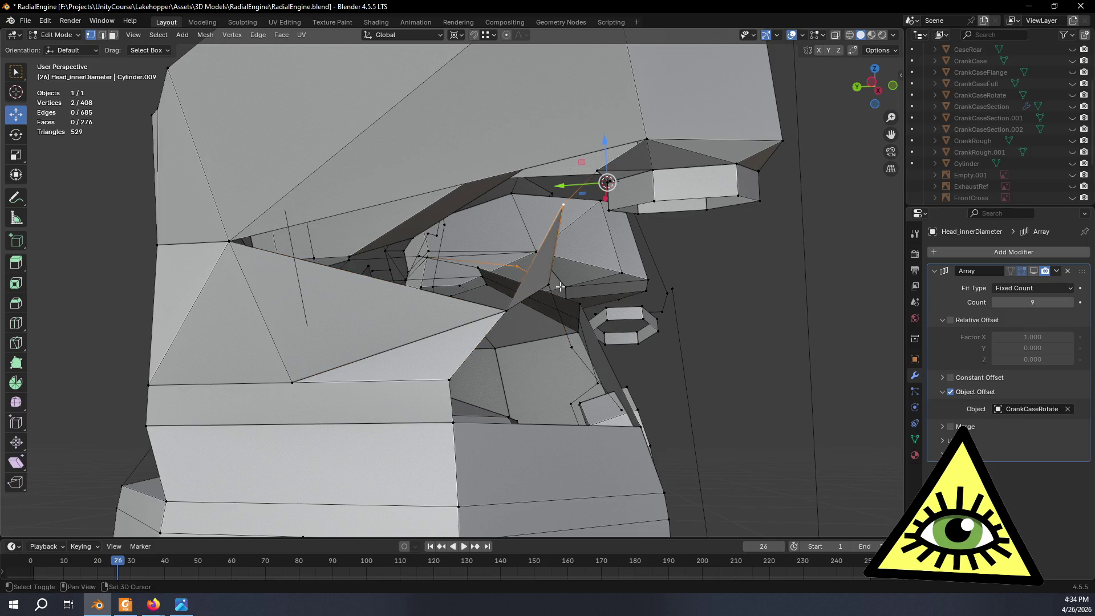
shift+click(562, 289)
key(f)
middle_drag(562, 290, 561, 258)
shift+click(211, 251)
shift+click(476, 307)
key(f)
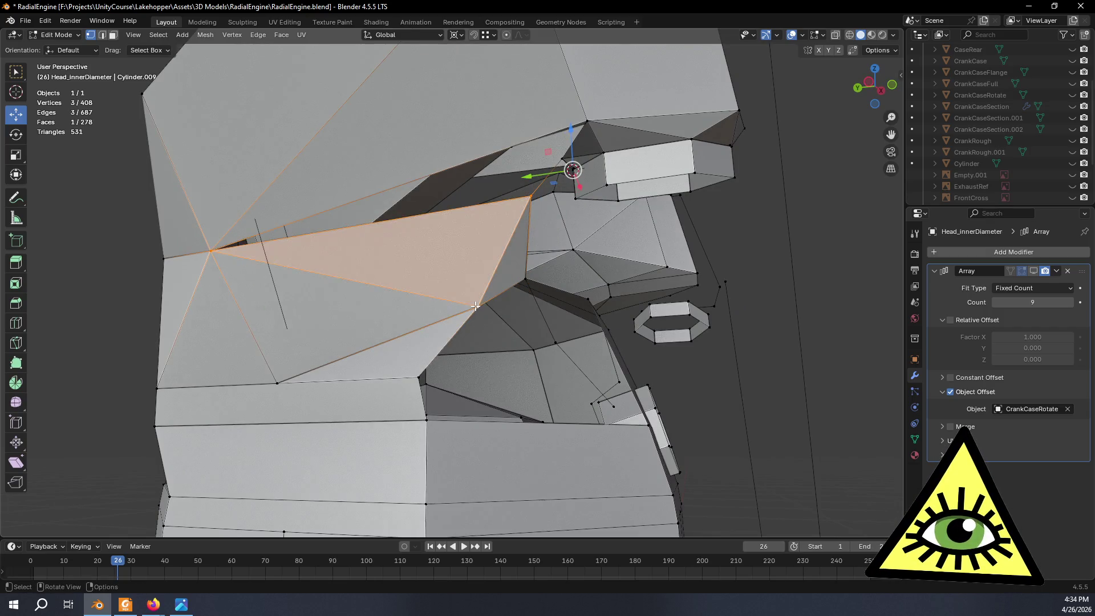
Close the next holes around the head with triangles, three vertices each.
click(532, 198)
shift+click(587, 120)
shift+click(211, 253)
key(f)
mouse_move(211, 252)
middle_down()
mouse_move(360, 244)
mouse_move(535, 197)
mouse_move(437, 268)
middle_up()
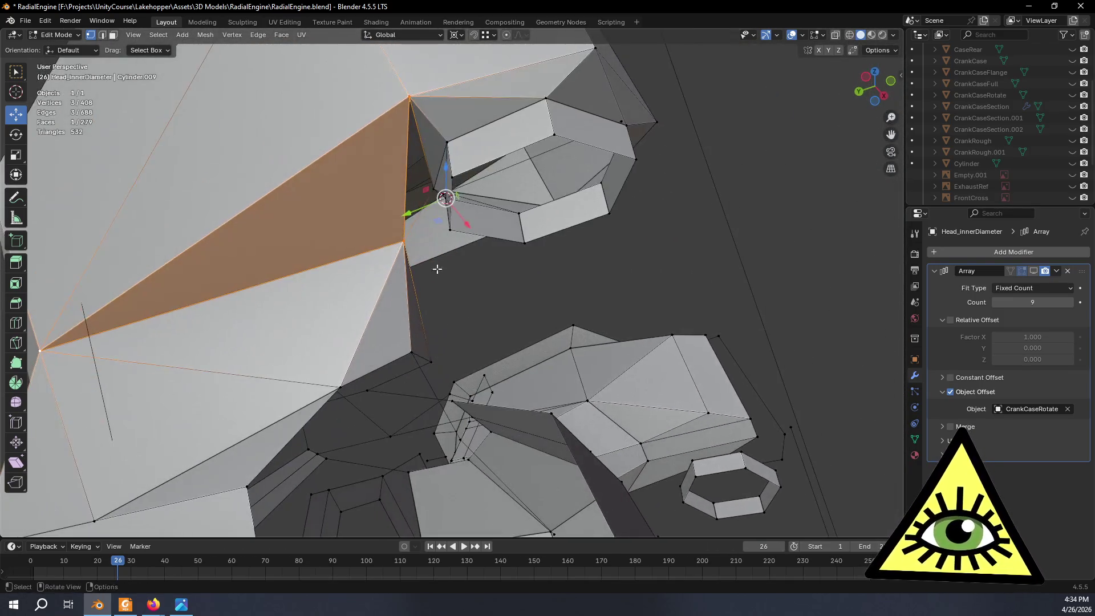
click(401, 241)
middle_drag(411, 216, 489, 229)
shift+click(509, 165)
key(f)
mouse_move(509, 165)
middle_down()
mouse_move(407, 306)
mouse_move(546, 261)
mouse_move(513, 262)
mouse_move(528, 248)
mouse_move(577, 282)
mouse_move(465, 286)
mouse_move(369, 313)
mouse_move(240, 396)
mouse_move(406, 440)
mouse_move(453, 300)
mouse_move(477, 288)
mouse_move(417, 370)
mouse_move(514, 166)
mouse_move(575, 176)
mouse_move(471, 232)
mouse_move(363, 243)
middle_up()
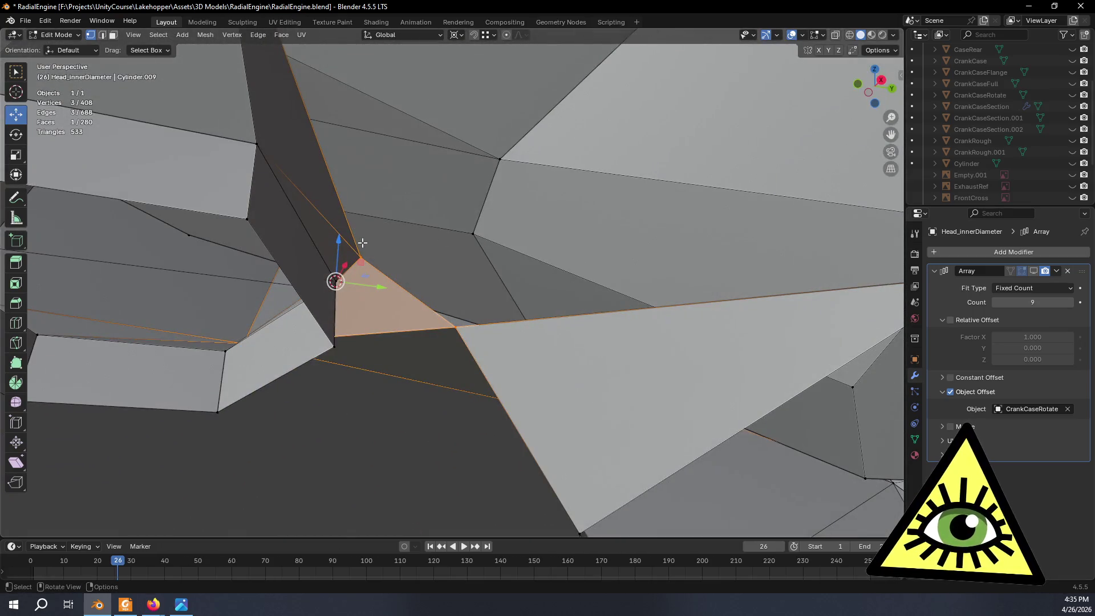
shift+click(457, 322)
mouse_move(457, 323)
middle_down()
mouse_move(421, 203)
mouse_move(570, 374)
mouse_move(533, 354)
mouse_move(518, 325)
mouse_move(546, 323)
mouse_move(533, 333)
mouse_move(548, 335)
mouse_move(519, 346)
mouse_move(338, 299)
middle_up()
Fill two more faces from the selected vertices and inspect them.
key(f)
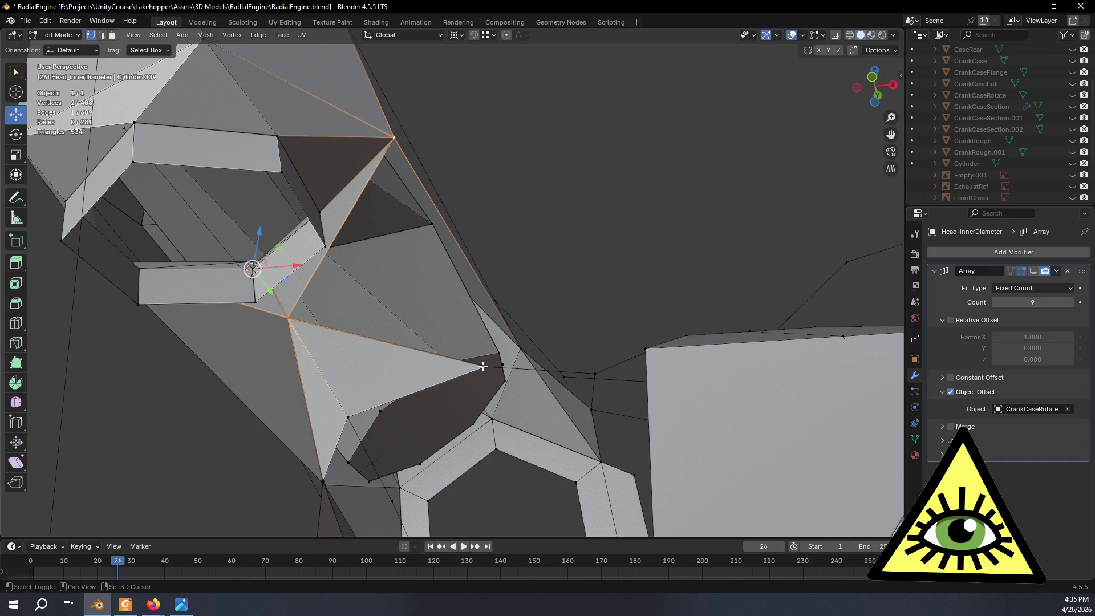
key(f)
mouse_move(485, 364)
middle_down()
mouse_move(515, 314)
mouse_move(567, 306)
mouse_move(520, 310)
mouse_move(505, 237)
mouse_move(515, 213)
mouse_move(542, 218)
mouse_move(487, 267)
mouse_move(602, 244)
middle_up()
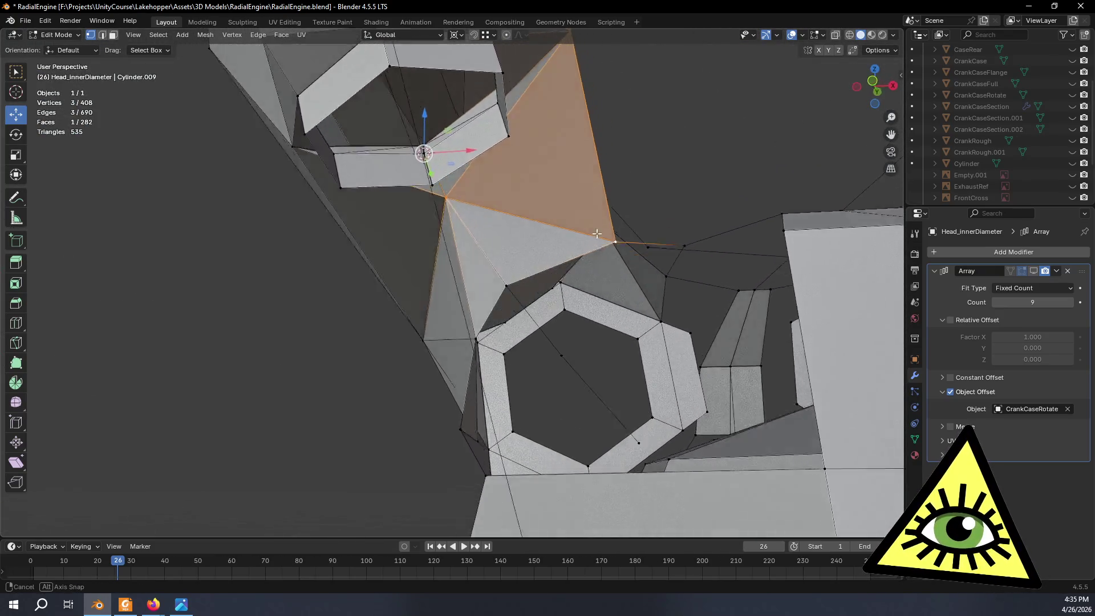
mouse_move(611, 218)
middle_down()
mouse_move(538, 283)
mouse_move(593, 258)
middle_up()
mouse_move(475, 357)
middle_down()
mouse_move(399, 379)
mouse_move(537, 331)
mouse_move(541, 368)
mouse_move(571, 307)
mouse_move(458, 284)
middle_up()
Fill two adjacent triangular faces sharing one vertex across a gap.
click(577, 273)
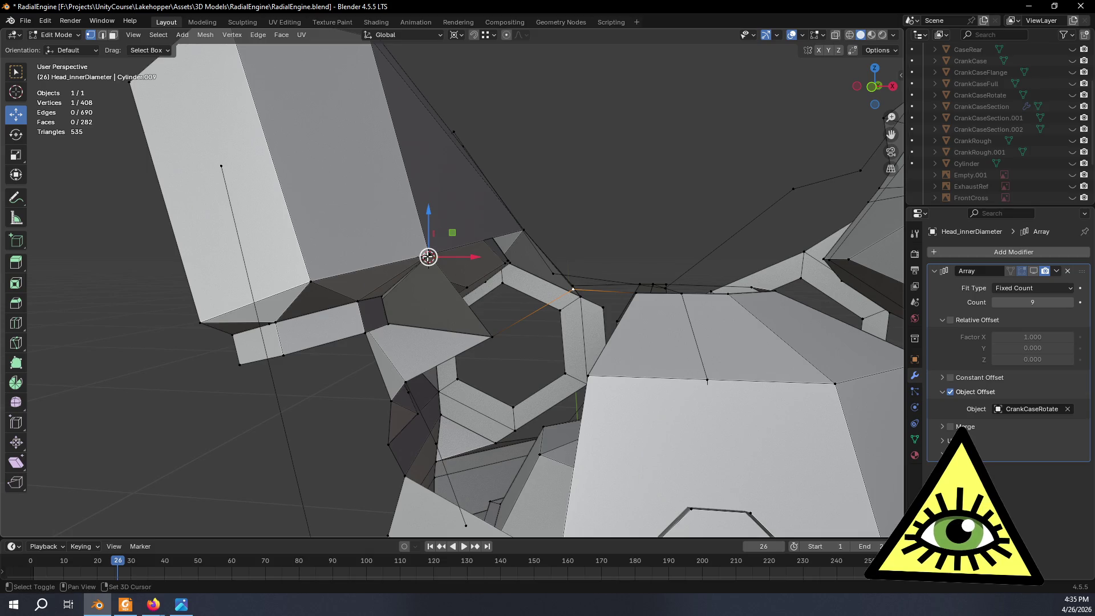
middle_drag(625, 232, 182, 258)
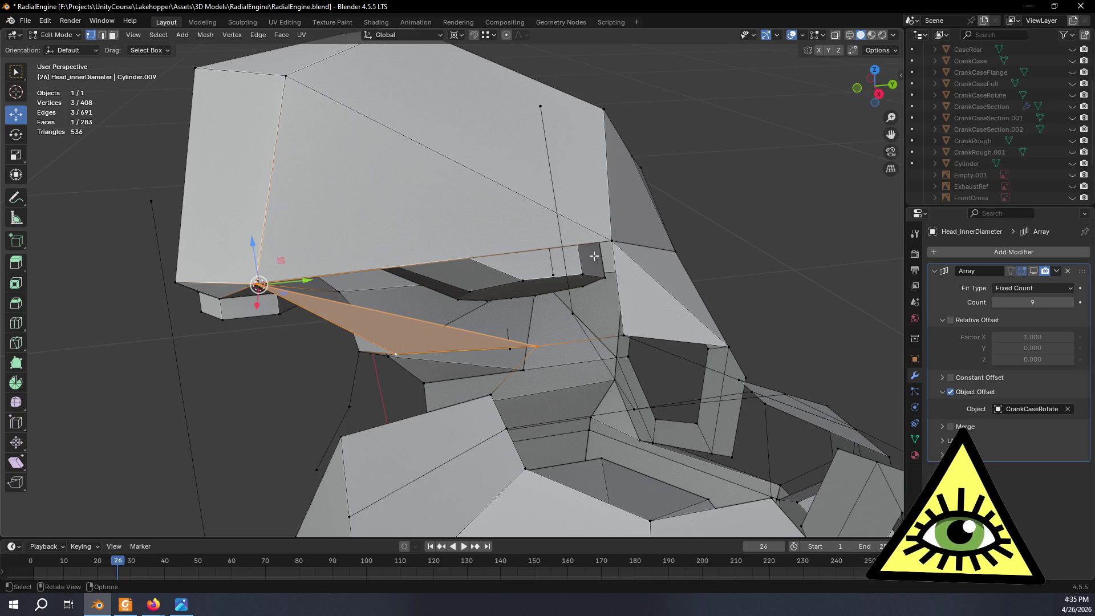
click(613, 244)
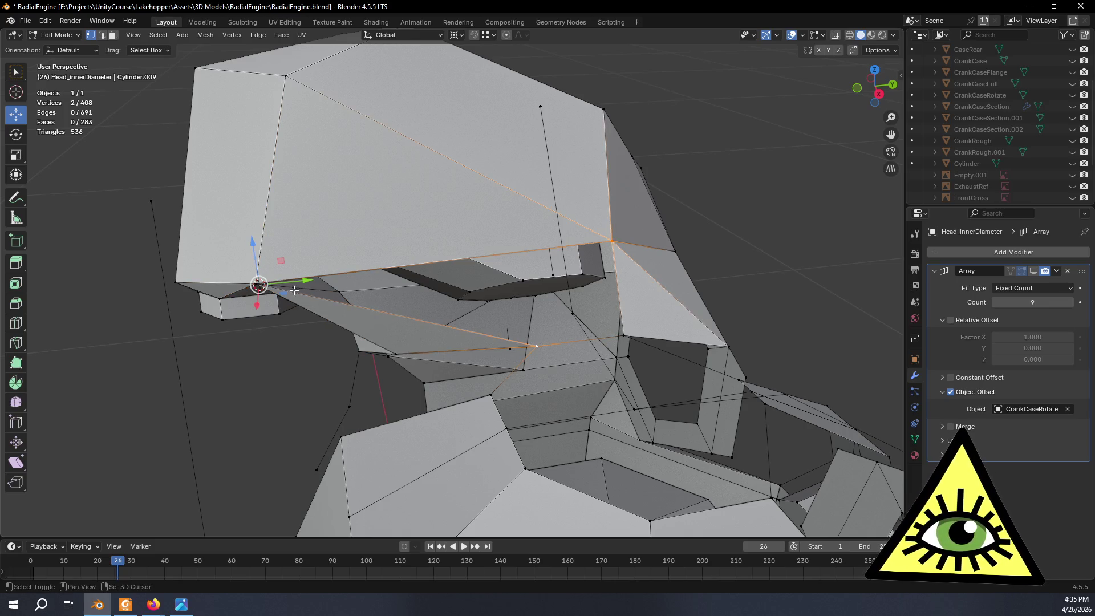
shift+click(258, 284)
key(f)
click(614, 244)
key(f)
mouse_move(656, 367)
middle_down()
mouse_move(600, 346)
mouse_move(340, 330)
mouse_move(526, 318)
mouse_move(569, 379)
mouse_move(440, 386)
mouse_move(482, 258)
mouse_move(516, 328)
mouse_move(514, 375)
middle_up()
scroll(661, 372, down, 8)
Undo an unwanted edge between two vertices and fill a proper triangular face instead.
shift+click(365, 336)
key(f)
mouse_move(435, 354)
middle_down()
mouse_move(502, 350)
mouse_move(445, 305)
middle_up()
key(ctrl+z)
key(f)
Fill the last two holes, bringing the head to 288 faces.
click(486, 283)
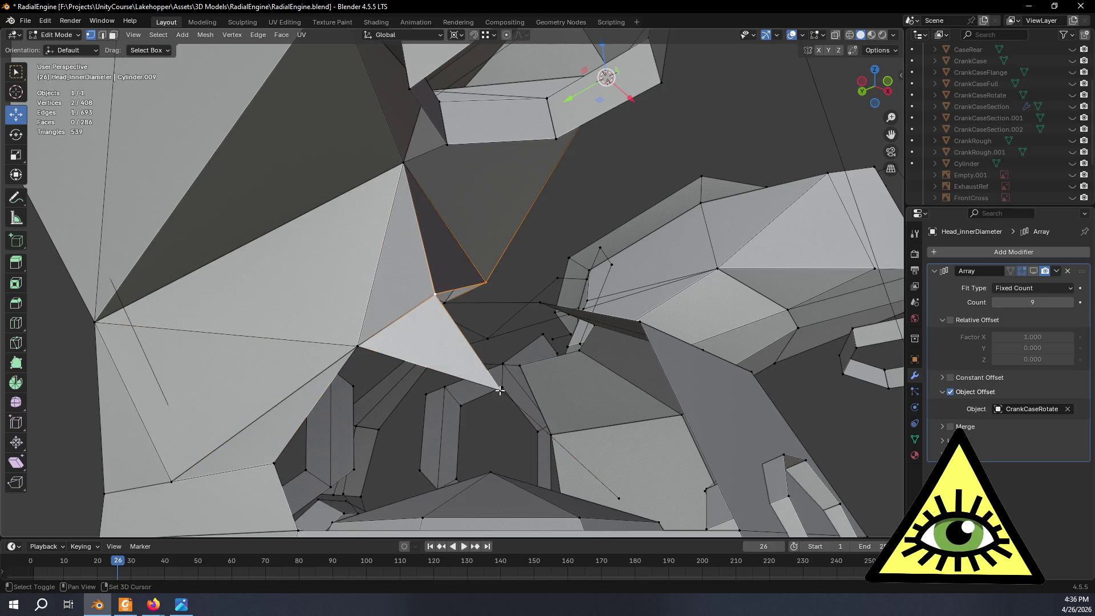
mouse_move(536, 407)
middle_down()
mouse_move(525, 379)
mouse_move(502, 379)
mouse_move(557, 396)
mouse_move(545, 406)
middle_up()
key(f)
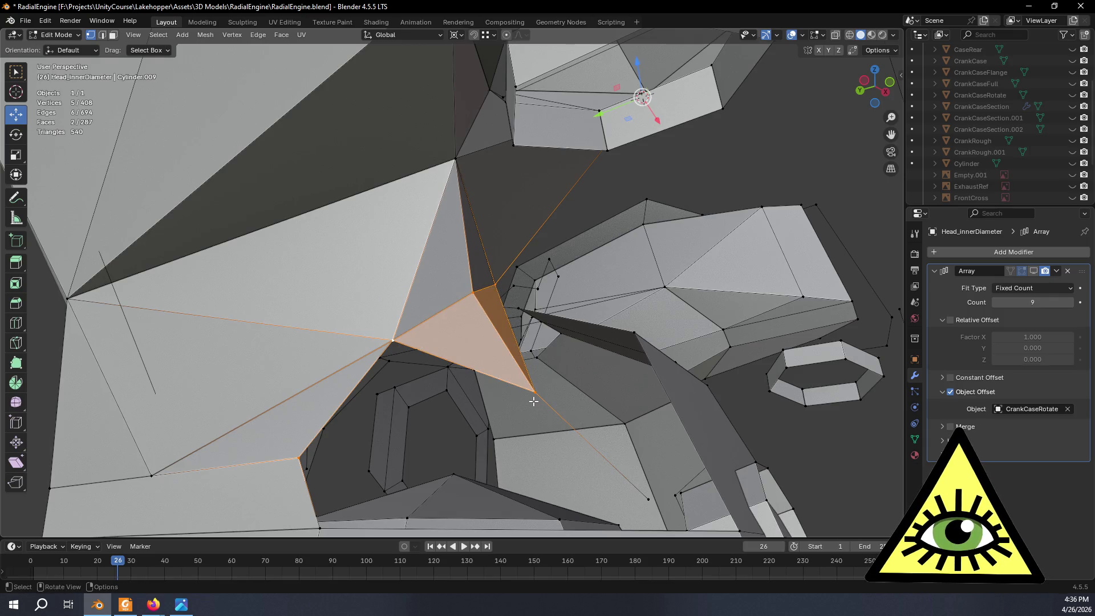
click(521, 396)
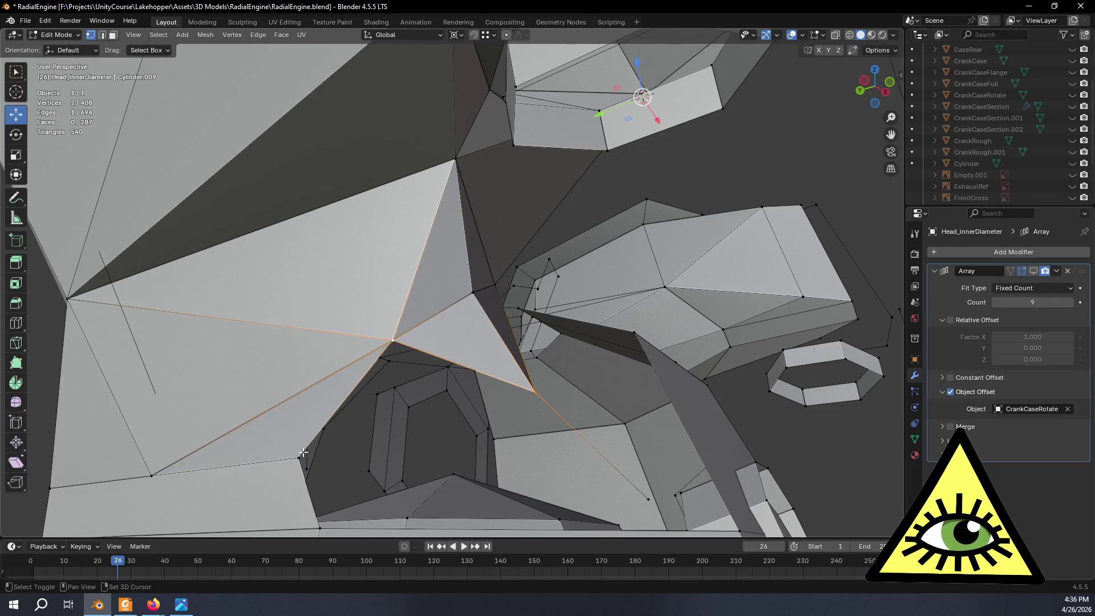
key(f)
scroll(342, 445, down, 8)
mouse_move(342, 445)
middle_down()
mouse_move(591, 416)
mouse_move(365, 396)
mouse_move(494, 388)
mouse_move(563, 430)
mouse_move(625, 402)
mouse_move(604, 400)
mouse_move(646, 399)
mouse_move(626, 460)
mouse_move(673, 461)
mouse_move(726, 430)
mouse_move(743, 454)
mouse_move(707, 420)
middle_up()
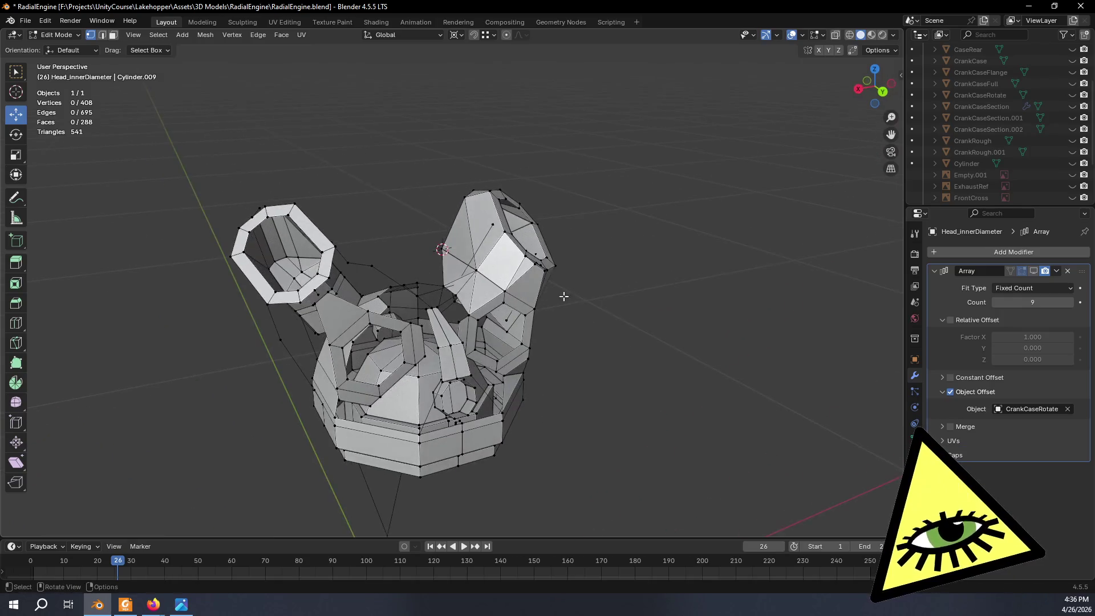
Grow the selection around the stray vertex and delete the three stray vertices.
key(ctrl+KP_Add)
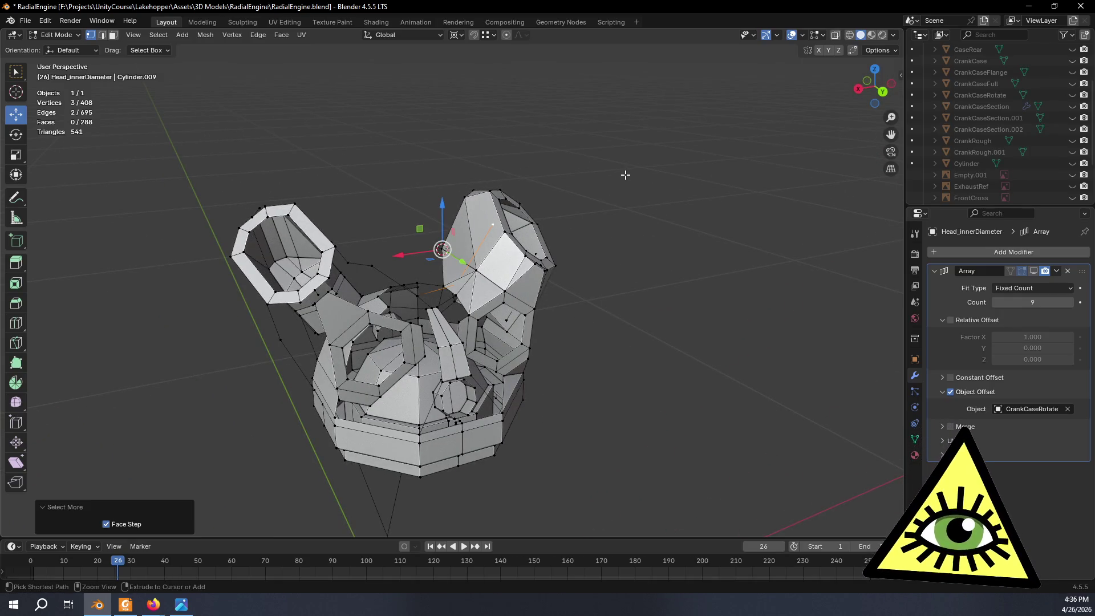
key(x)
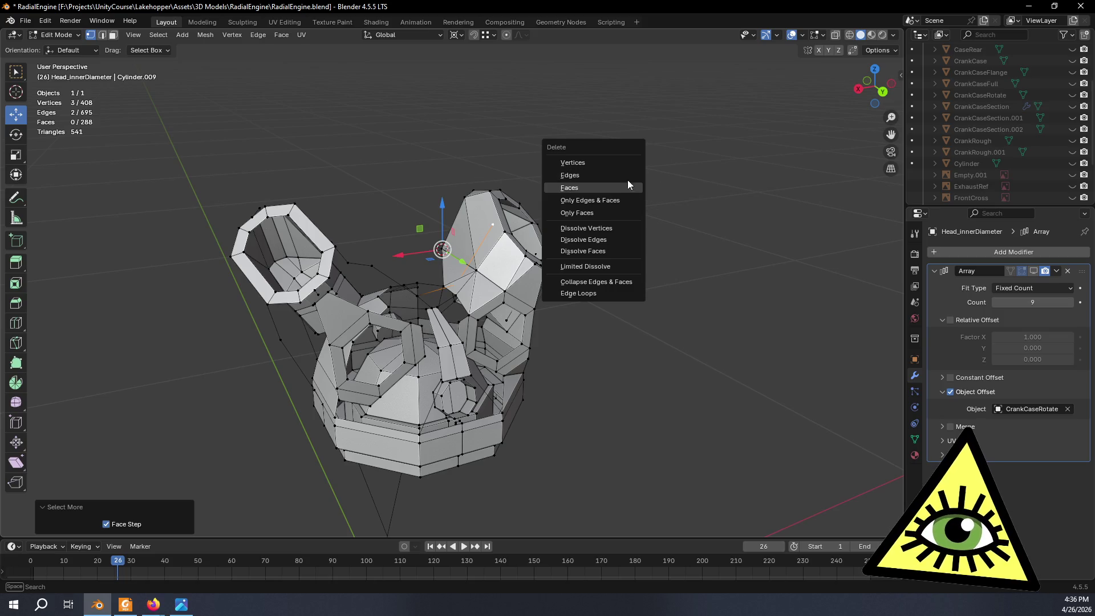
click(602, 161)
mouse_move(600, 164)
middle_down()
mouse_move(599, 244)
mouse_move(627, 207)
mouse_move(616, 204)
mouse_move(616, 226)
middle_up()
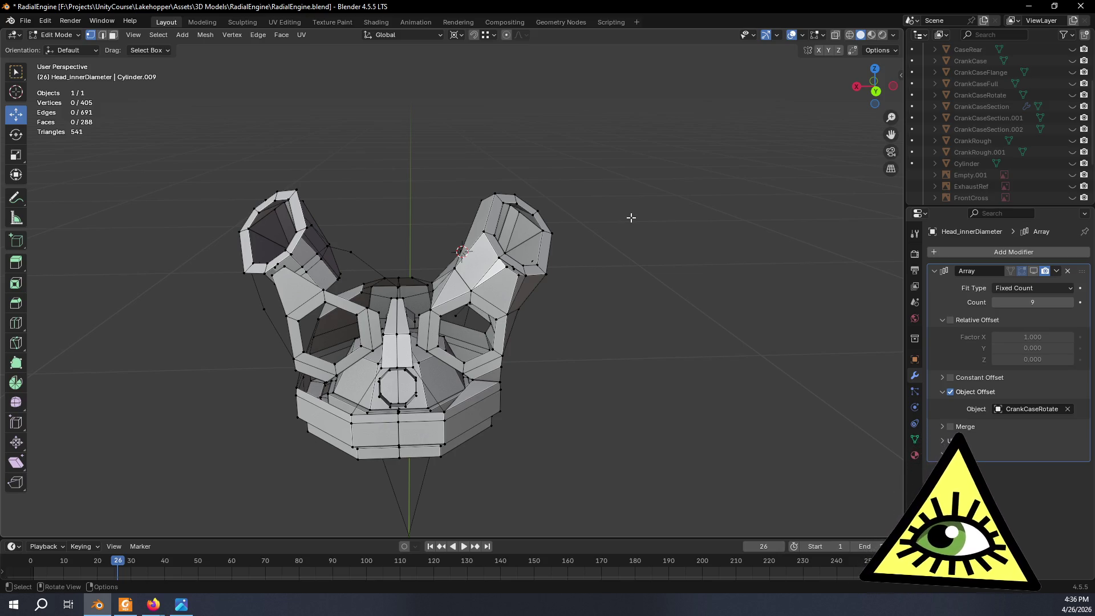
mouse_move(622, 212)
middle_down()
mouse_move(645, 220)
mouse_move(432, 217)
mouse_move(571, 177)
mouse_move(548, 125)
mouse_move(472, 186)
mouse_move(535, 180)
mouse_move(477, 203)
mouse_move(484, 209)
middle_up()
scroll(645, 221, up, 5)
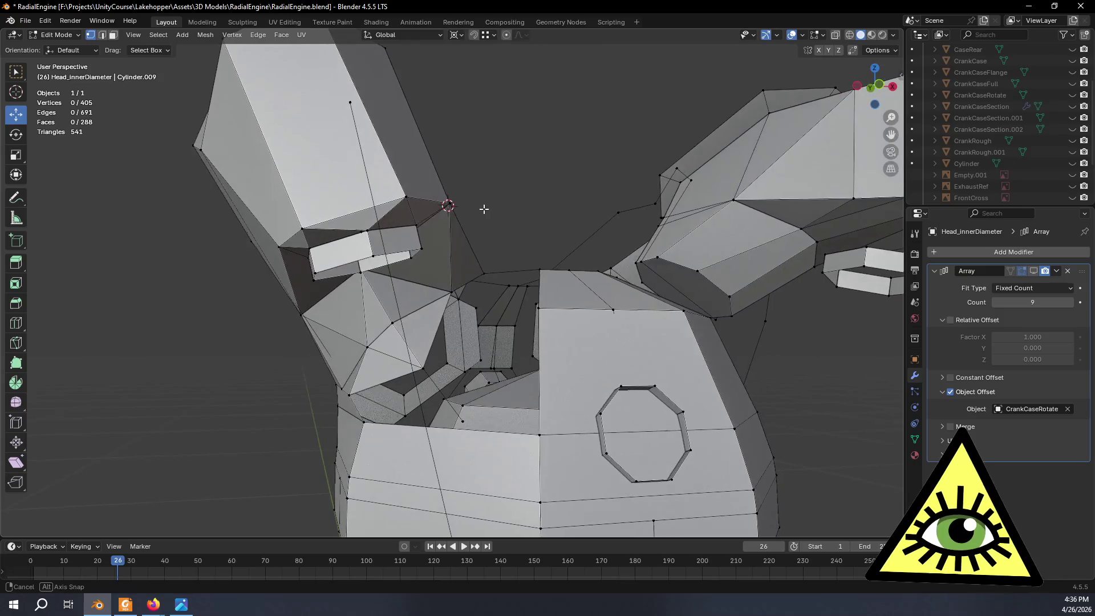
middle_drag(362, 404, 445, 362)
Slide a vertex along its edge to a new position.
scroll(485, 342, up, 5)
scroll(494, 339, up, 1)
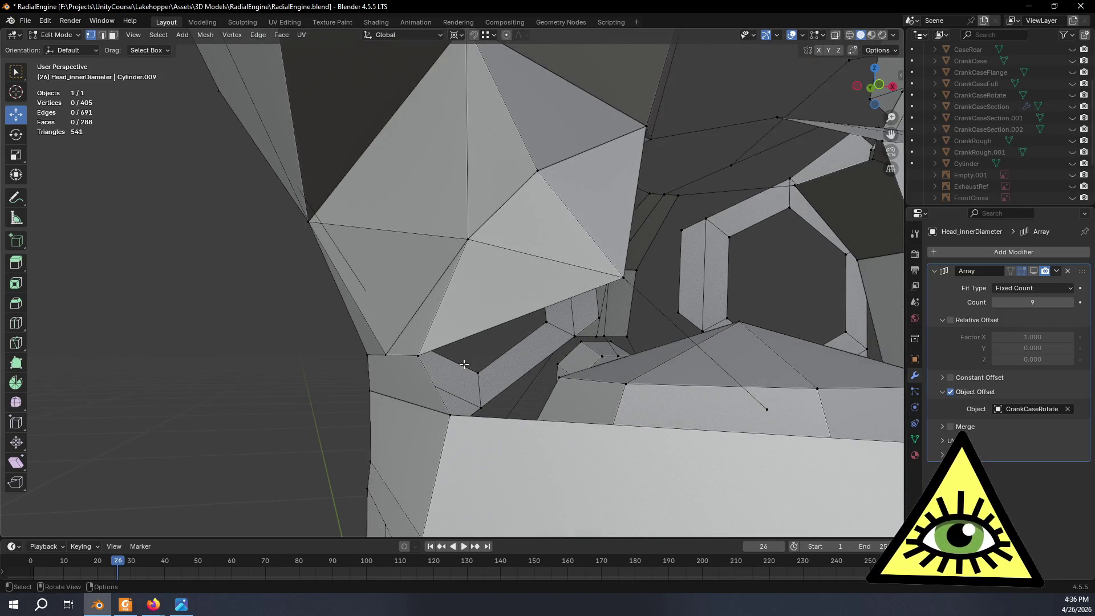
key(shift+v)
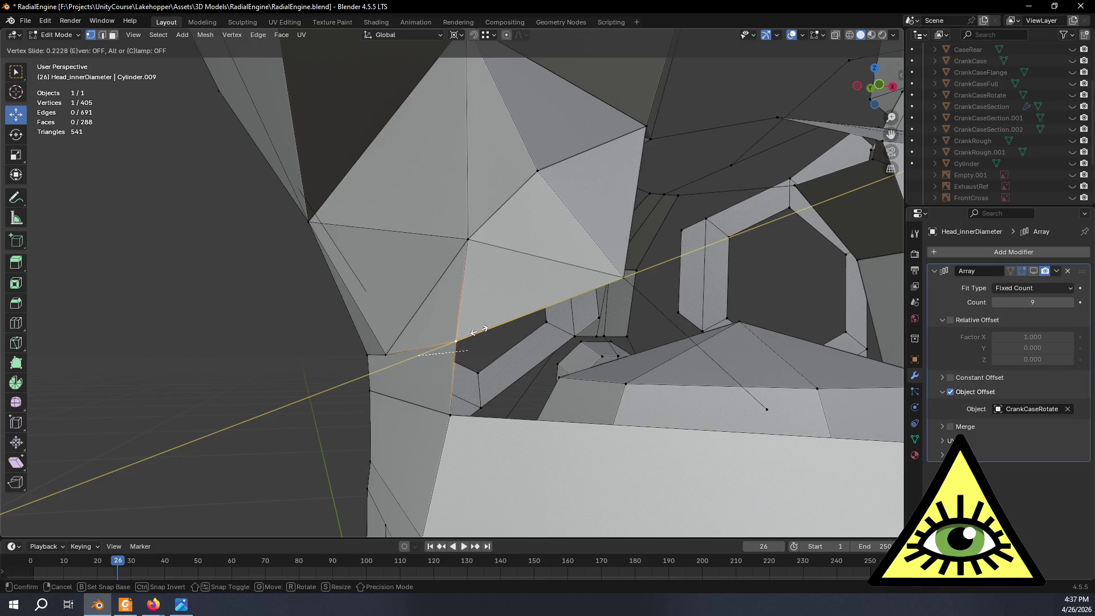
click(478, 331)
middle_drag(766, 407, 810, 391)
scroll(810, 391, up, 2)
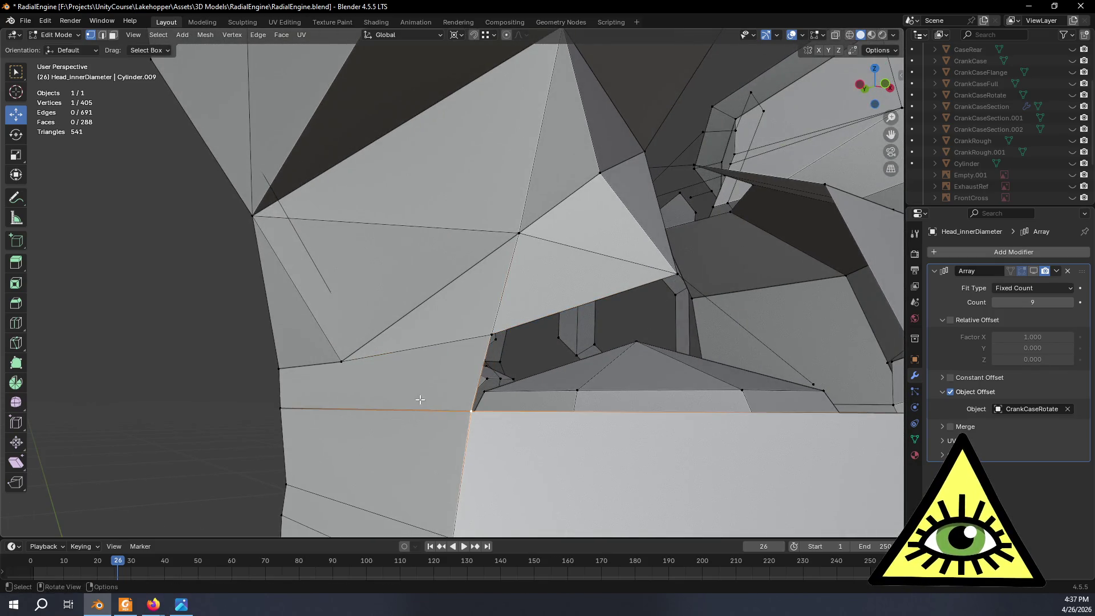
Connect two vertices with an edge and fill a face between three vertices.
shift+click(336, 360)
key(j)
scroll(441, 349, down, 5)
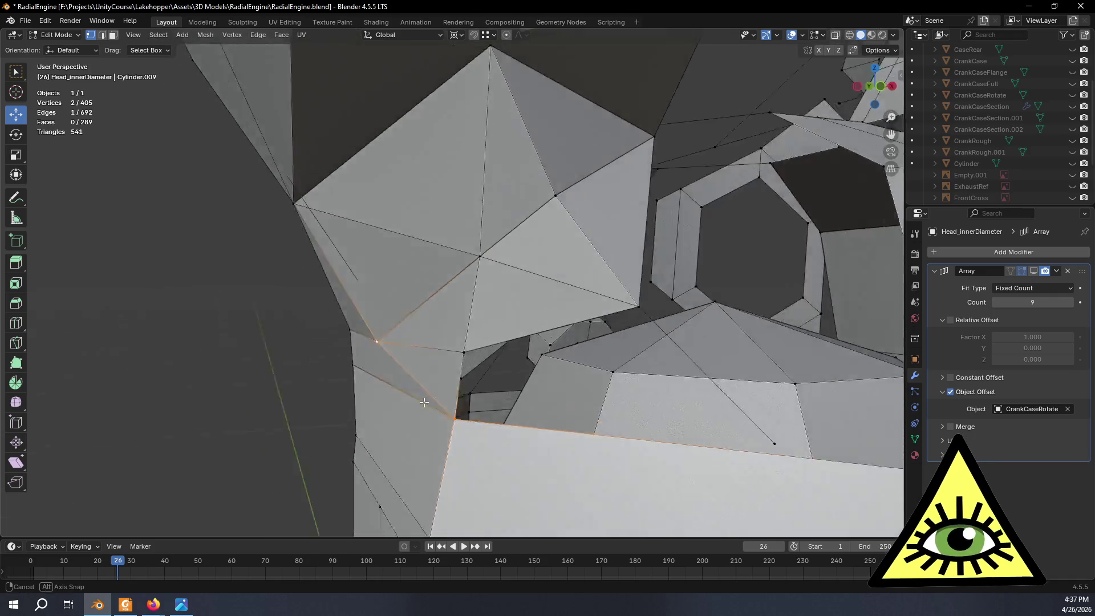
mouse_move(411, 396)
middle_down()
mouse_move(606, 350)
mouse_move(281, 385)
mouse_move(469, 387)
mouse_move(494, 399)
mouse_move(445, 369)
mouse_move(505, 365)
mouse_move(435, 376)
middle_up()
click(280, 385)
scroll(494, 402, up, 4)
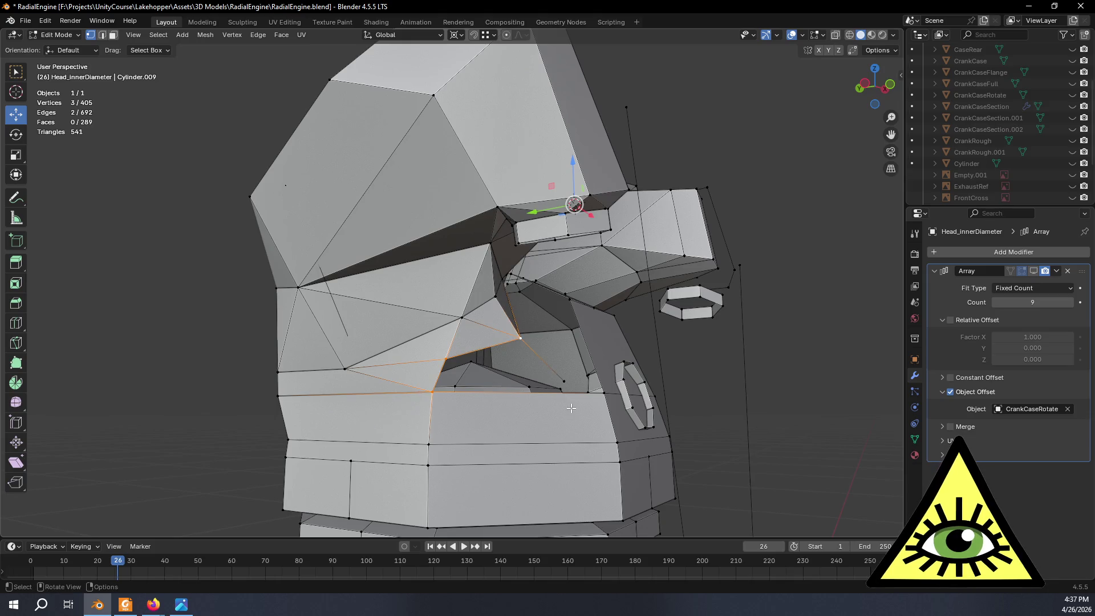
key(f)
Dissolve the unwanted edge in edge select mode, then return to vertex select.
click(446, 359)
right_click(446, 360)
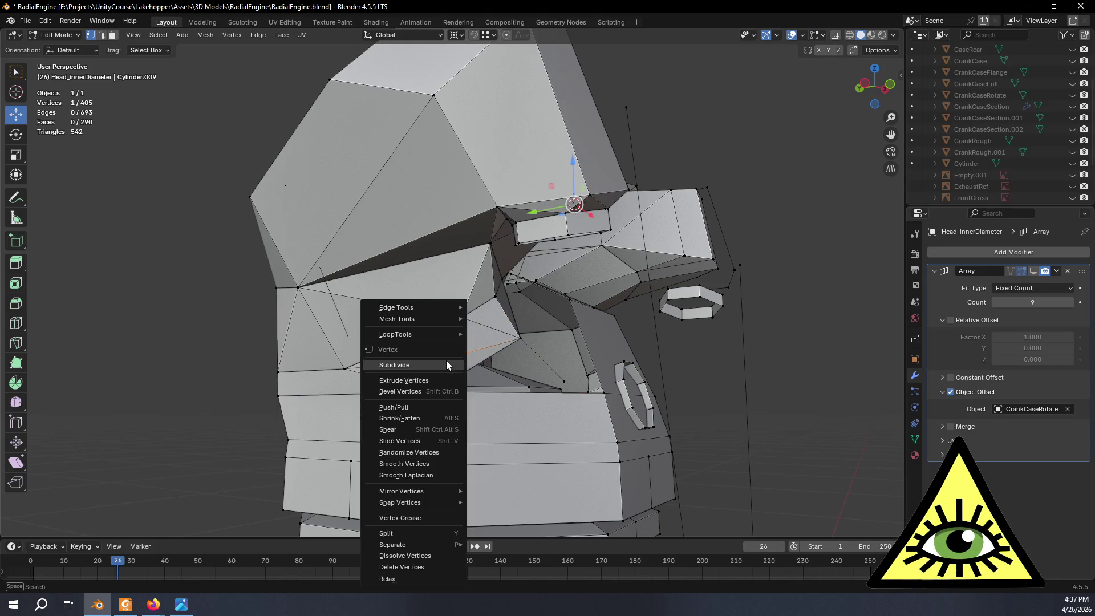
key(Escape)
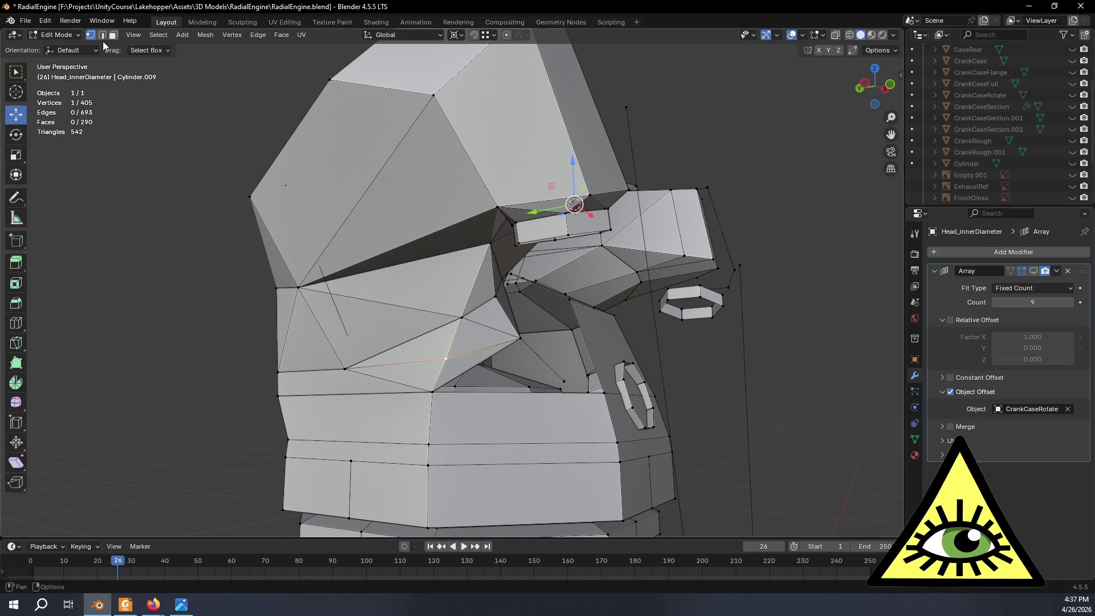
click(103, 35)
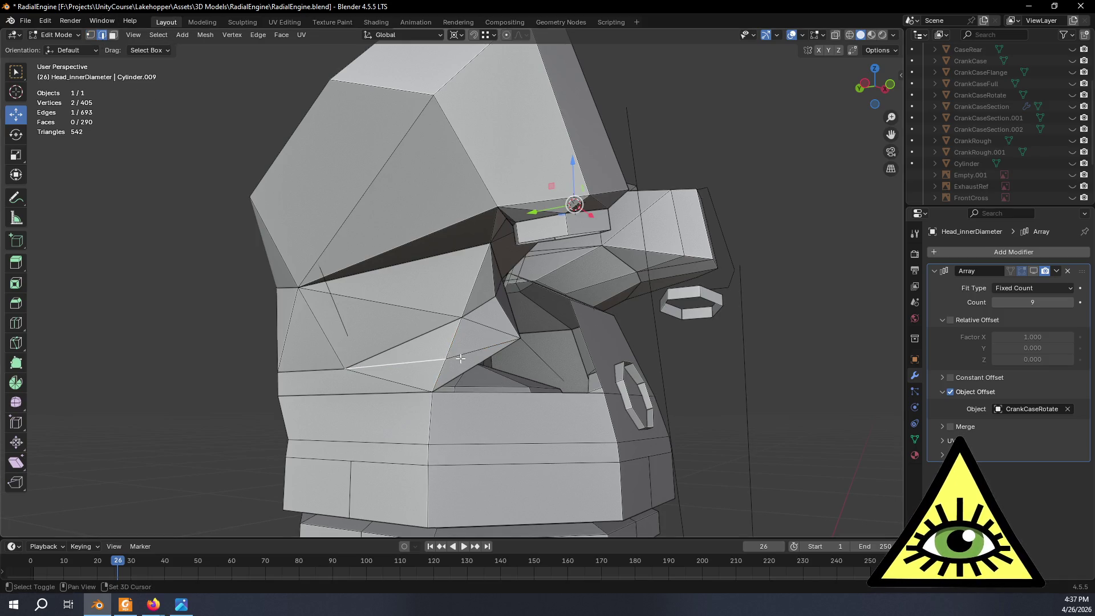
right_click(465, 354)
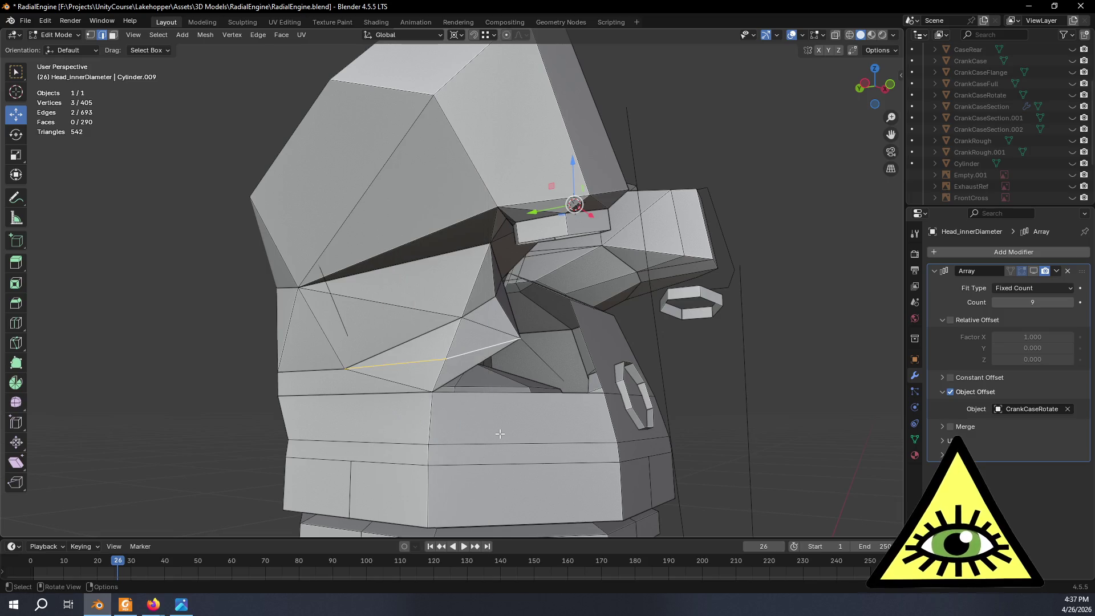
right_click(470, 371)
click(451, 447)
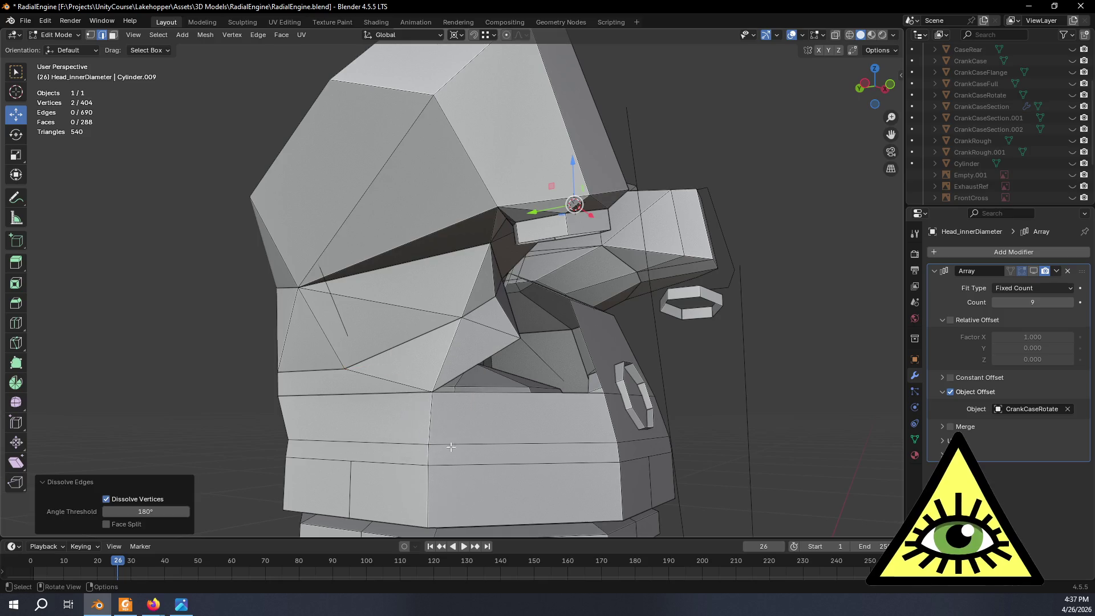
click(89, 37)
Fill three triangles across the lower-body gap, reaching 291 faces.
mouse_move(638, 320)
middle_down()
mouse_move(599, 352)
mouse_move(483, 346)
mouse_move(547, 351)
mouse_move(496, 346)
mouse_move(526, 352)
mouse_move(459, 373)
mouse_move(545, 355)
middle_up()
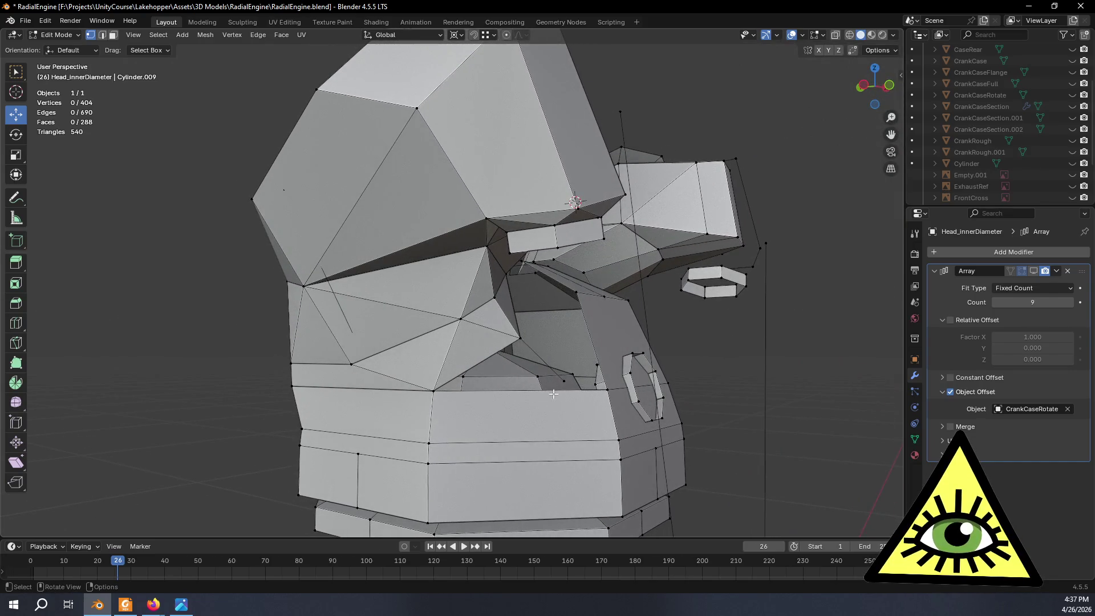
scroll(553, 394, up, 3)
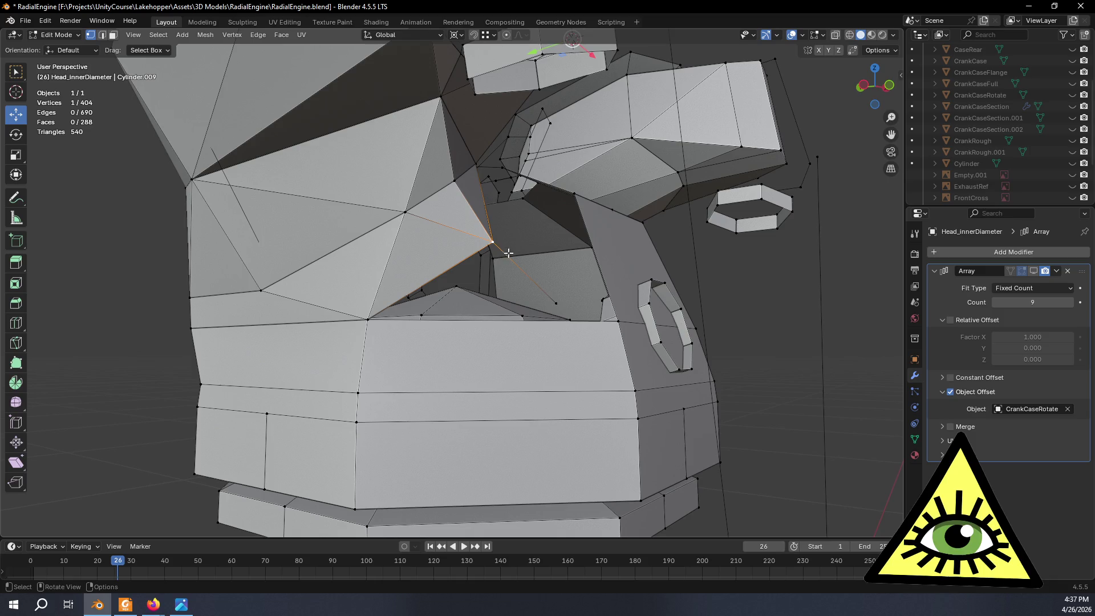
shift+click(366, 320)
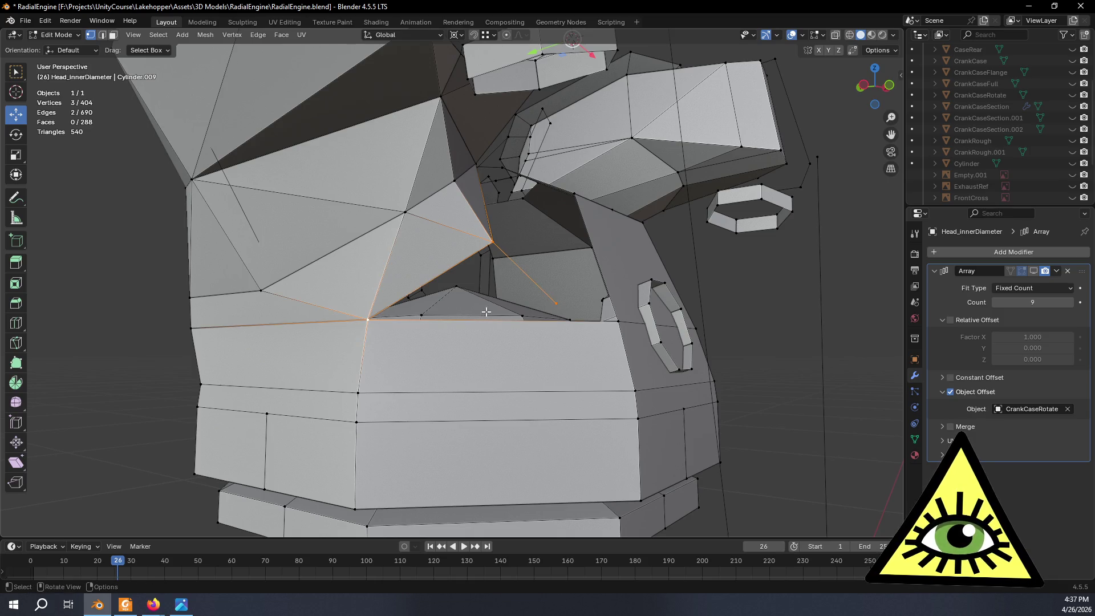
key(f)
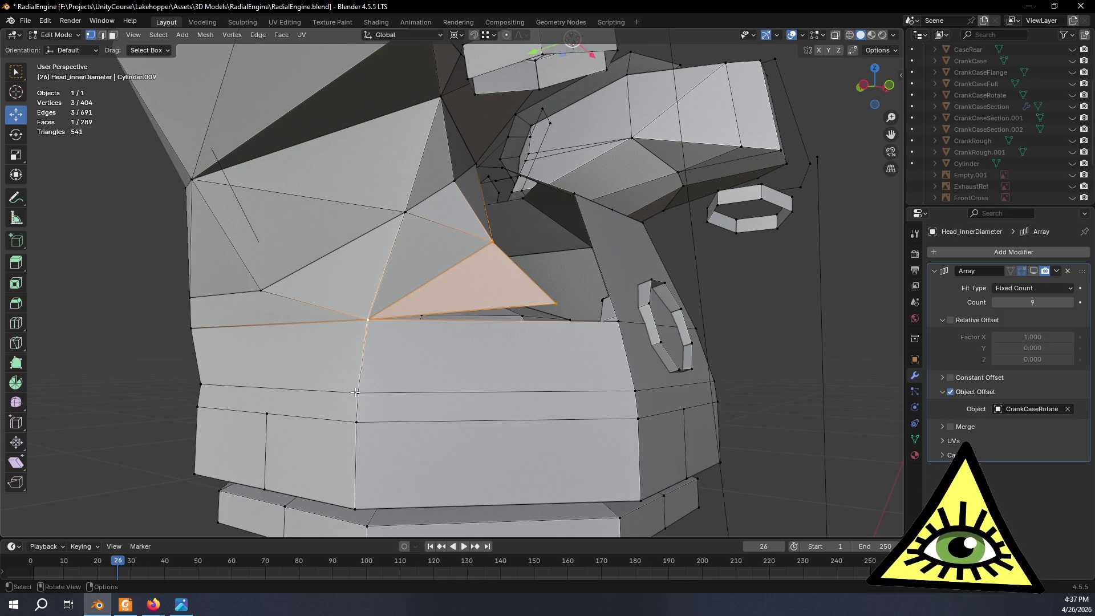
click(359, 391)
shift+click(370, 315)
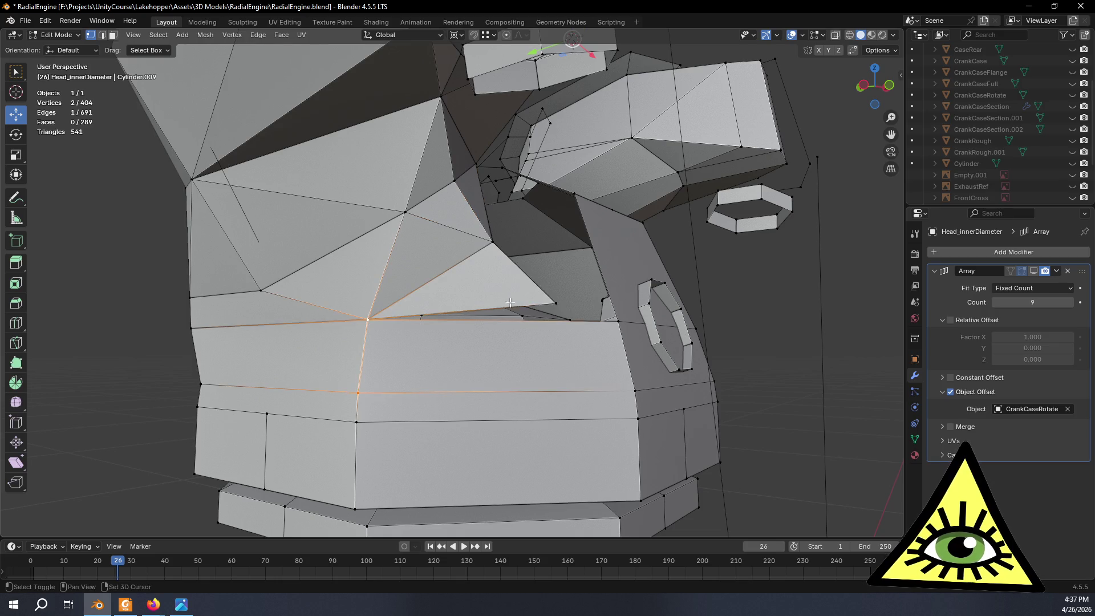
key(f)
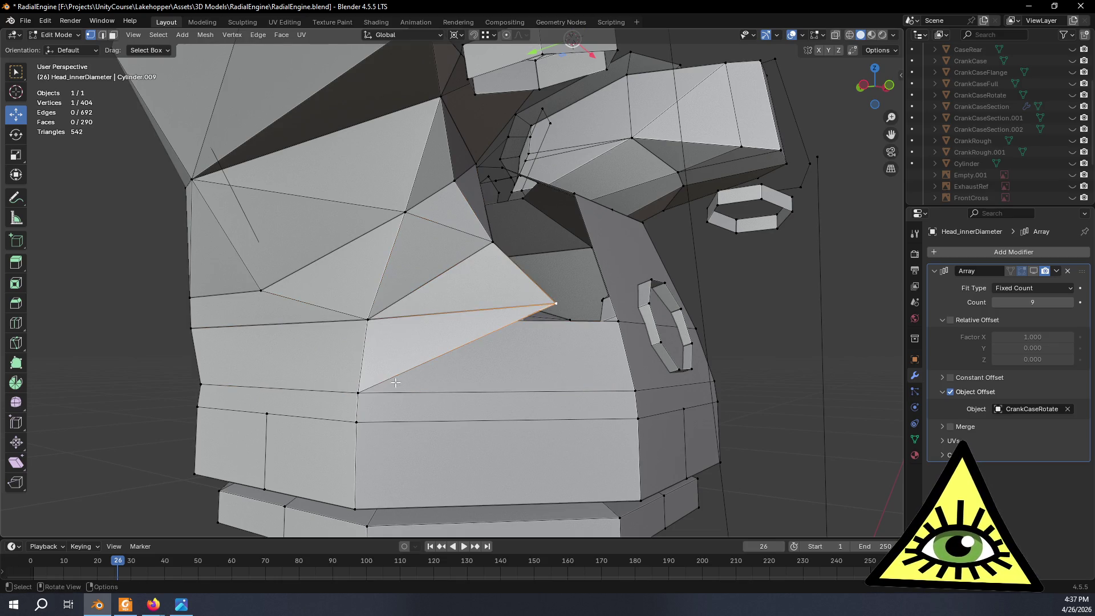
key(f)
mouse_move(636, 391)
middle_down()
mouse_move(529, 404)
mouse_move(557, 393)
mouse_move(548, 358)
middle_up()
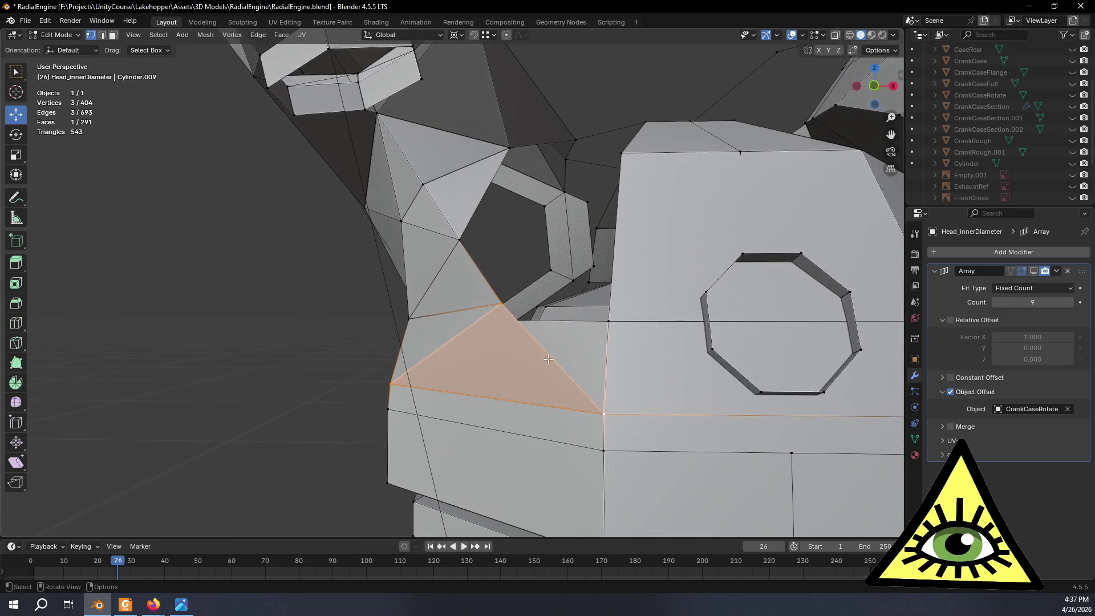
Fill a face near the octagonal hole, redoing it from a different vertex.
click(506, 309)
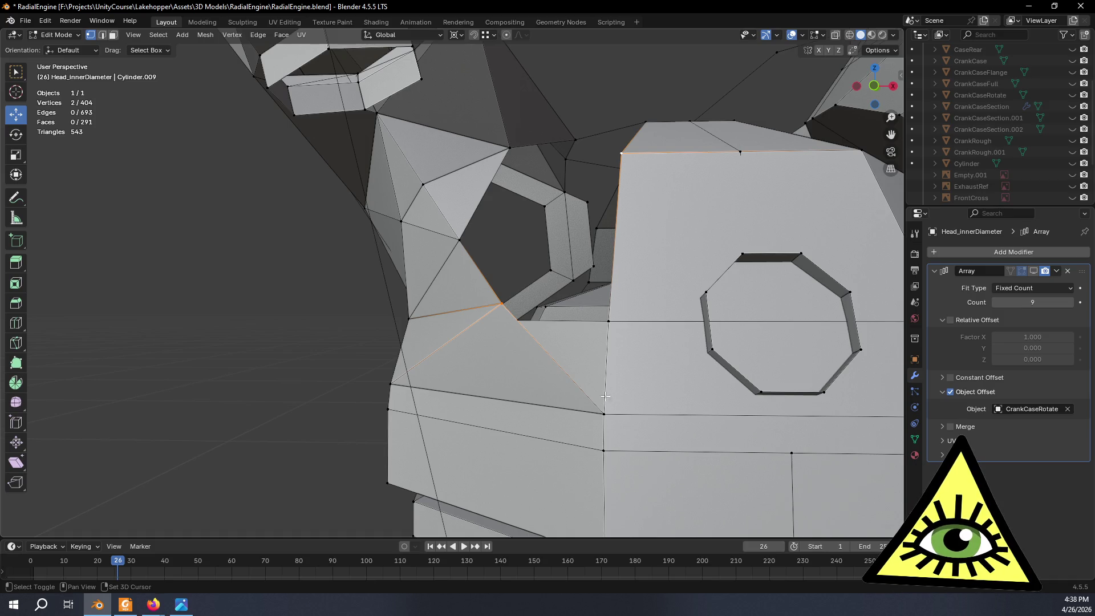
shift+click(602, 413)
key(f)
mouse_move(602, 413)
middle_down()
mouse_move(540, 406)
mouse_move(652, 420)
mouse_move(578, 352)
middle_up()
key(ctrl+z)
click(520, 327)
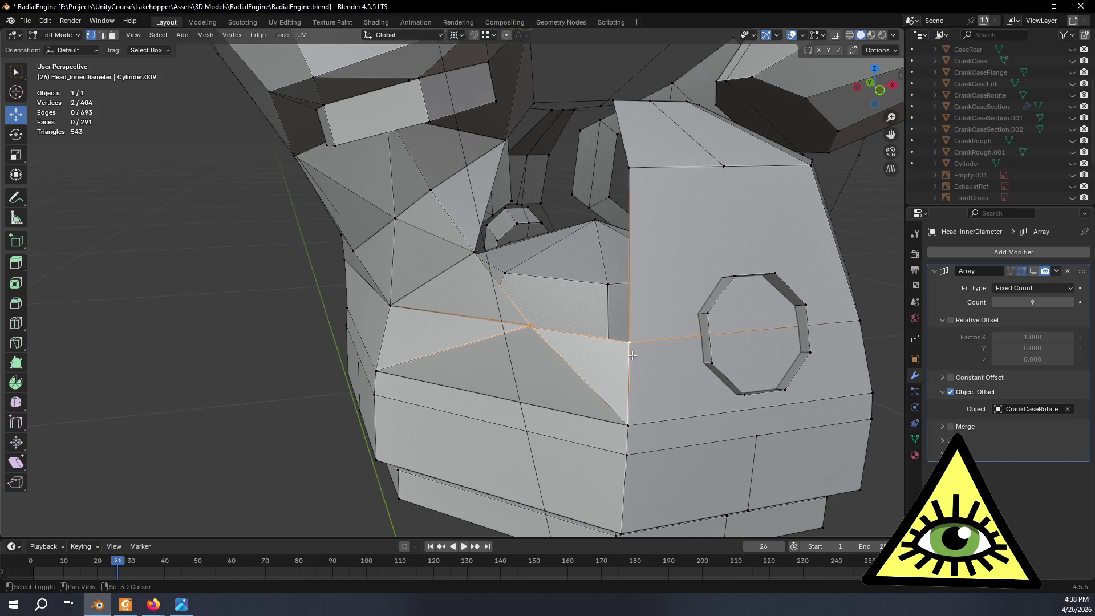
key(f)
Fill two more faces around the hexagonal side opening.
middle_drag(637, 420, 521, 339)
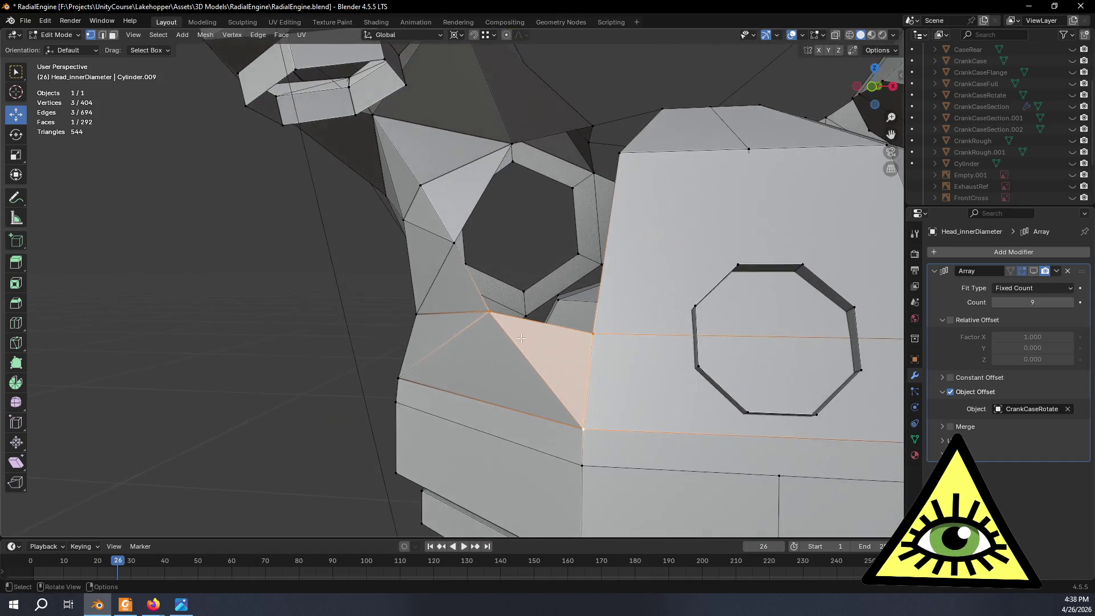
click(491, 313)
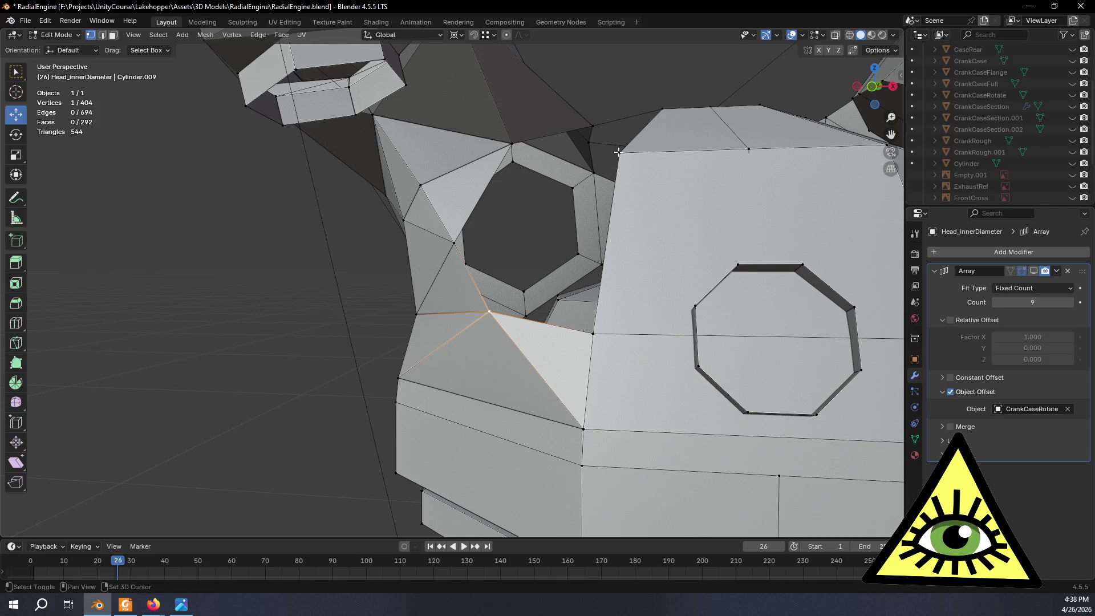
key(f)
middle_drag(593, 331, 505, 297)
click(453, 263)
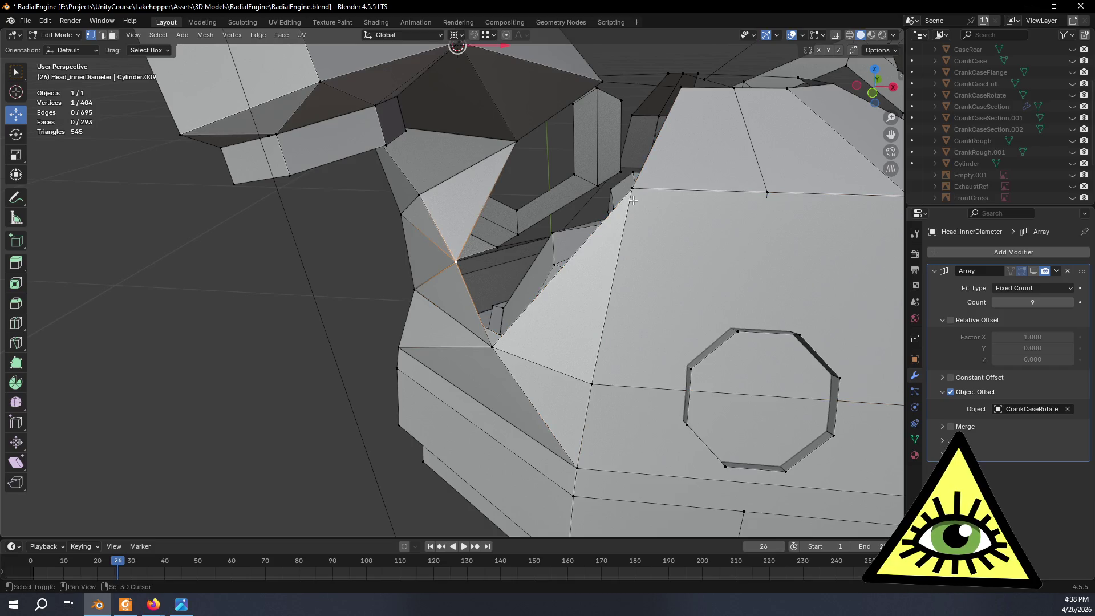
shift+click(494, 348)
key(f)
mouse_move(493, 348)
middle_down()
mouse_move(505, 409)
mouse_move(440, 384)
mouse_move(486, 345)
mouse_move(534, 204)
middle_up()
Fill the last triangular gap, then switch to the reference engine video.
click(489, 209)
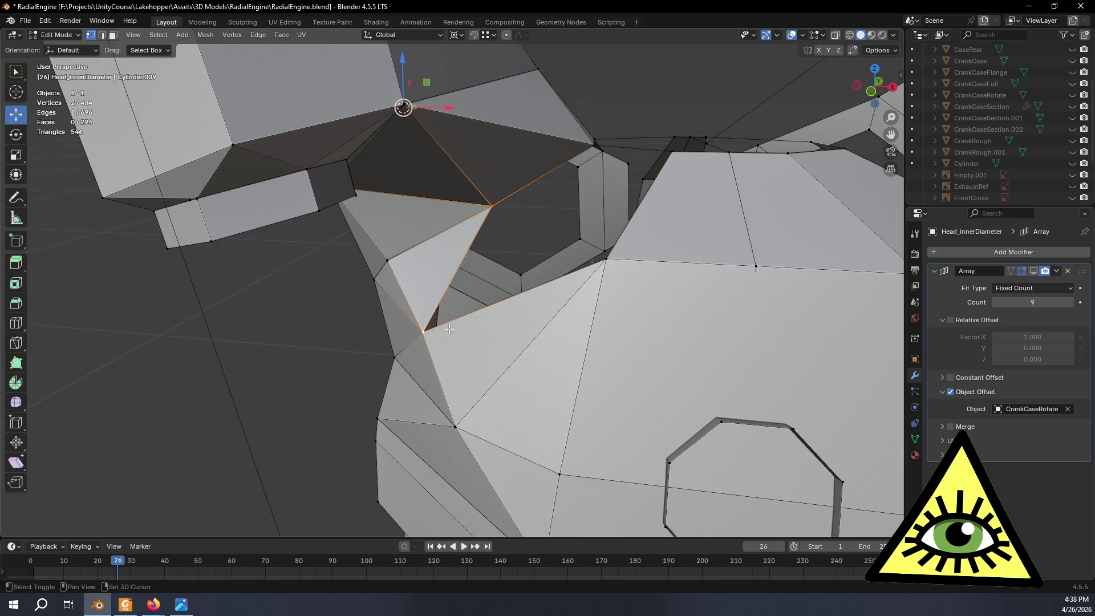
shift+click(608, 260)
key(f)
mouse_move(609, 259)
middle_down()
mouse_move(536, 306)
mouse_move(598, 250)
mouse_move(632, 257)
mouse_move(601, 291)
middle_up()
key(alt+Tab)
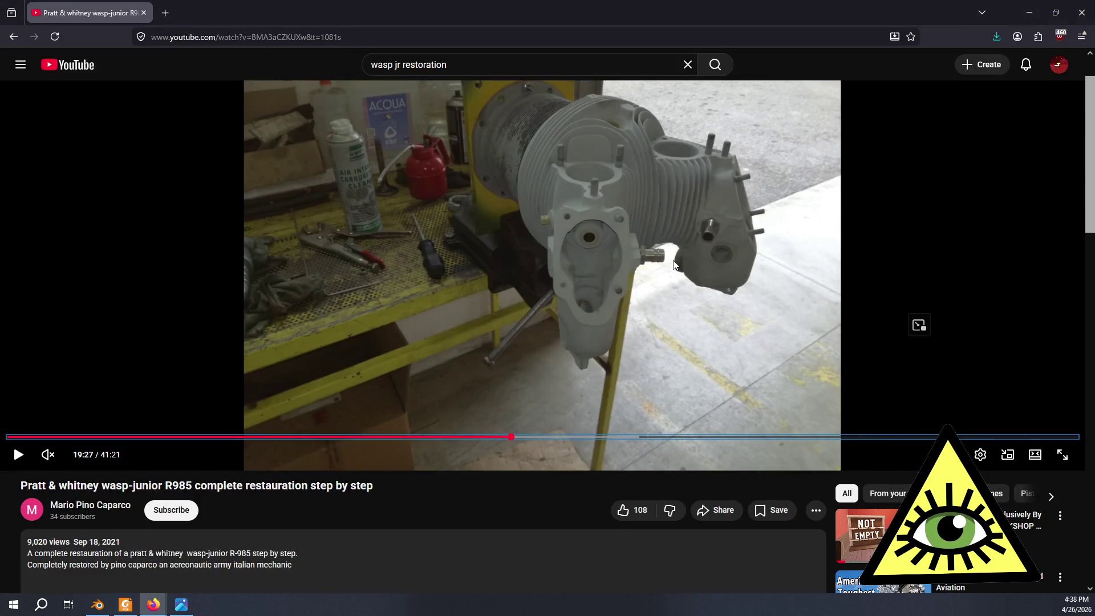
key(alt+Tab)
mouse_move(572, 279)
middle_down()
mouse_move(564, 244)
mouse_move(608, 229)
mouse_move(551, 246)
mouse_move(569, 241)
mouse_move(515, 348)
middle_up()
scroll(568, 262, down, 5)
scroll(569, 241, up, 5)
Dissolve the stray edge in edge select mode.
click(103, 35)
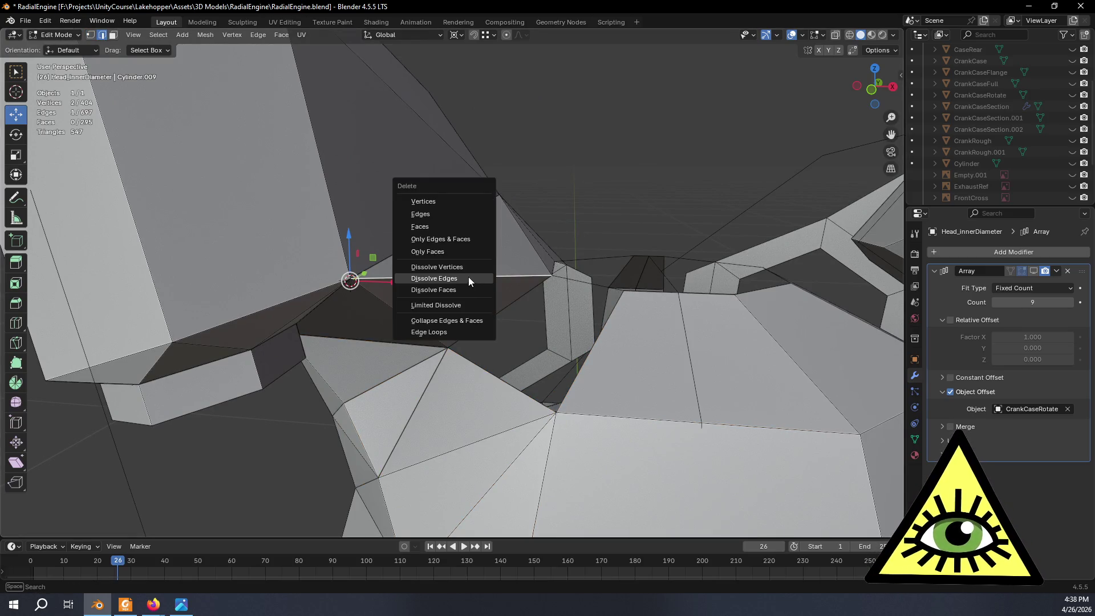
click(469, 278)
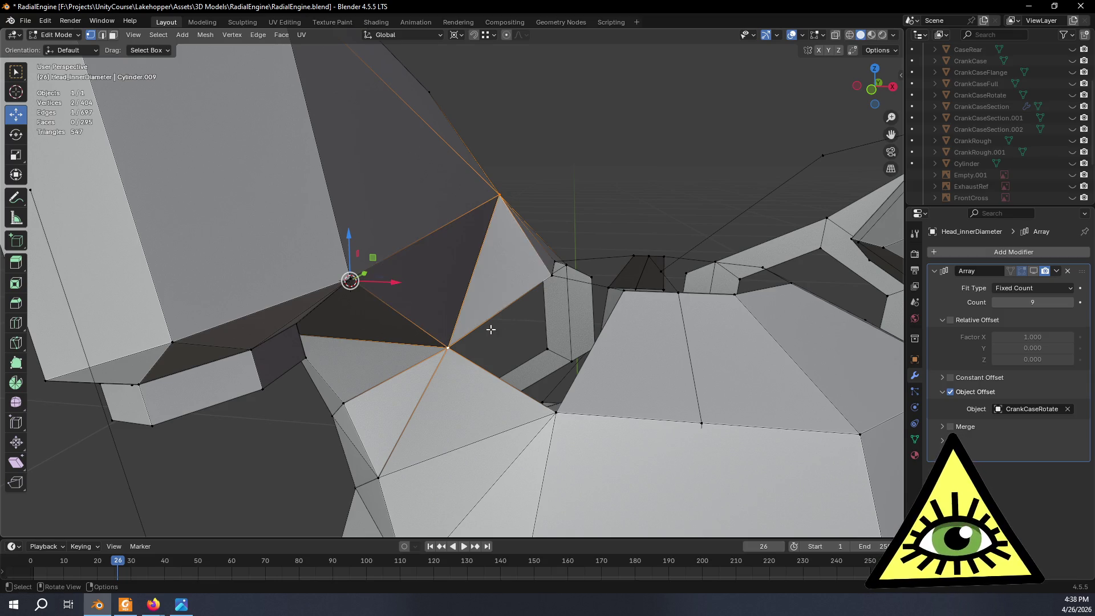
scroll(491, 329, down, 5)
mouse_move(491, 329)
middle_down()
mouse_move(510, 300)
mouse_move(502, 433)
mouse_move(477, 303)
mouse_move(619, 301)
mouse_move(726, 315)
mouse_move(825, 379)
mouse_move(868, 325)
mouse_move(709, 350)
mouse_move(750, 305)
middle_up()
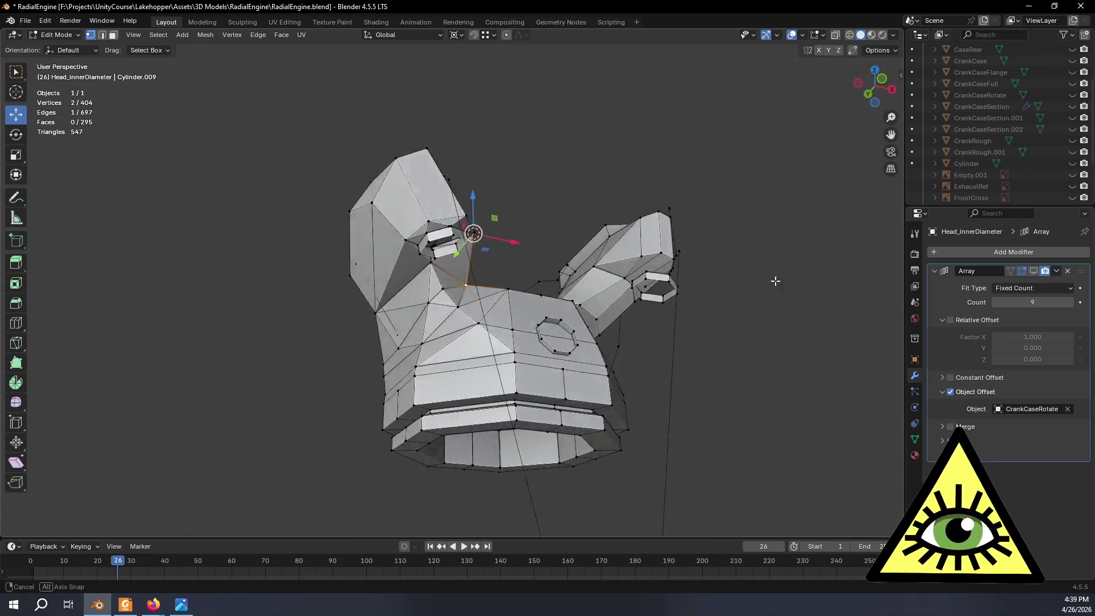
scroll(669, 352, up, 6)
mouse_move(639, 365)
middle_down()
mouse_move(534, 419)
mouse_move(531, 448)
middle_up()
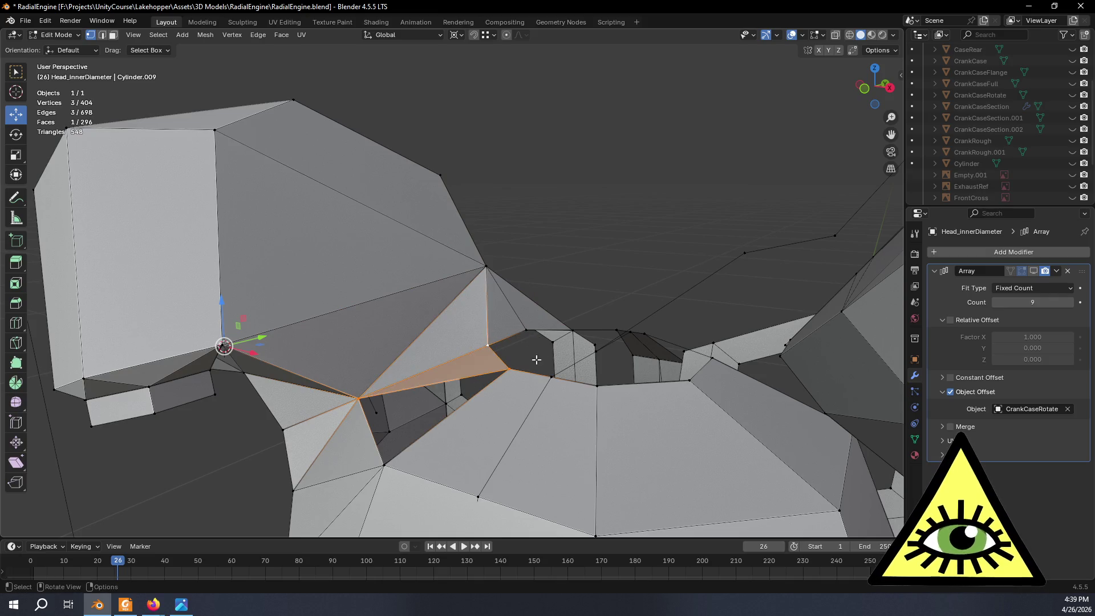
middle_drag(537, 360, 560, 381)
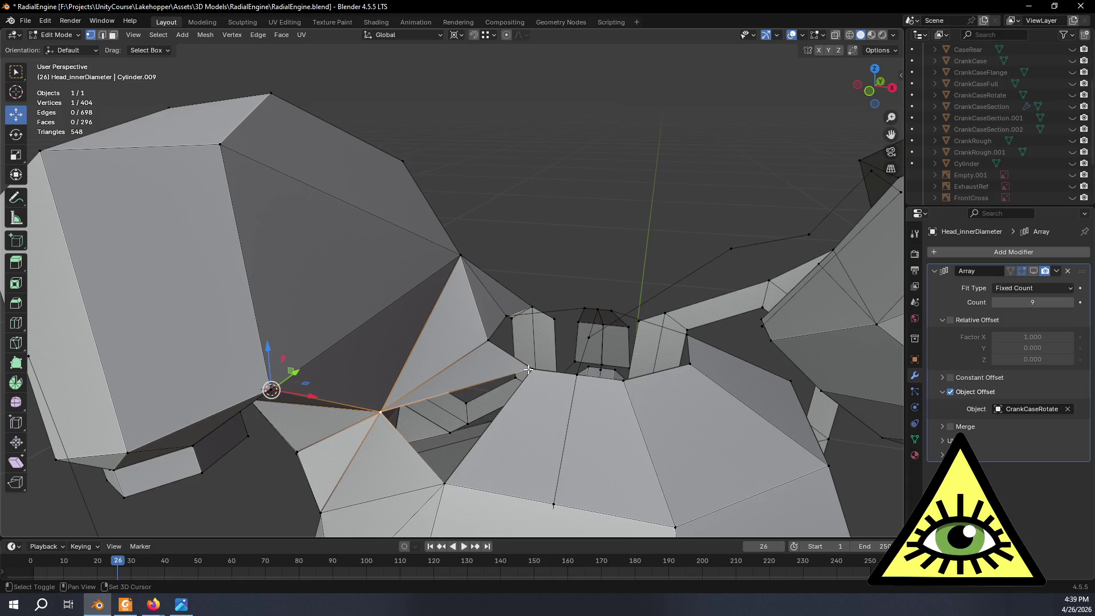
Fill another gap face on the left cylinder head.
key(f)
middle_drag(445, 481, 462, 425)
scroll(451, 462, down, 5)
mouse_move(555, 244)
middle_down()
mouse_move(542, 237)
mouse_move(546, 250)
middle_up()
scroll(546, 250, up, 6)
mouse_move(593, 282)
middle_down()
mouse_move(586, 329)
mouse_move(496, 434)
middle_up()
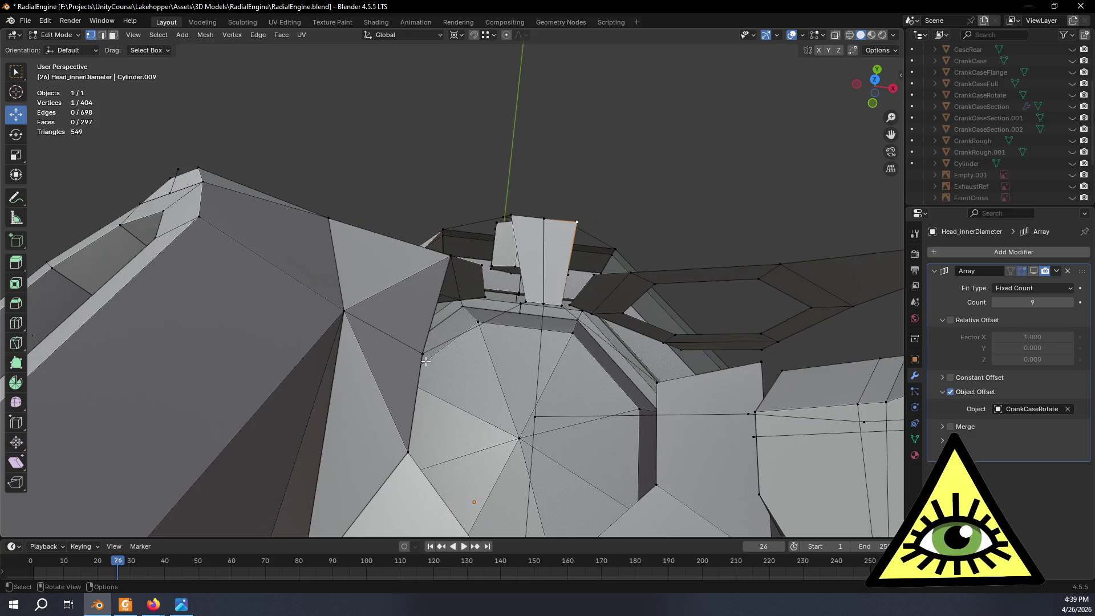
Slide a vertex along its edge and return to Object Mode.
click(505, 397)
mouse_move(538, 196)
middle_down()
mouse_move(548, 239)
mouse_move(512, 269)
middle_up()
key(Tab)
scroll(576, 276, down, 5)
mouse_move(577, 295)
middle_down()
mouse_move(382, 265)
mouse_move(576, 273)
mouse_move(545, 302)
mouse_move(552, 348)
mouse_move(504, 314)
mouse_move(511, 302)
mouse_move(575, 314)
mouse_move(454, 313)
mouse_move(333, 330)
mouse_move(317, 318)
mouse_move(490, 321)
mouse_move(405, 333)
mouse_move(477, 326)
mouse_move(437, 296)
mouse_move(386, 304)
mouse_move(322, 342)
mouse_move(499, 344)
mouse_move(453, 316)
mouse_move(410, 316)
mouse_move(369, 335)
mouse_move(606, 340)
mouse_move(645, 360)
mouse_move(662, 353)
mouse_move(419, 285)
mouse_move(399, 262)
mouse_move(491, 252)
mouse_move(542, 215)
mouse_move(535, 245)
mouse_move(567, 174)
mouse_move(560, 159)
mouse_move(529, 200)
mouse_move(611, 201)
mouse_move(587, 235)
mouse_move(555, 201)
mouse_move(610, 180)
mouse_move(649, 183)
mouse_move(644, 222)
mouse_move(572, 370)
mouse_move(626, 353)
mouse_move(644, 372)
mouse_move(611, 381)
mouse_move(591, 374)
mouse_move(618, 375)
mouse_move(538, 369)
mouse_move(589, 343)
mouse_move(507, 352)
mouse_move(411, 385)
mouse_move(511, 362)
mouse_move(372, 337)
middle_up()
Orbit around the 297-face engine head from several angles and re-enter Edit Mode.
mouse_move(256, 253)
middle_down()
mouse_move(378, 271)
mouse_move(362, 258)
mouse_move(437, 312)
middle_up()
middle_drag(499, 340, 487, 346)
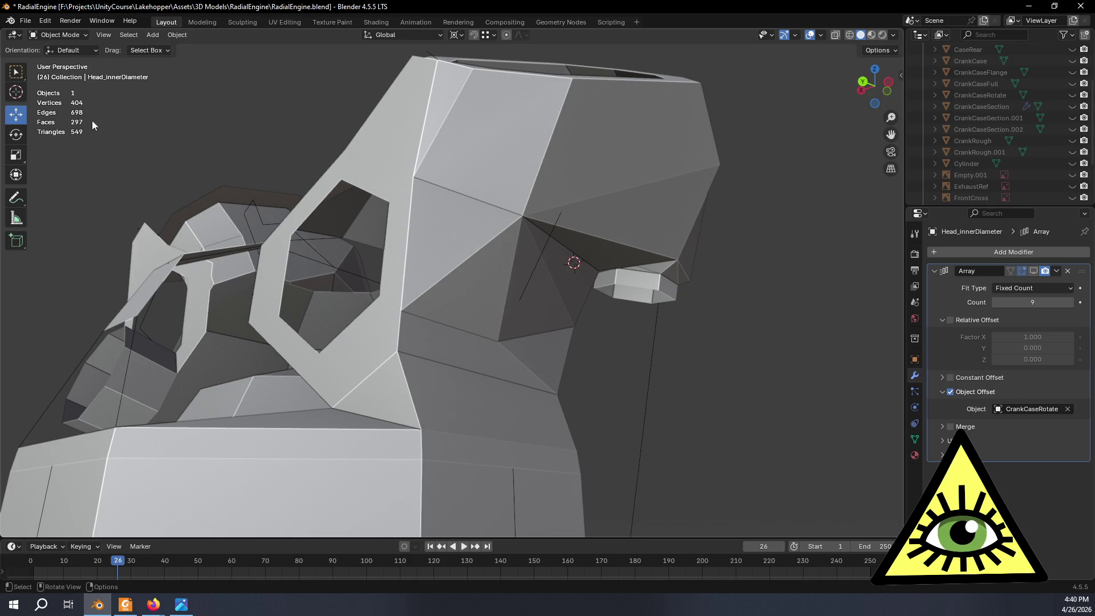
click(485, 38)
mouse_move(331, 85)
middle_down()
mouse_move(405, 132)
mouse_move(323, 123)
mouse_move(473, 155)
mouse_move(430, 152)
mouse_move(412, 126)
mouse_move(309, 129)
mouse_move(348, 137)
mouse_move(275, 181)
mouse_move(240, 175)
mouse_move(502, 176)
mouse_move(560, 257)
mouse_move(545, 255)
mouse_move(651, 205)
mouse_move(472, 217)
mouse_move(598, 206)
mouse_move(582, 200)
mouse_move(582, 174)
mouse_move(470, 158)
mouse_move(467, 184)
middle_up()
mouse_move(419, 245)
middle_down()
mouse_move(432, 277)
mouse_move(405, 276)
middle_up()
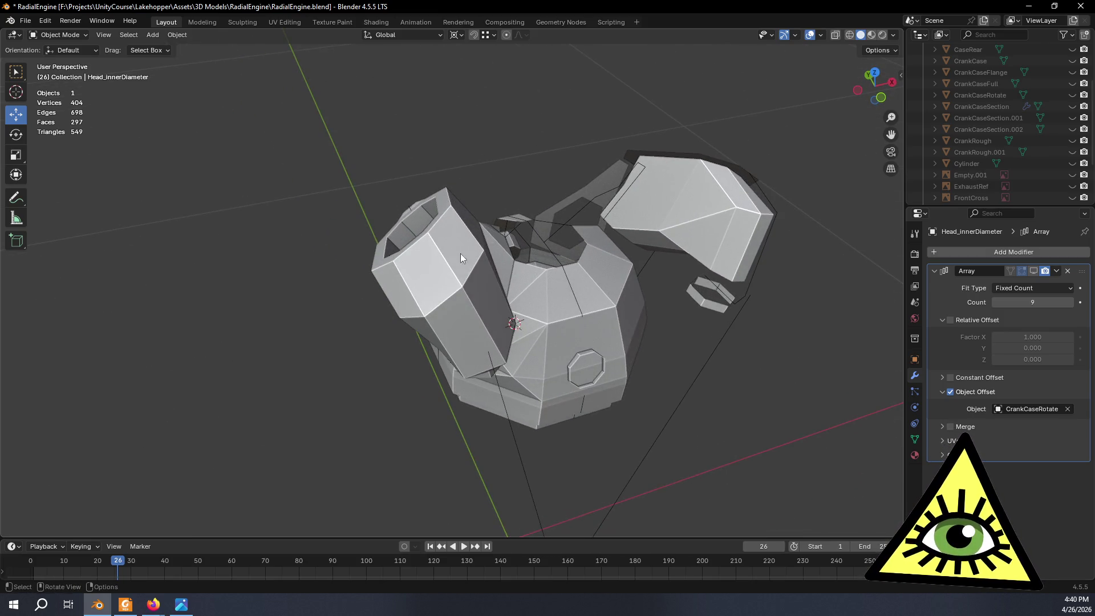
middle_drag(467, 334, 445, 217)
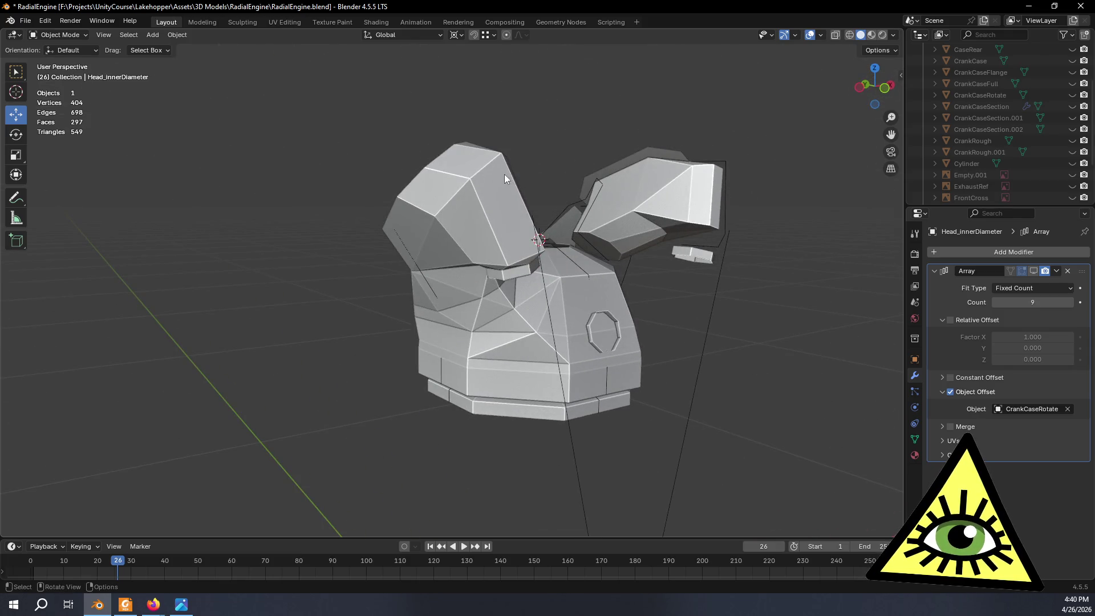
middle_drag(472, 253, 426, 218)
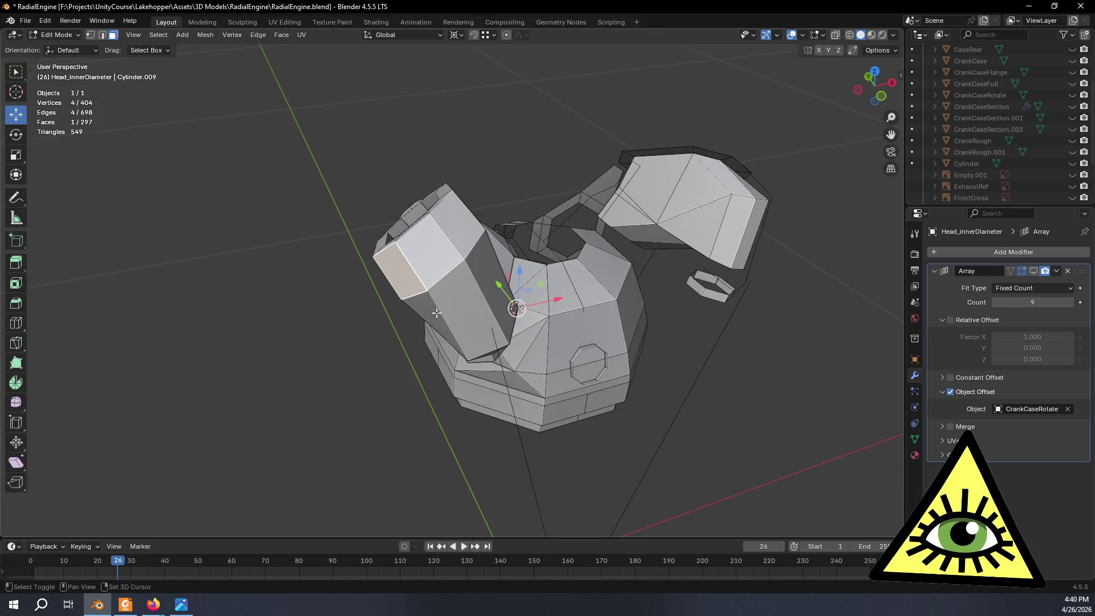
Duplicate the left head's port block in place and mirror the copy along X (scale -1).
mouse_move(486, 281)
middle_down()
mouse_move(556, 228)
mouse_move(553, 255)
mouse_move(572, 261)
mouse_move(549, 244)
middle_up()
key(shift+d)
right_click(550, 243)
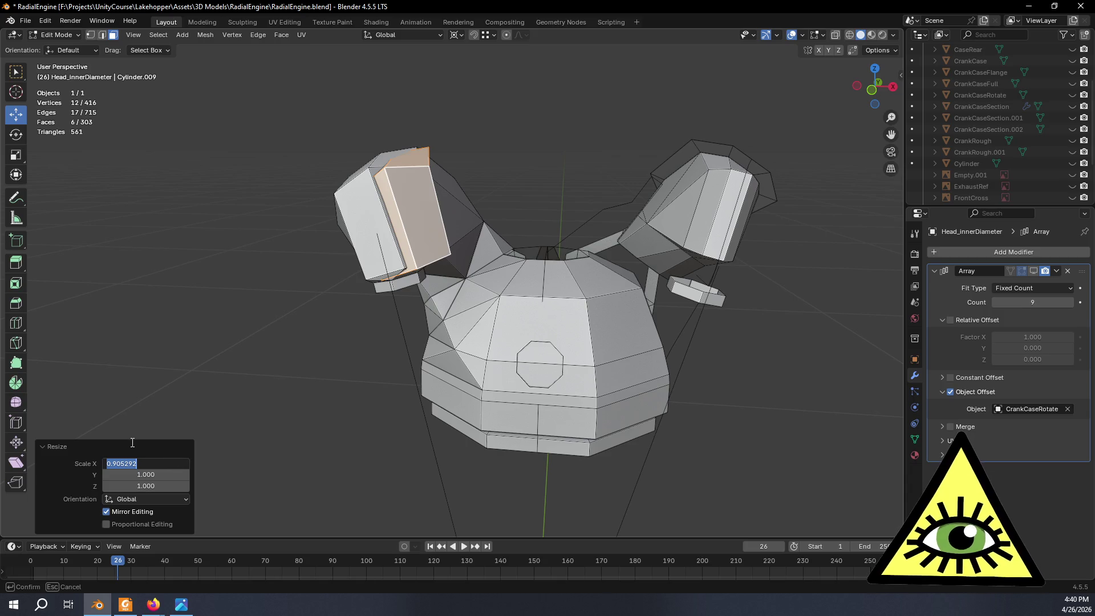
key(Return)
middle_drag(514, 223, 530, 214)
In Front Orthographic view, move the mirrored block onto the right cylinder head.
click(873, 95)
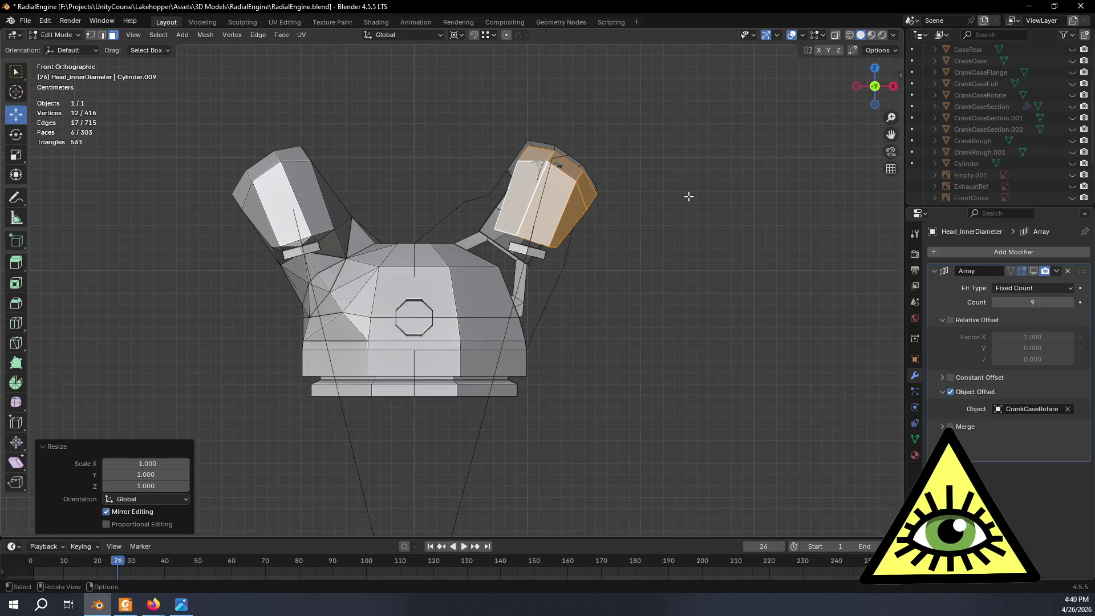
scroll(685, 239, up, 5)
scroll(624, 247, up, 3)
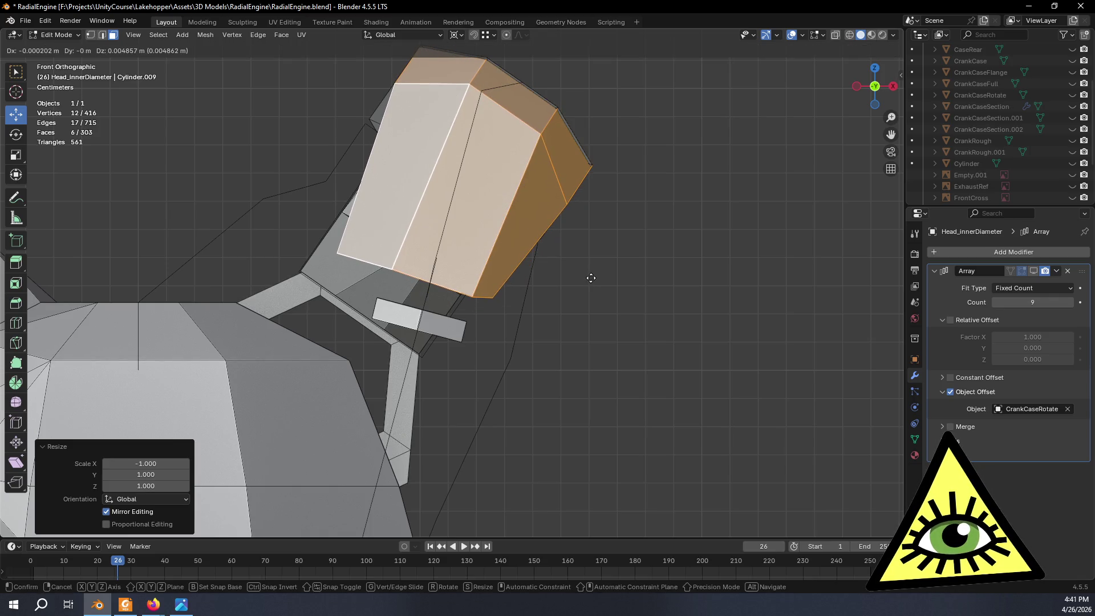
click(590, 278)
mouse_move(590, 278)
middle_down()
mouse_move(564, 284)
mouse_move(698, 318)
middle_up()
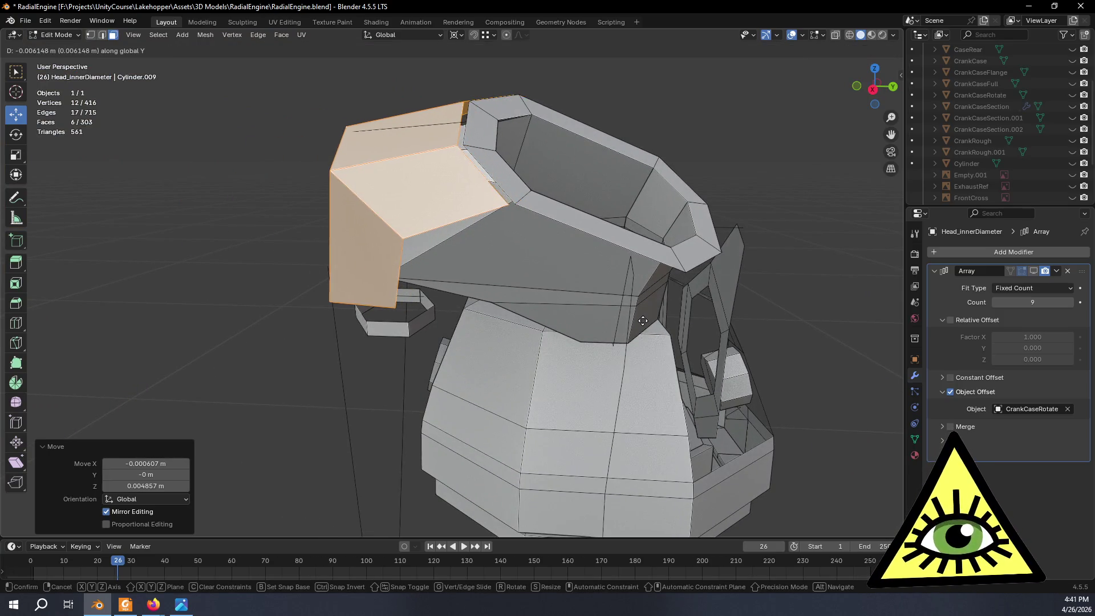
mouse_move(581, 330)
middle_down()
mouse_move(641, 237)
mouse_move(782, 316)
mouse_move(765, 396)
mouse_move(178, 18)
middle_up()
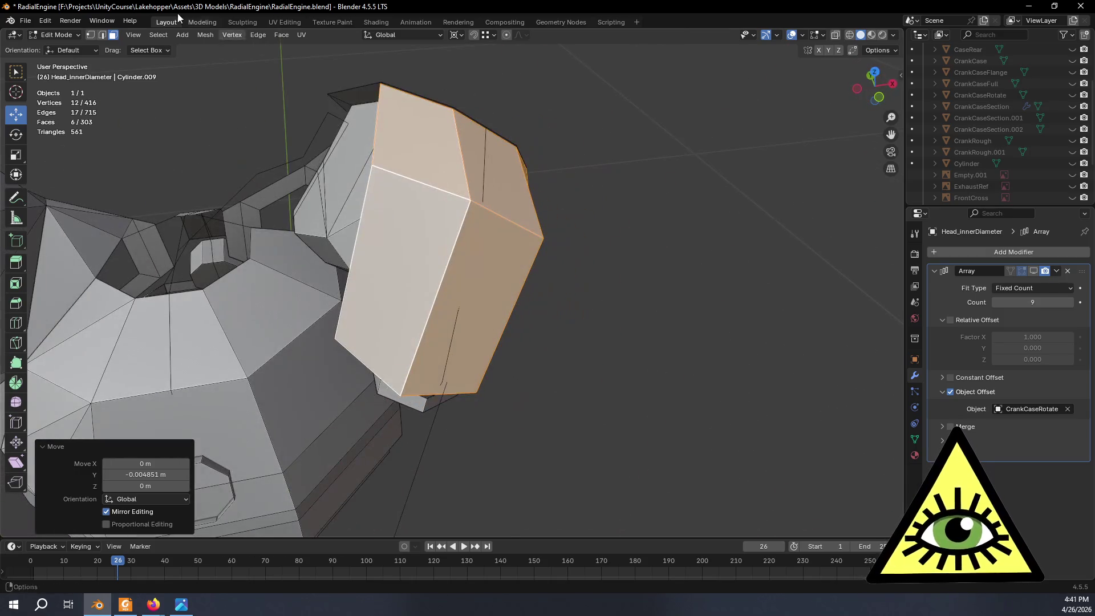
click(90, 35)
mouse_move(400, 171)
middle_down()
mouse_move(521, 140)
mouse_move(407, 274)
middle_up()
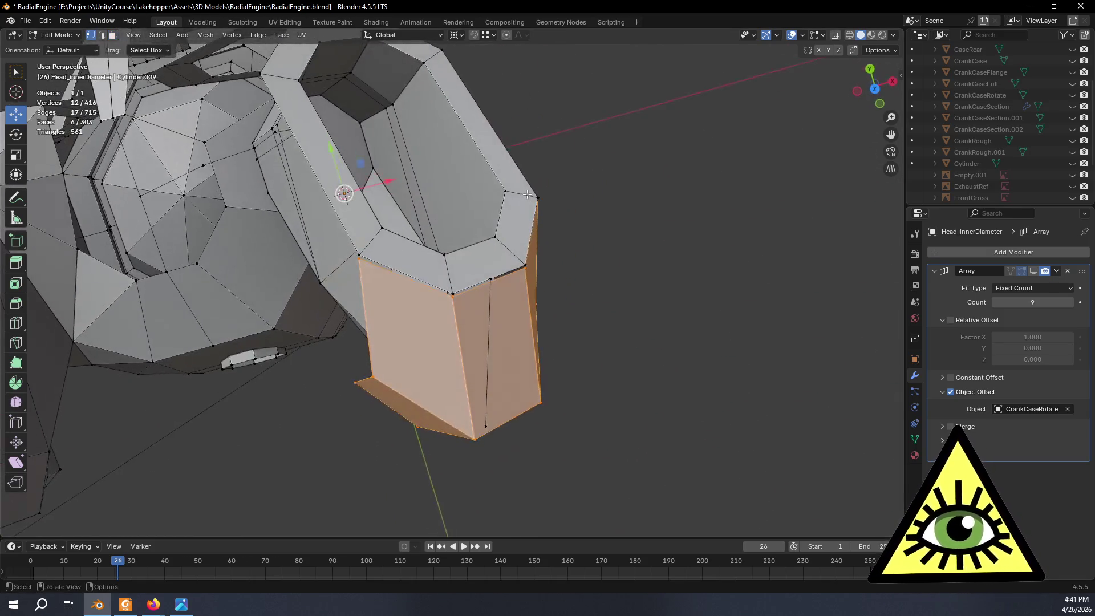
Pick a single corner vertex, then undo to restore the whole port-block selection.
scroll(408, 274, up, 3)
click(218, 219)
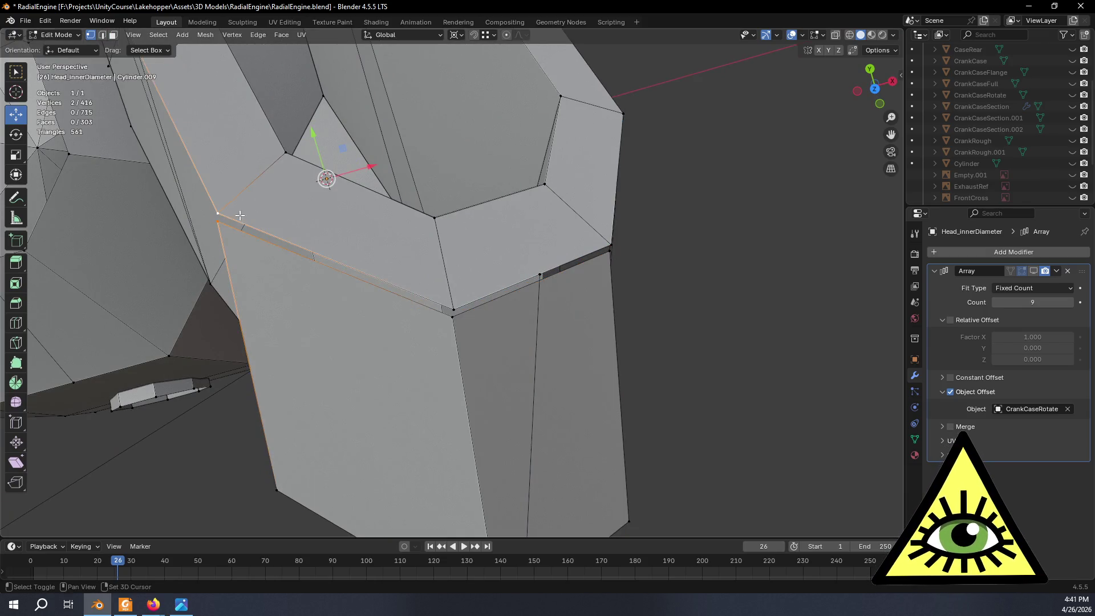
mouse_move(460, 339)
middle_down()
mouse_move(416, 330)
mouse_move(481, 335)
mouse_move(557, 367)
middle_up()
key(ctrl+z)
mouse_move(703, 374)
middle_down()
mouse_move(641, 366)
mouse_move(675, 378)
mouse_move(630, 352)
mouse_move(704, 337)
mouse_move(758, 342)
mouse_move(744, 323)
mouse_move(512, 181)
middle_up()
Toggle one block vertex off and on, start a move, then cancel it.
shift+click(497, 190)
shift+click(499, 189)
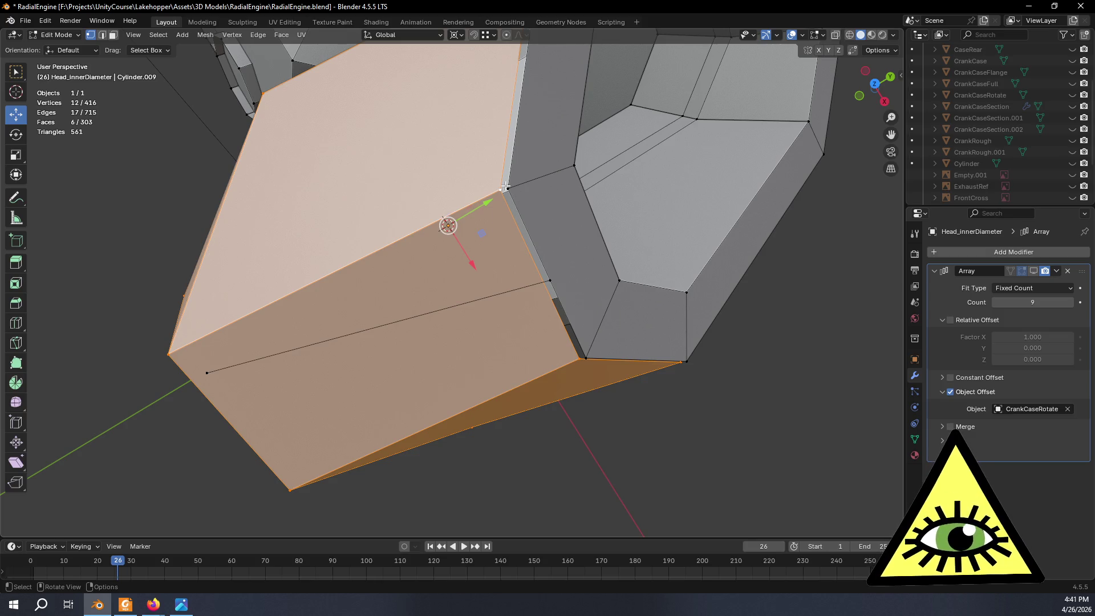
key(g)
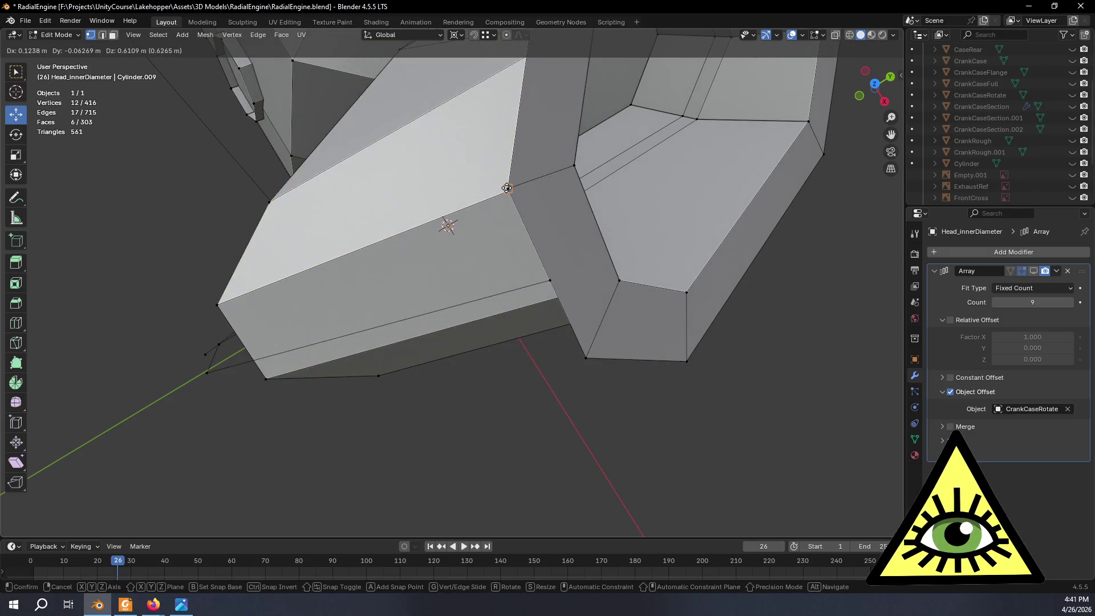
right_click(511, 198)
scroll(519, 238, down, 5)
mouse_move(519, 237)
middle_down()
mouse_move(516, 223)
mouse_move(536, 207)
mouse_move(492, 227)
mouse_move(503, 225)
middle_up()
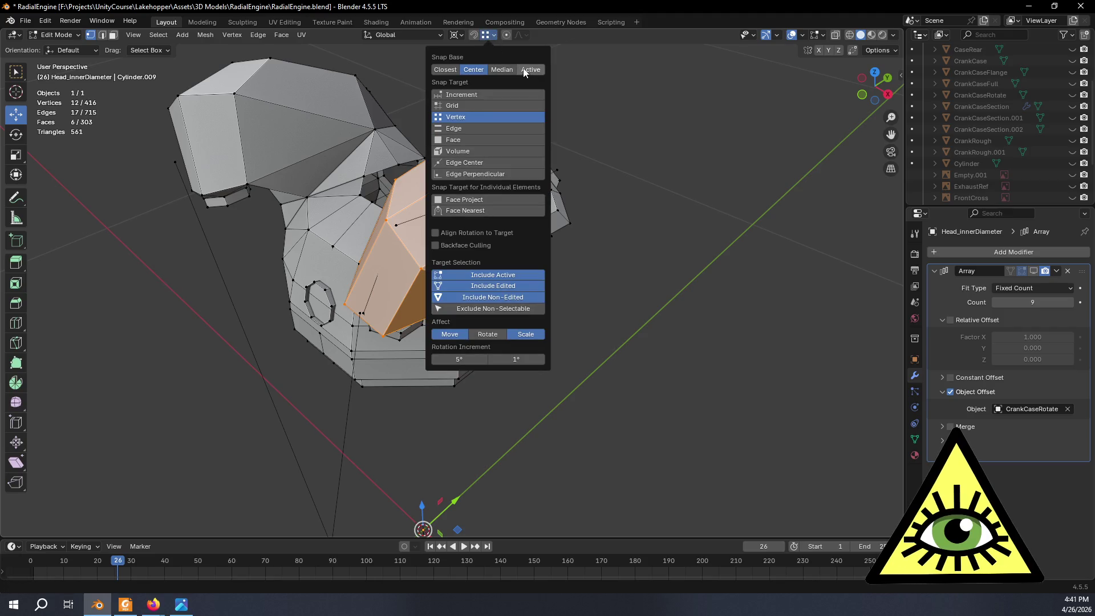
Turn on X-ray and select the four overlapping duplicate vertices at the block corners.
scroll(585, 153, up, 4)
mouse_move(585, 153)
middle_down()
mouse_move(457, 261)
mouse_move(451, 228)
mouse_move(422, 249)
mouse_move(522, 325)
mouse_move(494, 354)
mouse_move(533, 362)
middle_up()
click(436, 242)
key(alt+z)
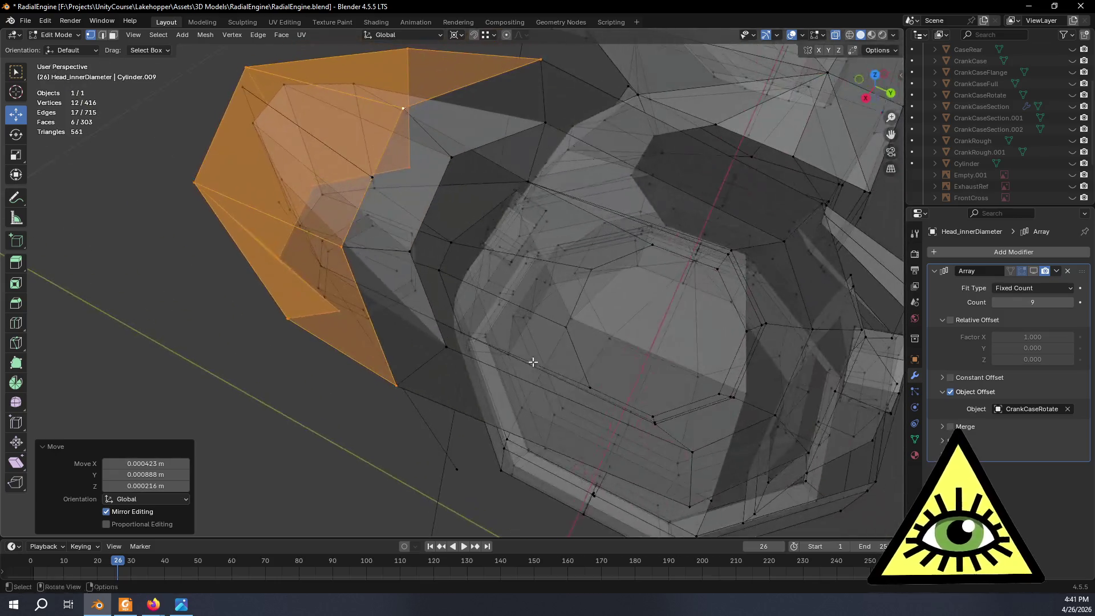
middle_drag(387, 392, 404, 394)
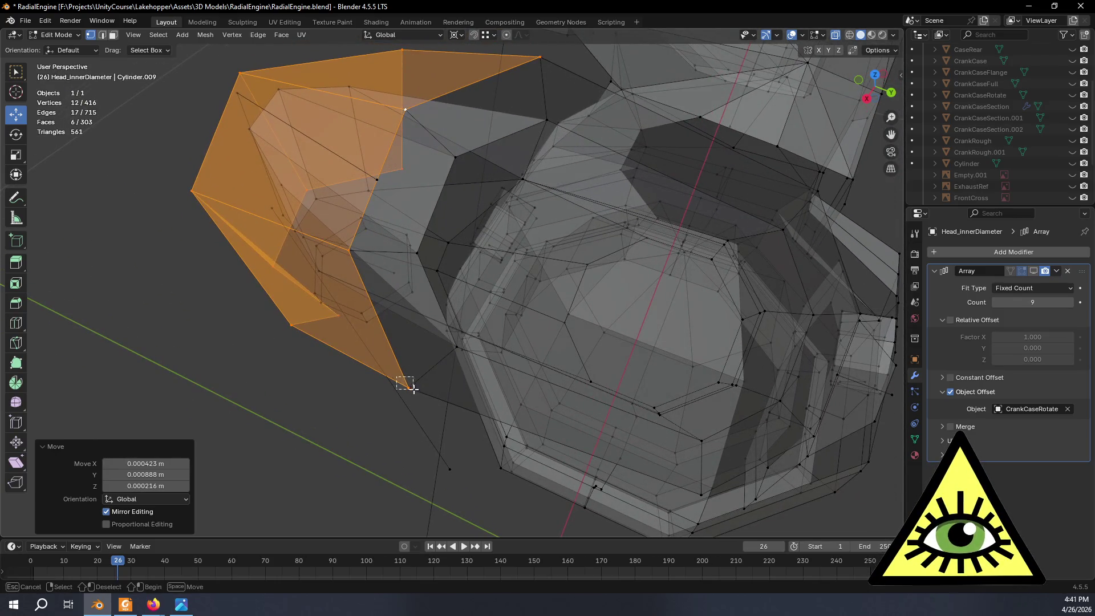
drag(413, 389, 413, 388)
mouse_move(412, 380)
middle_down()
mouse_move(440, 384)
mouse_move(452, 416)
mouse_move(416, 405)
middle_up()
shift+drag(430, 415, 430, 414)
mouse_move(430, 414)
middle_down()
mouse_move(464, 399)
mouse_move(466, 410)
mouse_move(377, 380)
mouse_move(298, 384)
mouse_move(289, 362)
mouse_move(310, 327)
mouse_move(335, 333)
mouse_move(323, 327)
mouse_move(433, 183)
middle_up()
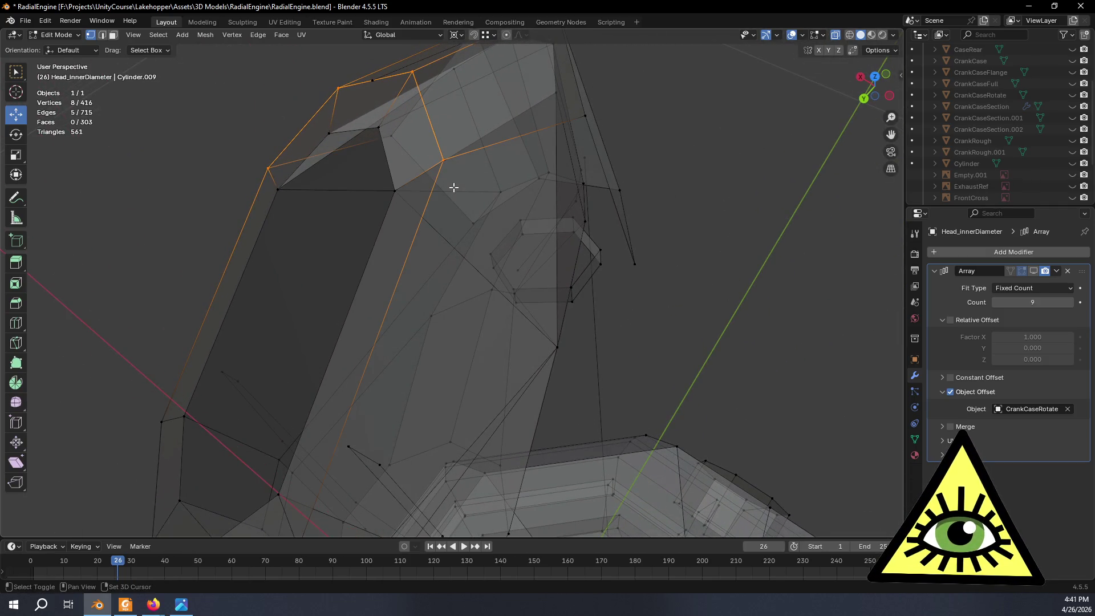
Merge the selected vertices by distance, leaving 412 vertices, and return to Object Mode.
right_click(445, 163)
mouse_move(430, 296)
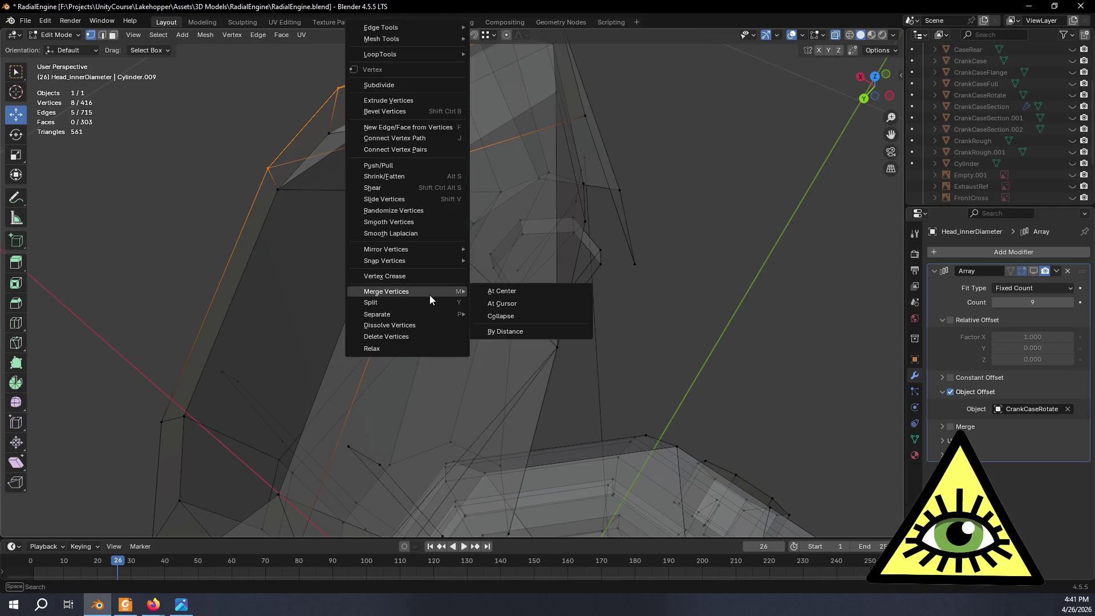
click(515, 330)
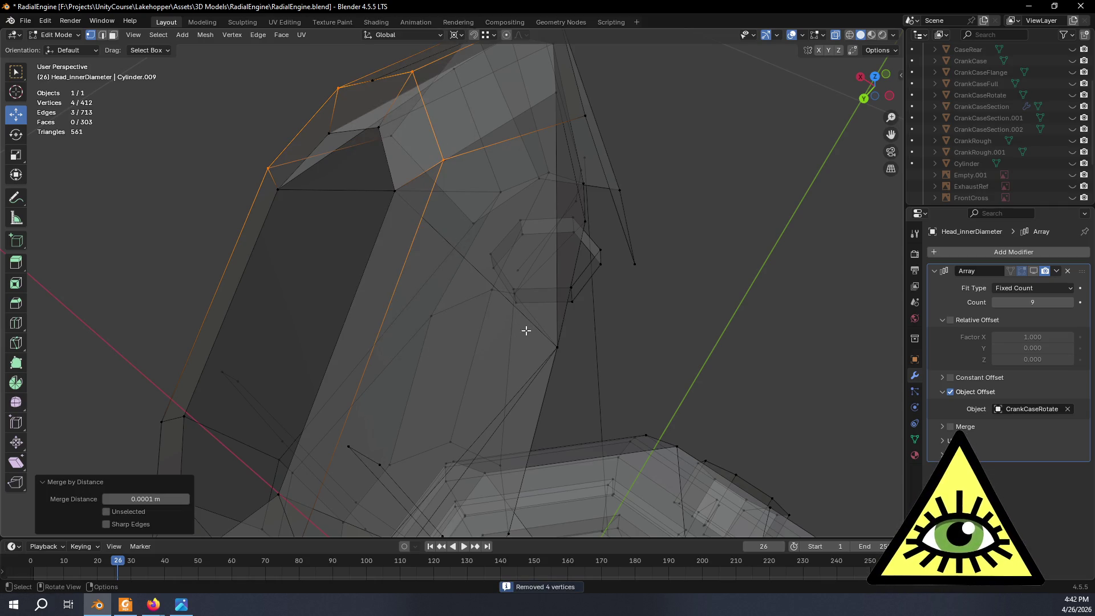
mouse_move(623, 290)
middle_down()
mouse_move(609, 315)
mouse_move(653, 377)
mouse_move(664, 358)
middle_up()
scroll(609, 316, down, 5)
key(Tab)
scroll(663, 373, down, 6)
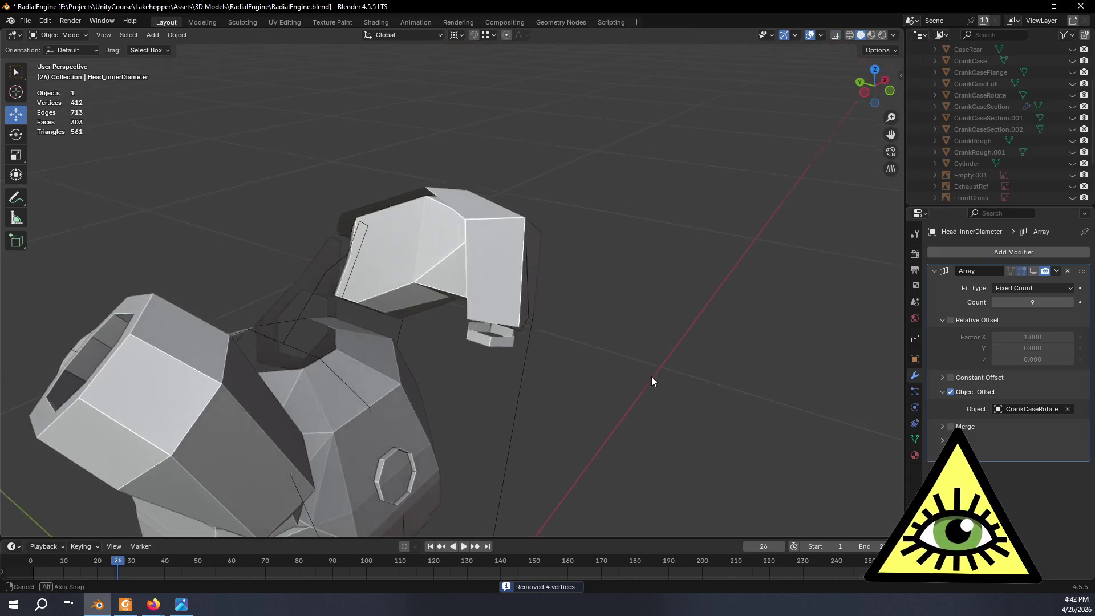
Frame the cylinder head in Front Orthographic view and re-enter Edit Mode.
click(885, 95)
scroll(536, 325, up, 3)
shift+middle_drag(679, 319, 678, 323)
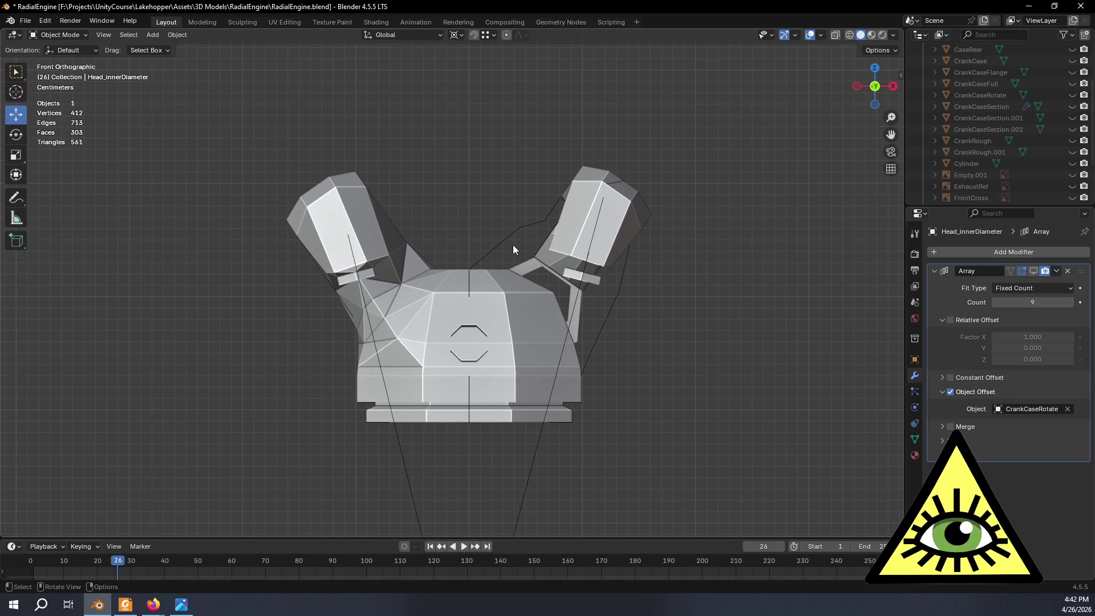
shift+middle_drag(479, 221, 477, 262)
scroll(422, 268, up, 2)
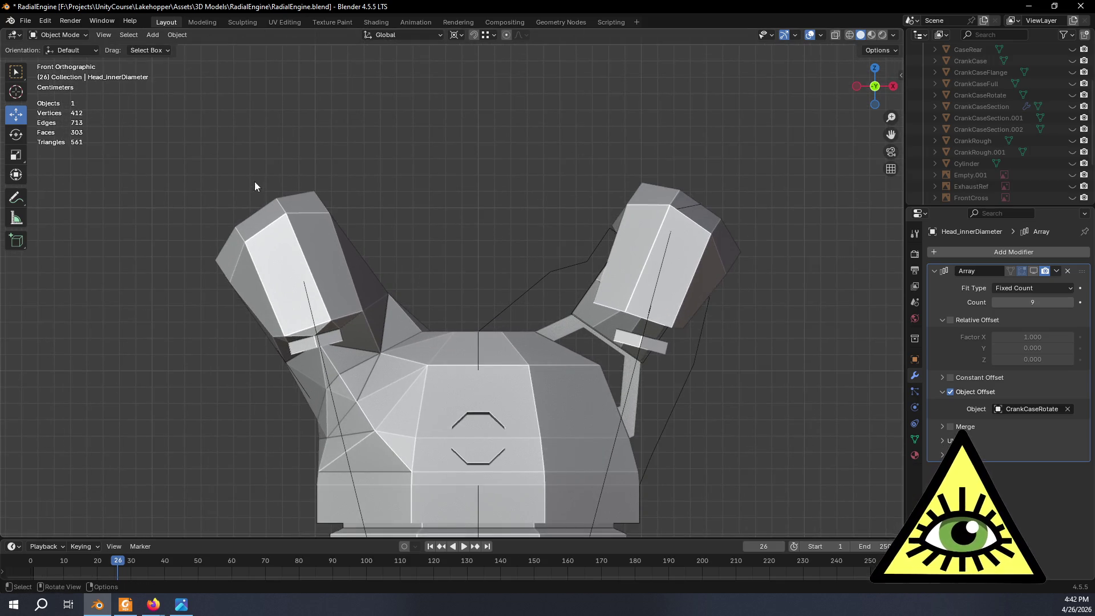
key(Tab)
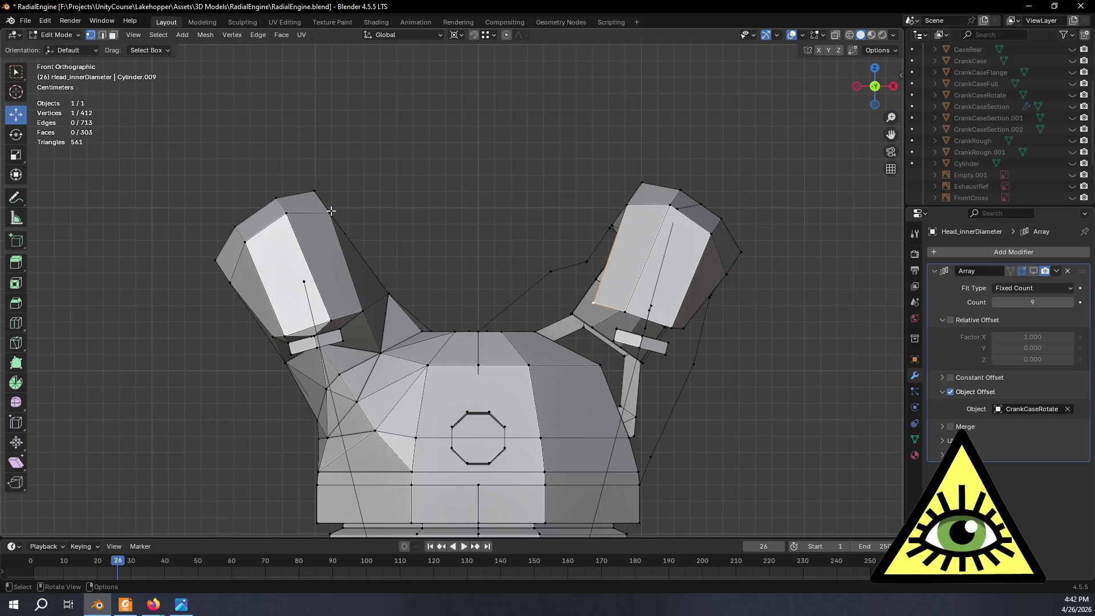
Select both top corner vertices and scale them along X to 0.952.
click(329, 212)
shift+click(628, 202)
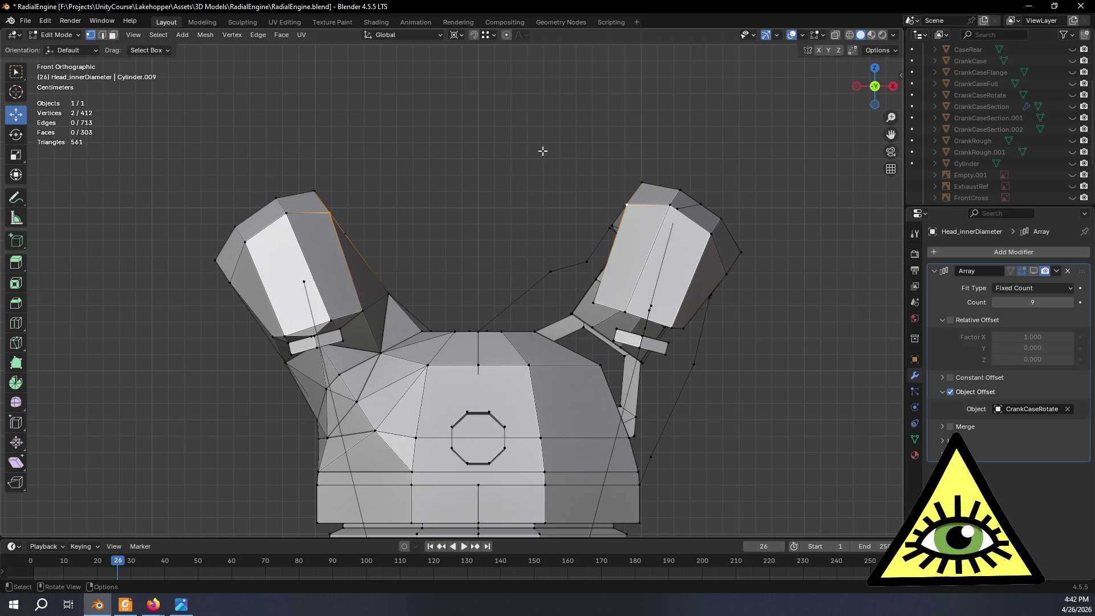
key(shift+v)
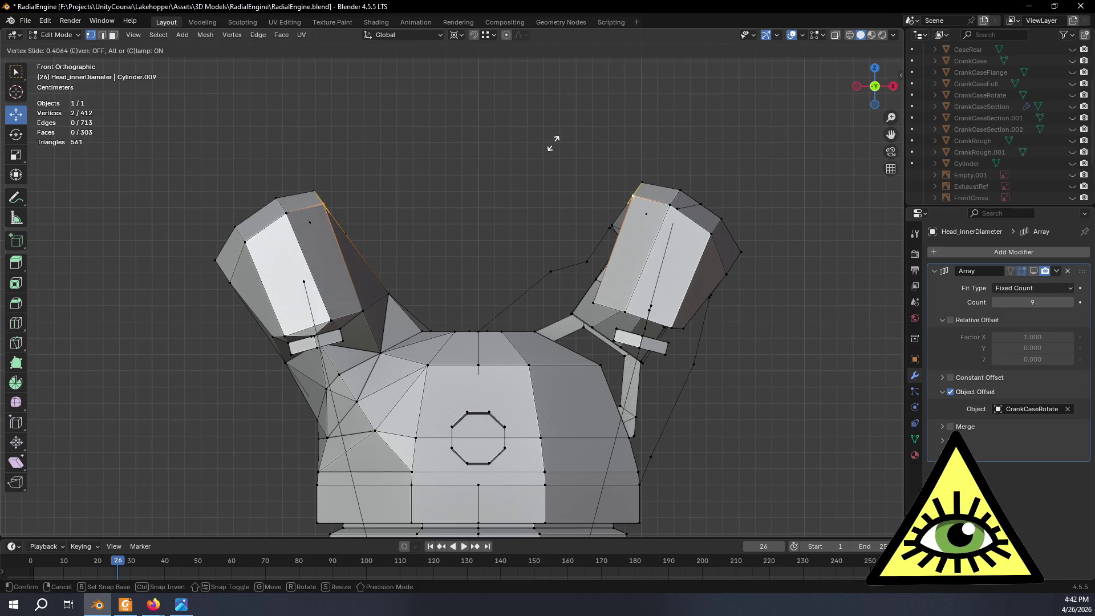
key(Escape)
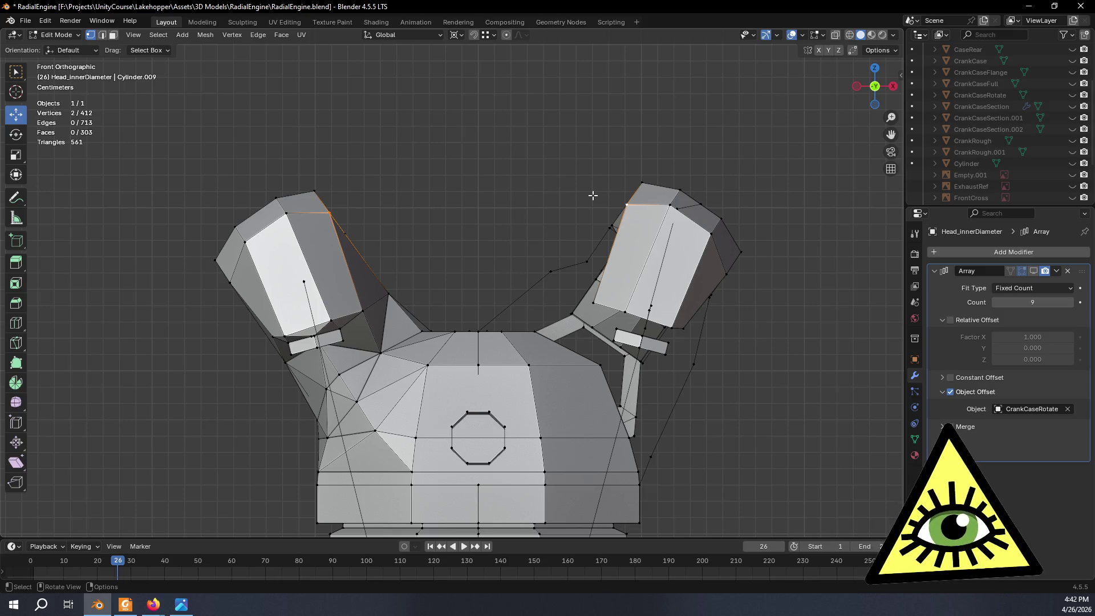
key(s)
key(x)
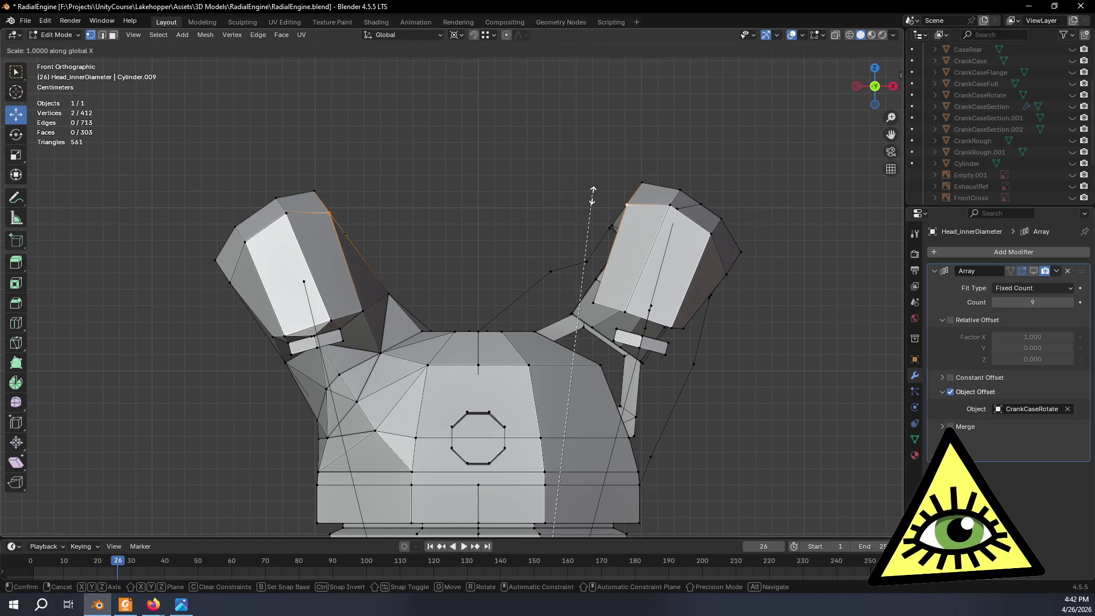
click(588, 238)
Vertex-slide the two corners to 0.347 and scale them along X to 0.987.
key(shift+v)
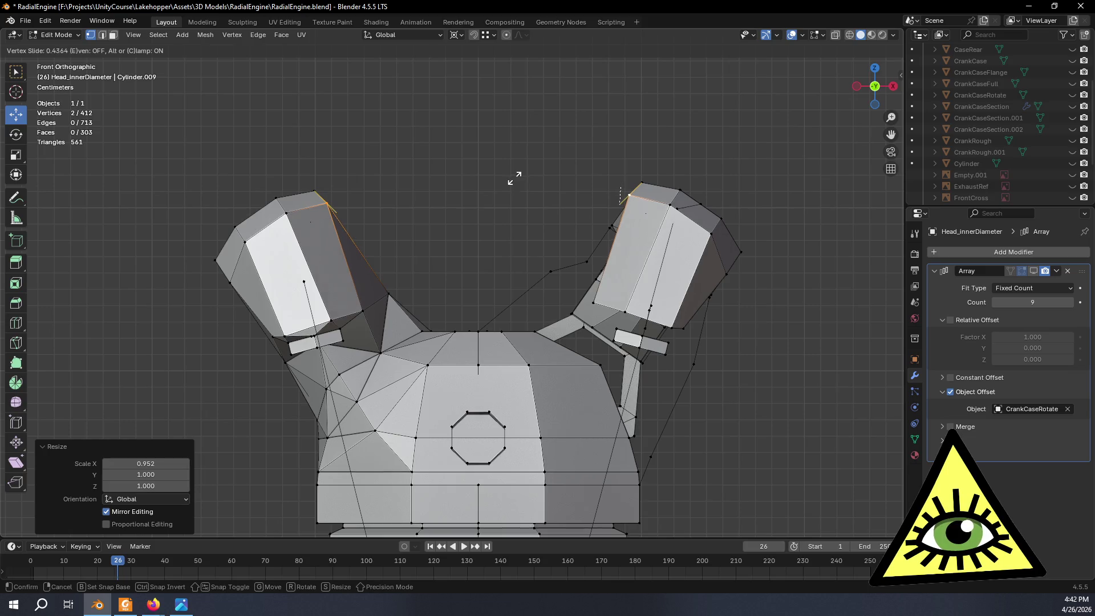
click(515, 183)
key(s)
key(x)
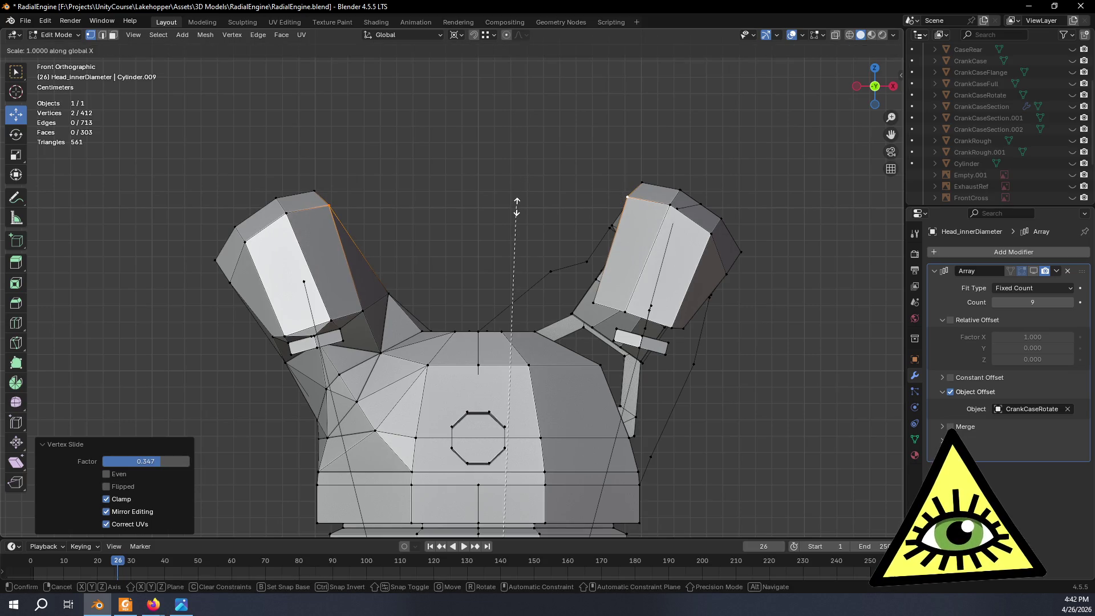
click(519, 220)
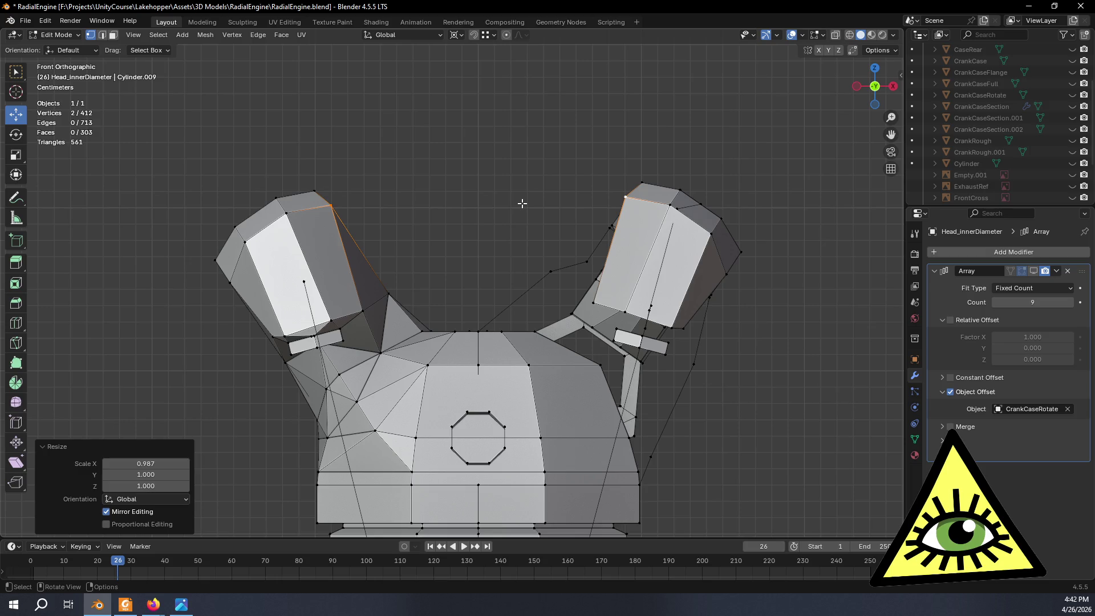
mouse_move(522, 197)
middle_down()
mouse_move(531, 211)
mouse_move(513, 194)
mouse_move(542, 217)
mouse_move(539, 237)
mouse_move(733, 247)
mouse_move(714, 262)
mouse_move(522, 227)
mouse_move(533, 223)
middle_up()
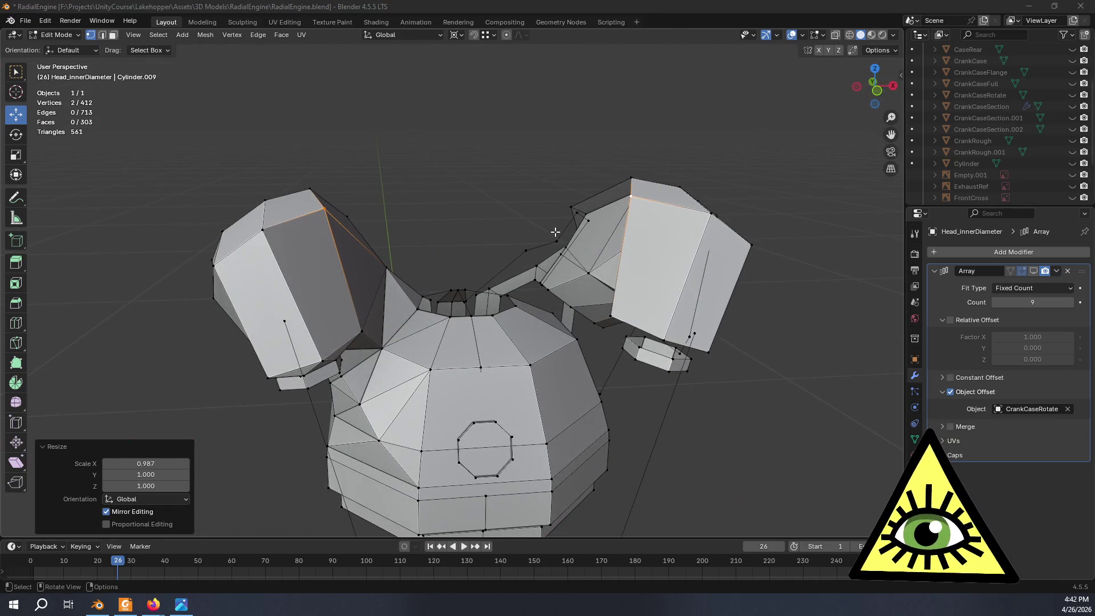
key(alt+Tab)
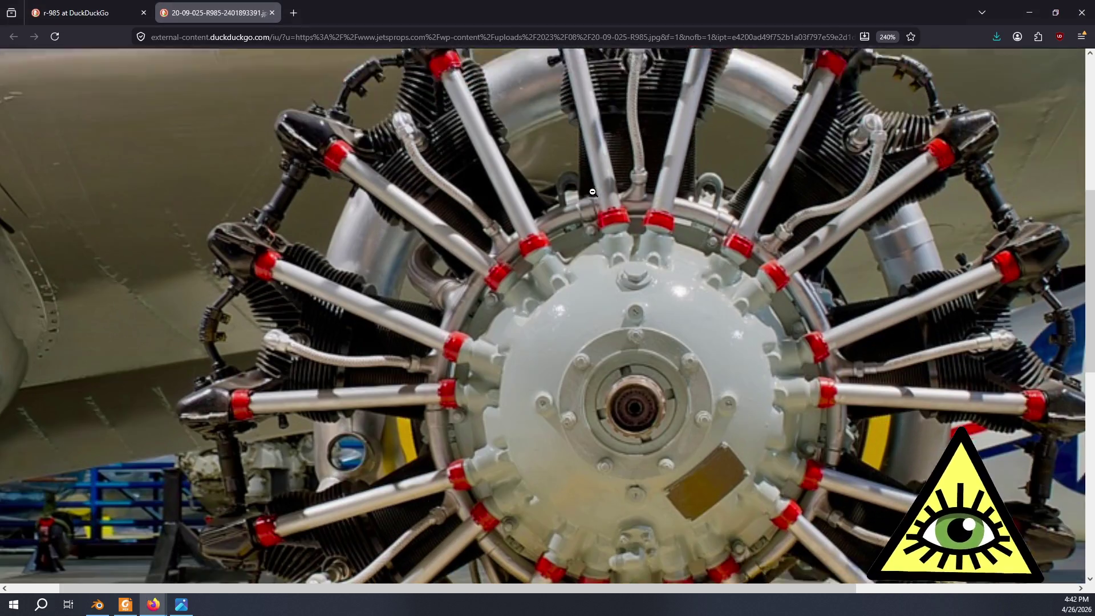
scroll(590, 191, up, 5)
scroll(613, 227, down, 2)
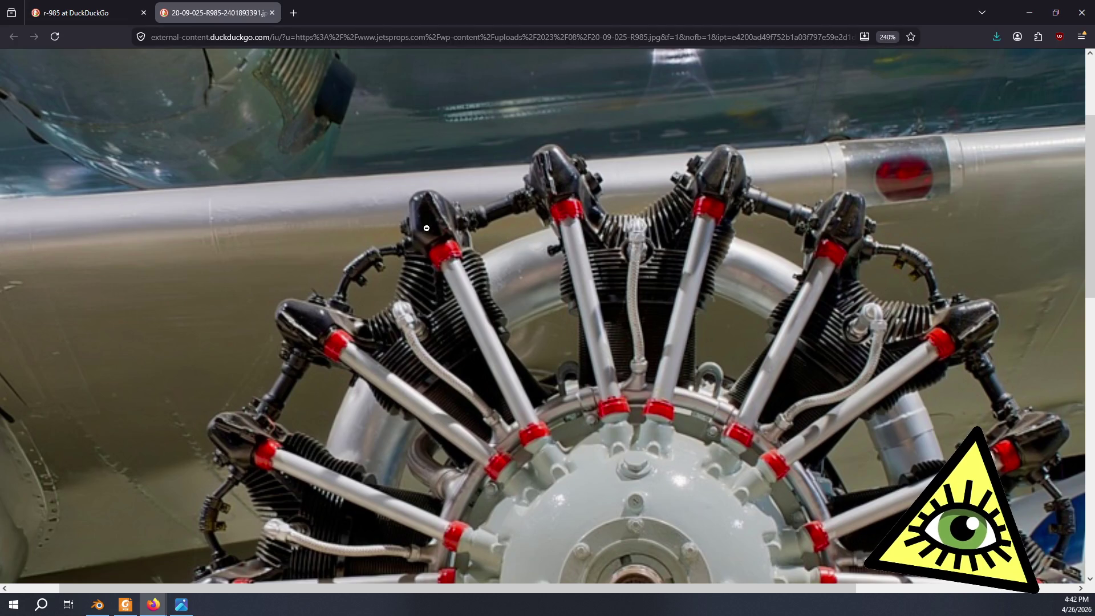
key(alt+Tab)
mouse_move(365, 336)
middle_down()
mouse_move(469, 357)
mouse_move(499, 328)
mouse_move(468, 337)
mouse_move(508, 323)
mouse_move(535, 276)
middle_up()
scroll(551, 319, down, 2)
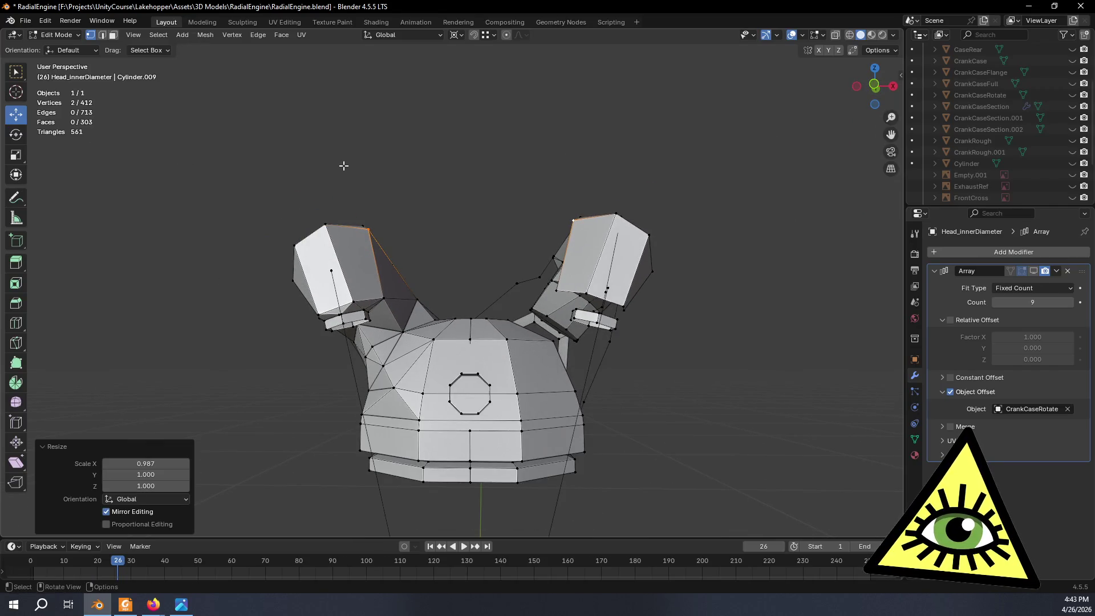
key(alt+Tab)
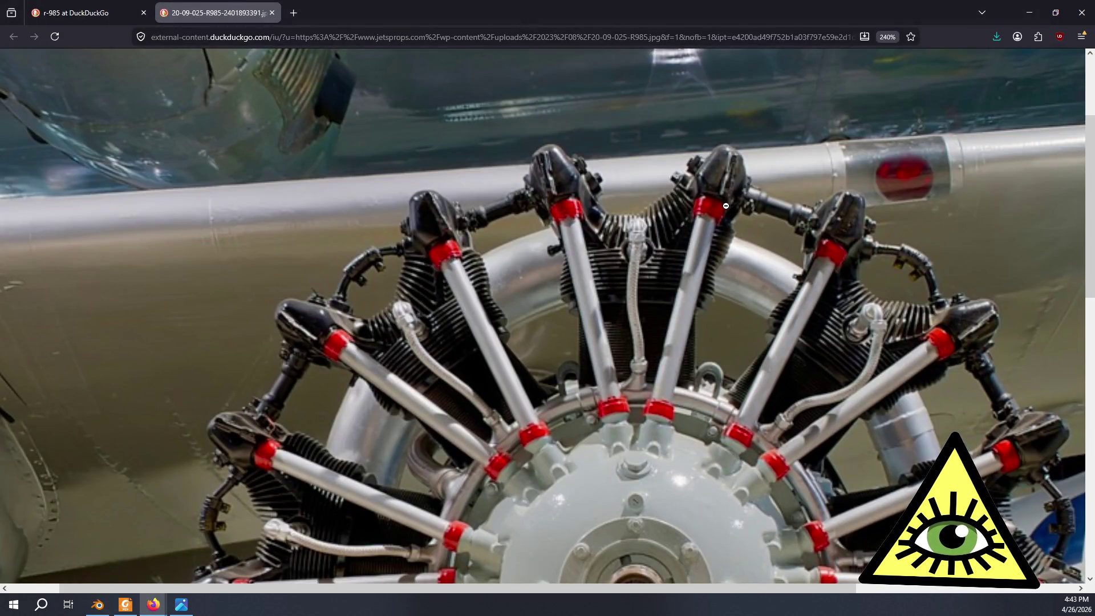
key(alt+Tab)
middle_drag(726, 206, 837, 137)
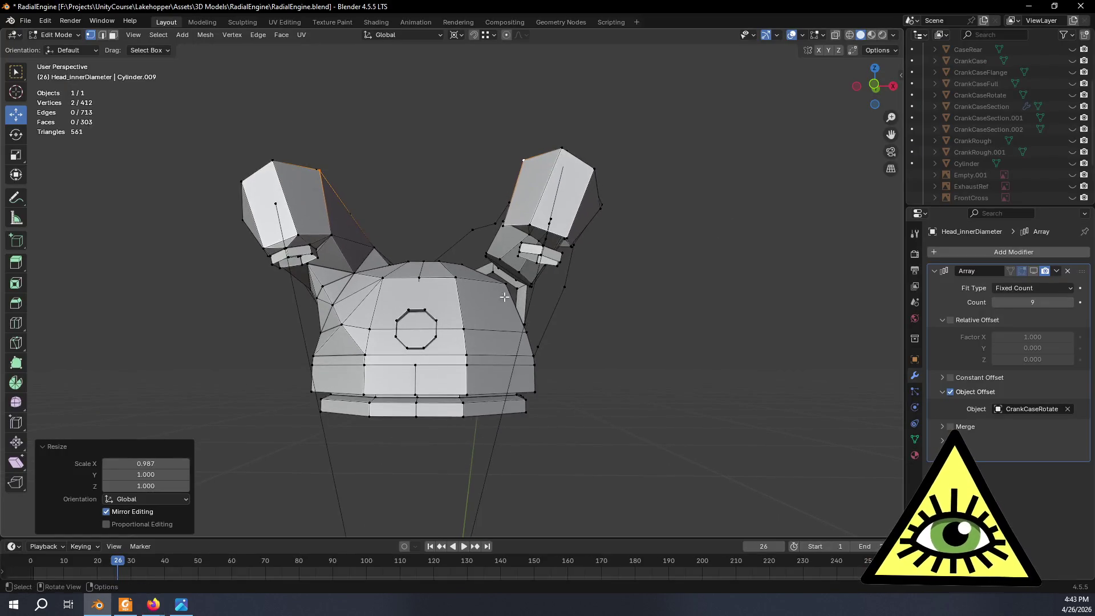
Frame the head from the front and select four vertices on the right cylinder's lower rim.
click(877, 88)
ctrl+middle_drag(495, 238, 530, 330)
scroll(643, 247, up, 5)
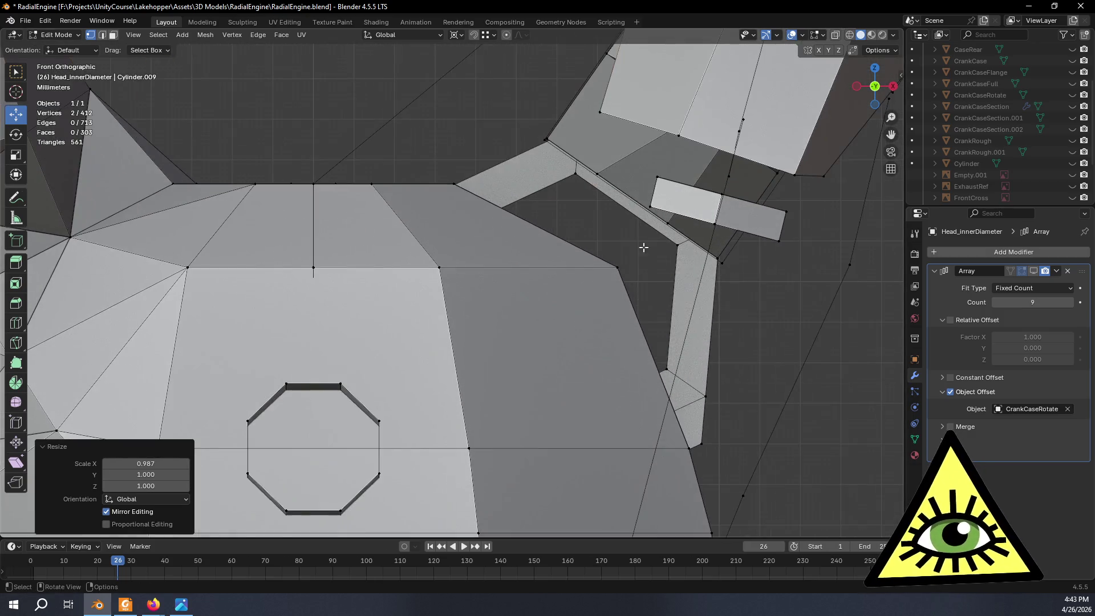
scroll(689, 251, down, 8)
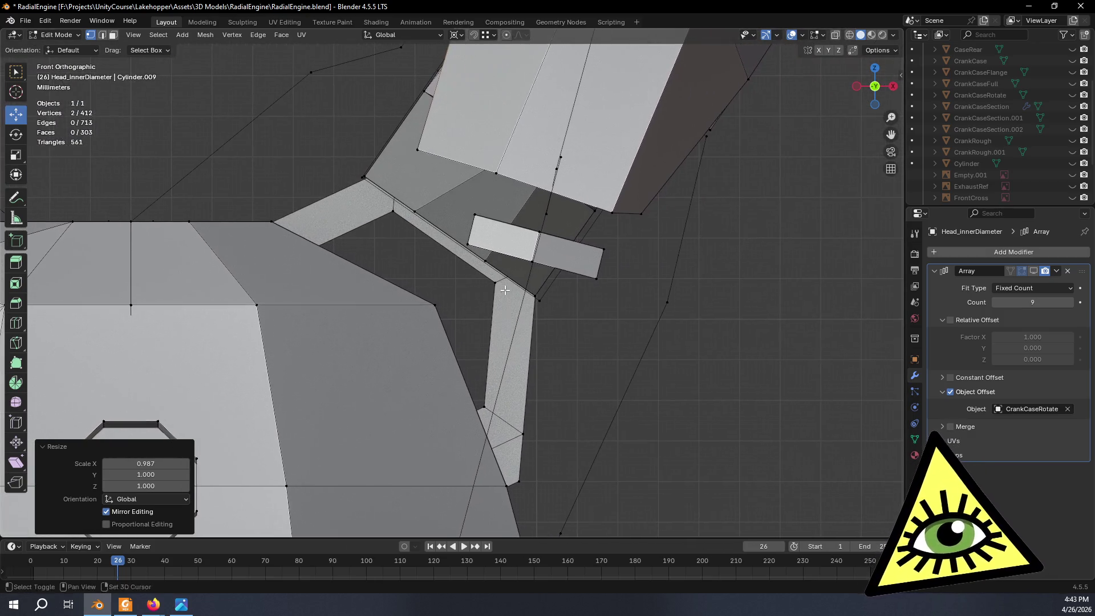
ctrl+scroll(516, 305, up, 3)
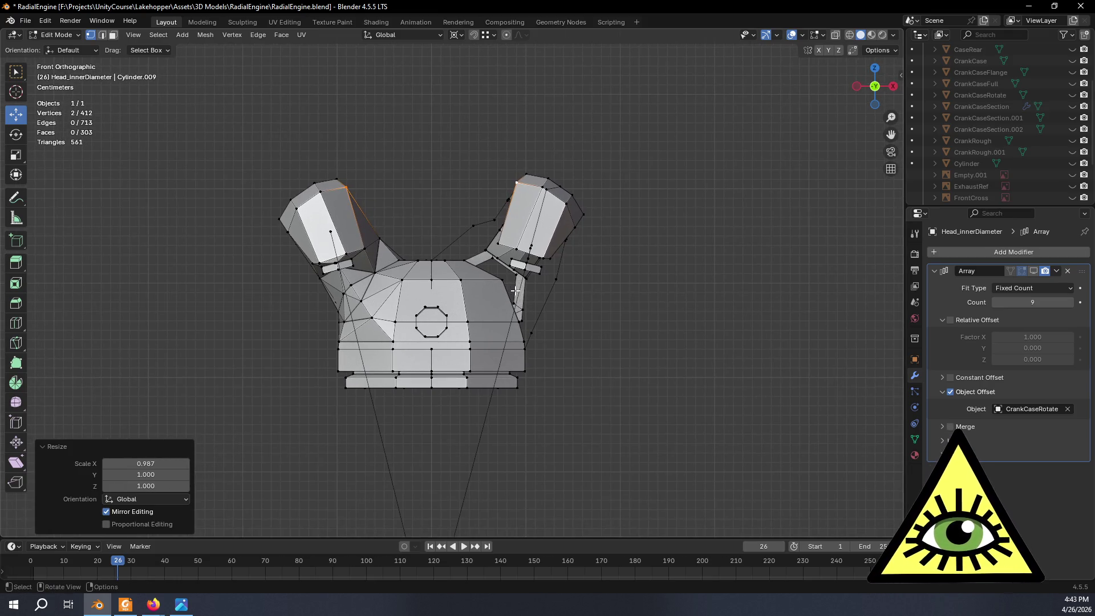
scroll(516, 291, up, 4)
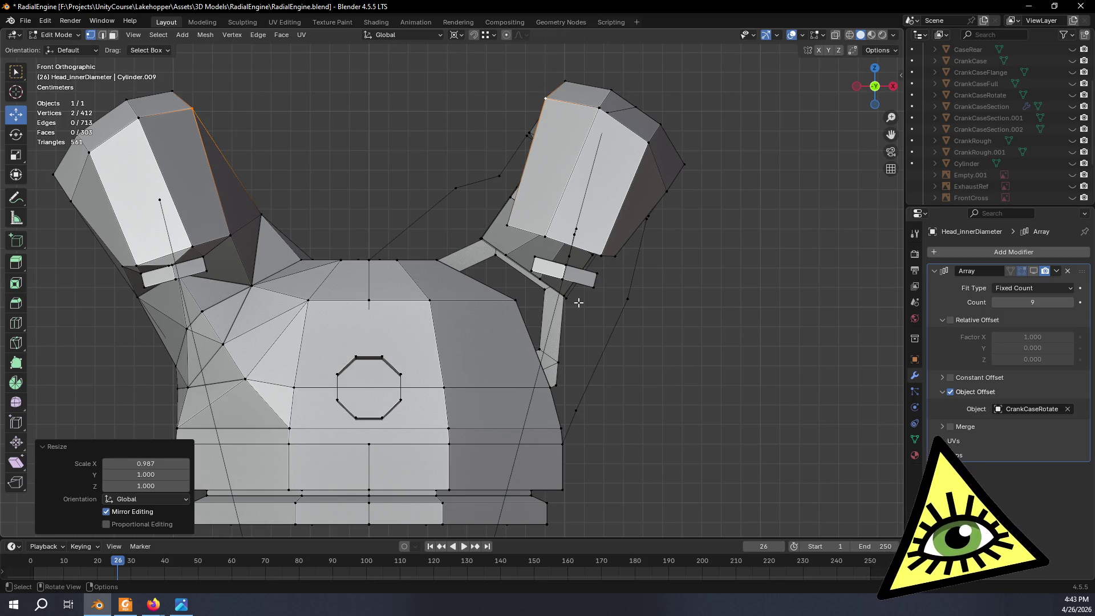
middle_drag(508, 227, 526, 205)
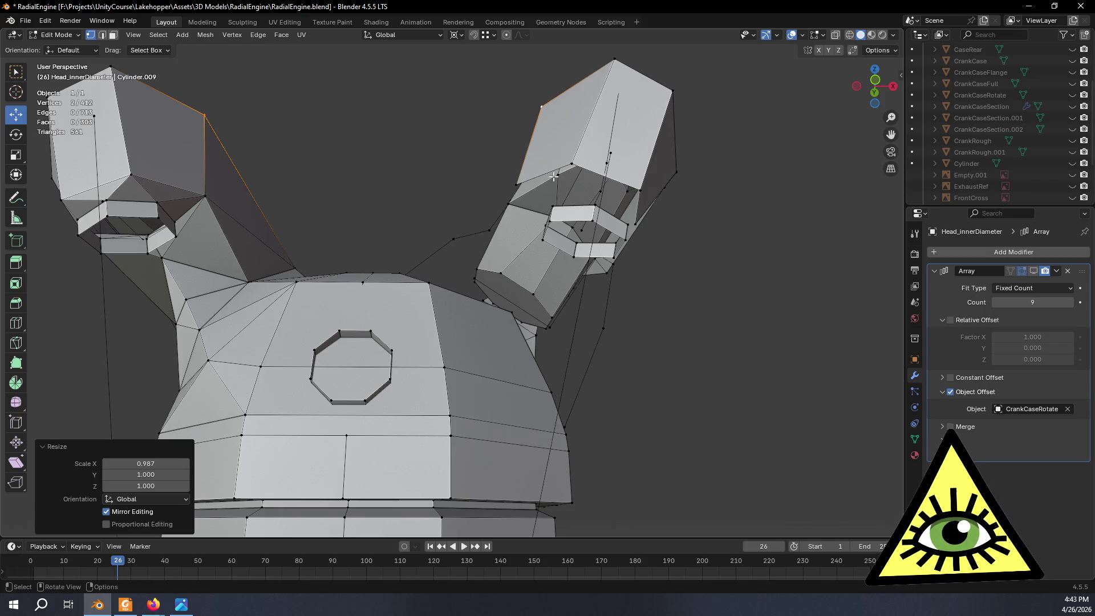
click(516, 182)
shift+click(516, 182)
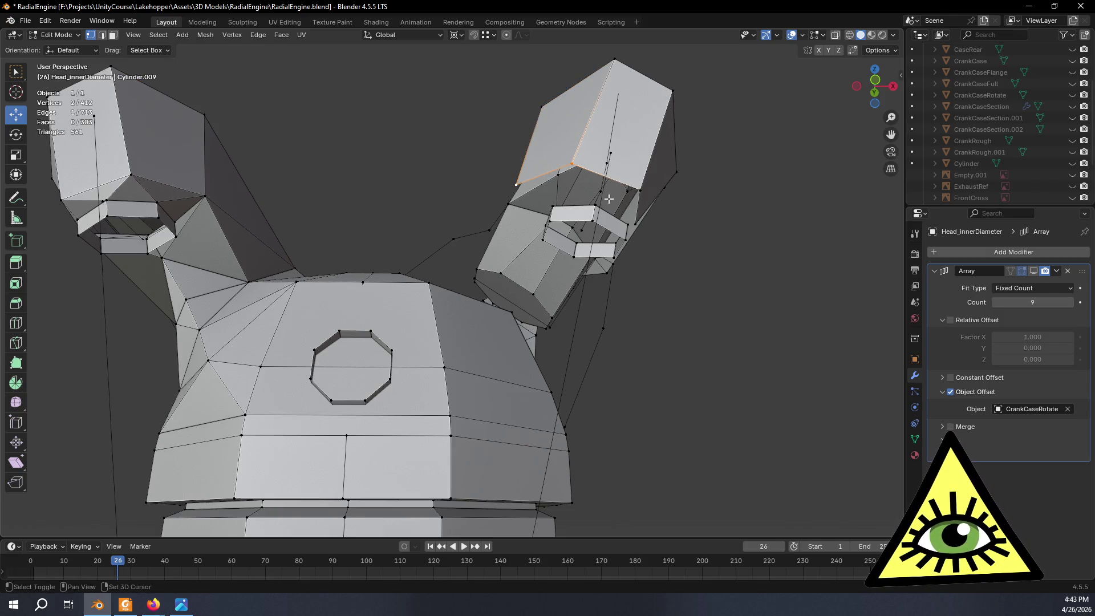
shift+click(640, 192)
shift+click(639, 224)
mouse_move(709, 200)
middle_down()
mouse_move(696, 238)
mouse_move(675, 233)
mouse_move(730, 108)
middle_up()
scroll(696, 237, down, 2)
scroll(689, 234, down, 2)
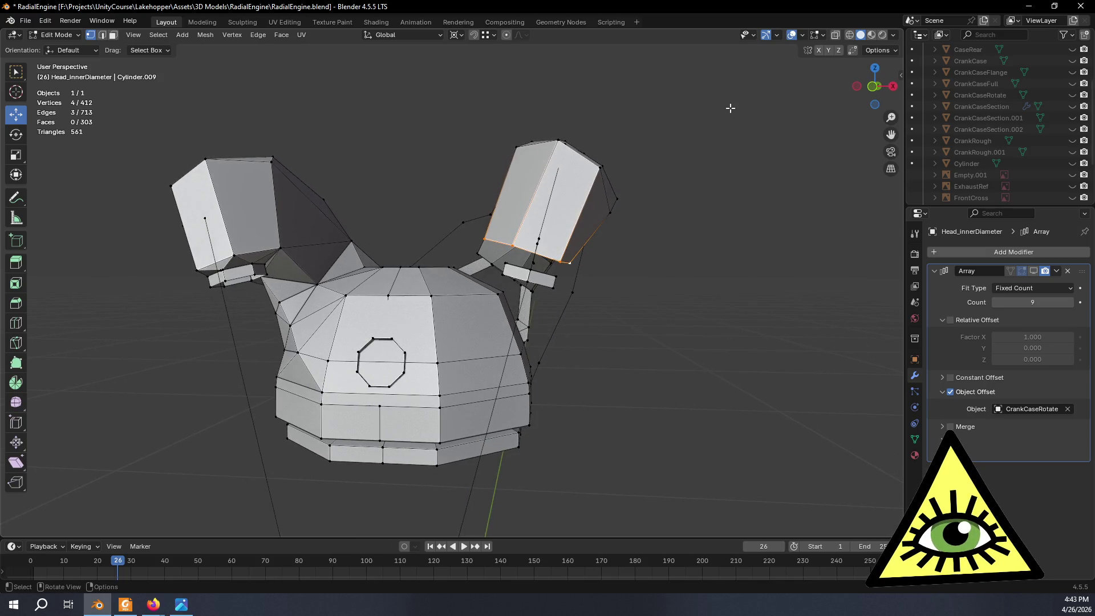
In front view, select the four bottom vertices of the right cylinder head.
click(869, 90)
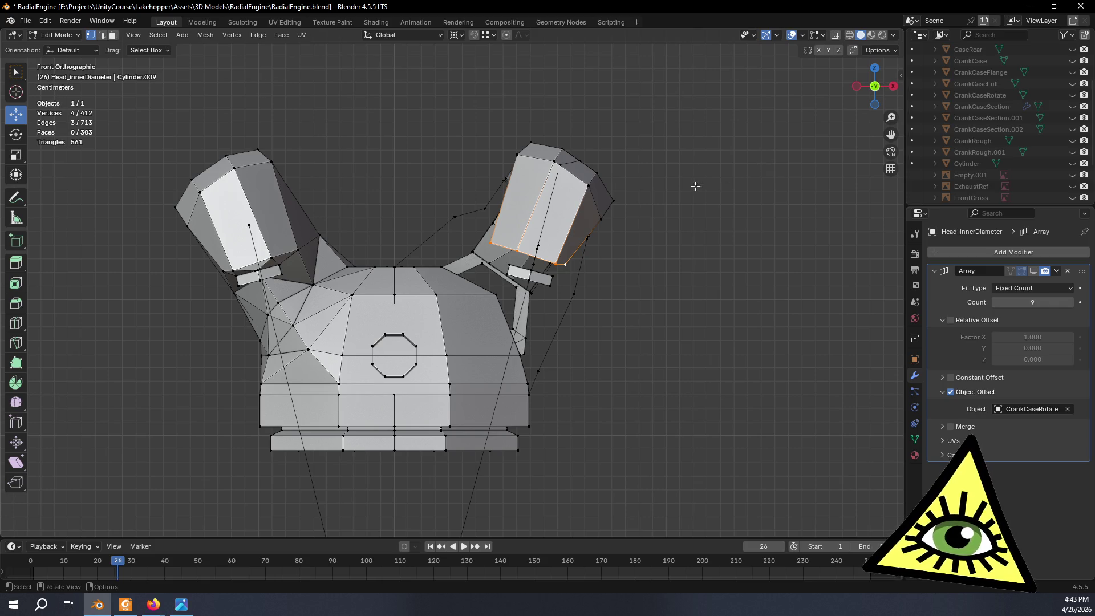
scroll(577, 210, up, 2)
click(602, 105)
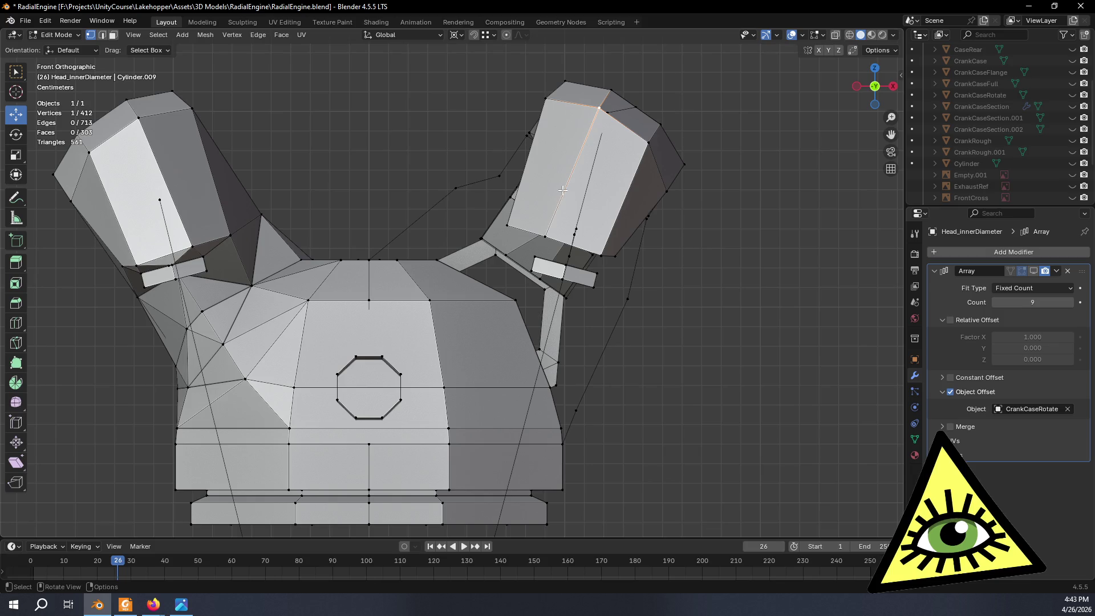
mouse_move(542, 236)
middle_down()
mouse_move(435, 244)
mouse_move(532, 239)
mouse_move(508, 226)
middle_up()
click(888, 87)
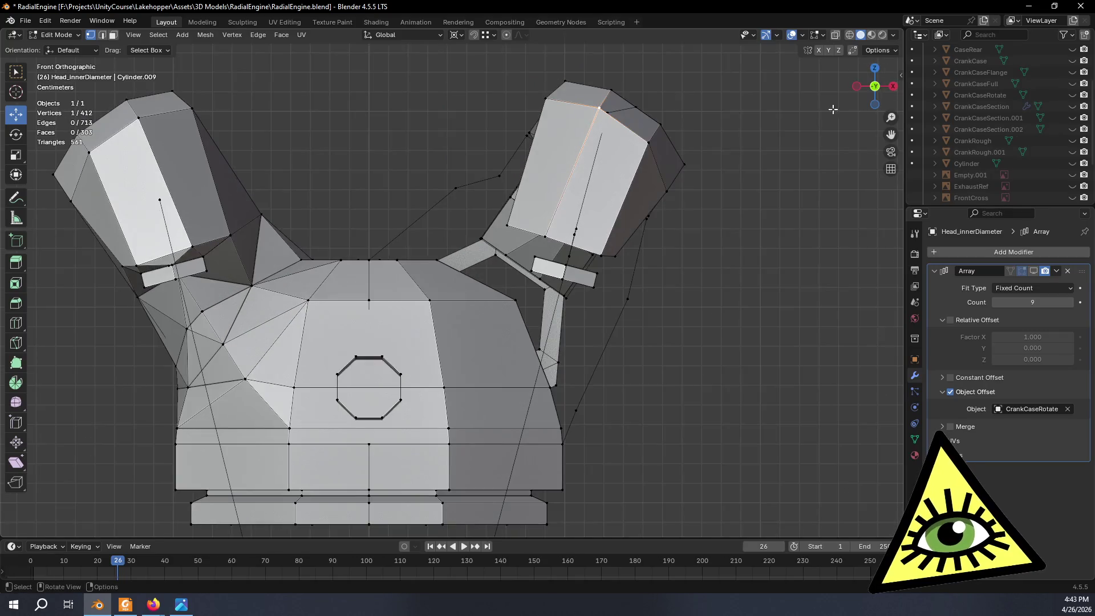
scroll(678, 198, down, 2)
scroll(607, 211, up, 1)
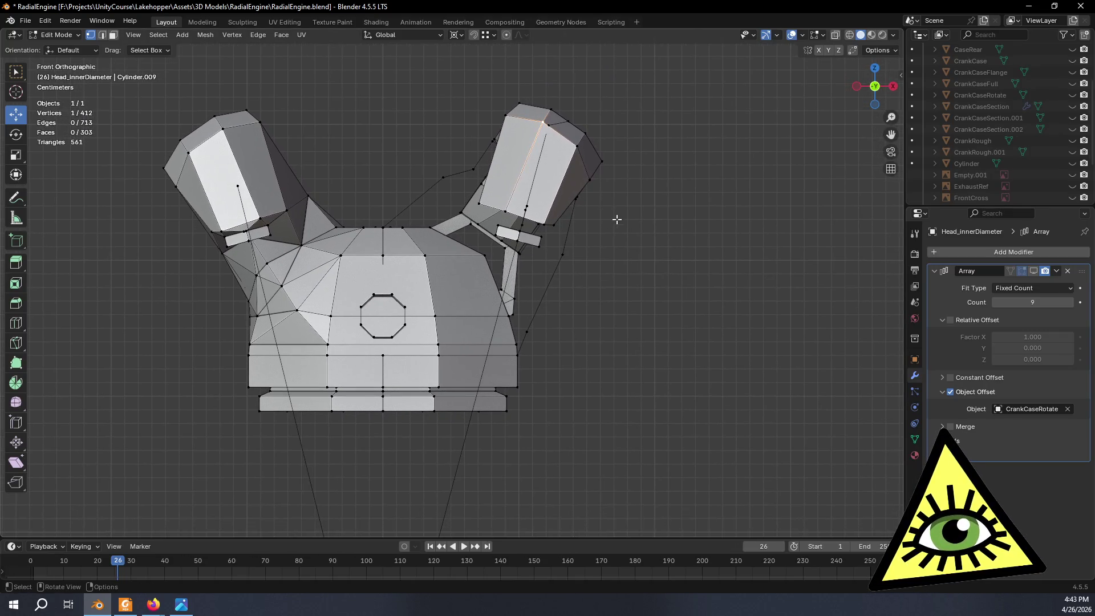
scroll(617, 219, up, 1)
click(493, 169)
shift+click(529, 180)
shift+click(588, 200)
shift+click(599, 200)
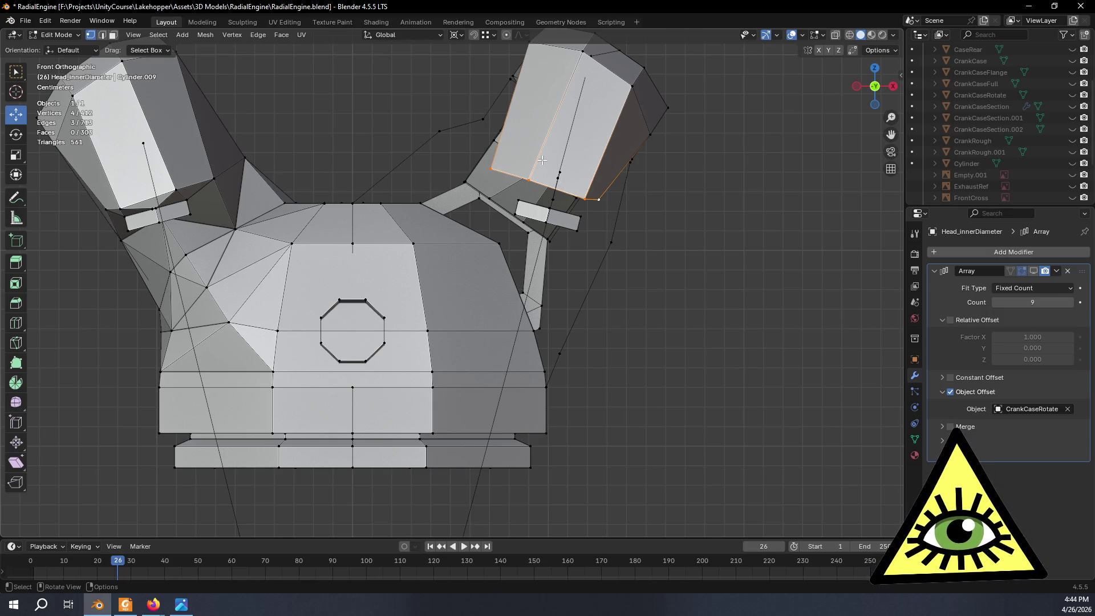
Lower the selected bottom edges with mirroring, about 0.0006 m in X and -0.0044 m in Z.
key(g)
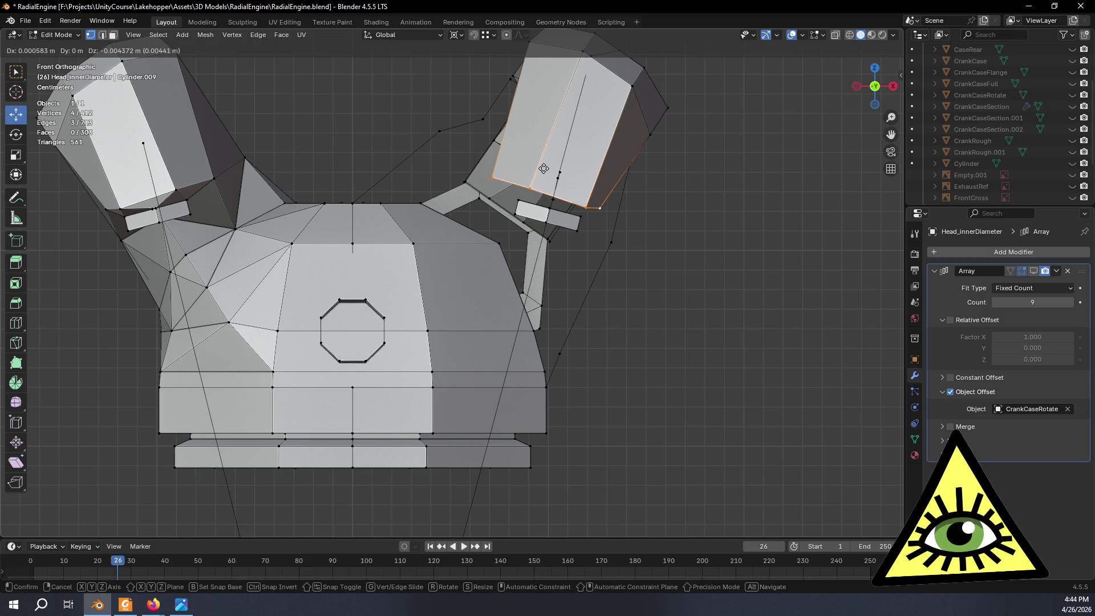
click(543, 169)
mouse_move(543, 171)
middle_down()
mouse_move(534, 188)
mouse_move(541, 219)
mouse_move(455, 195)
middle_up()
scroll(455, 195, up, 5)
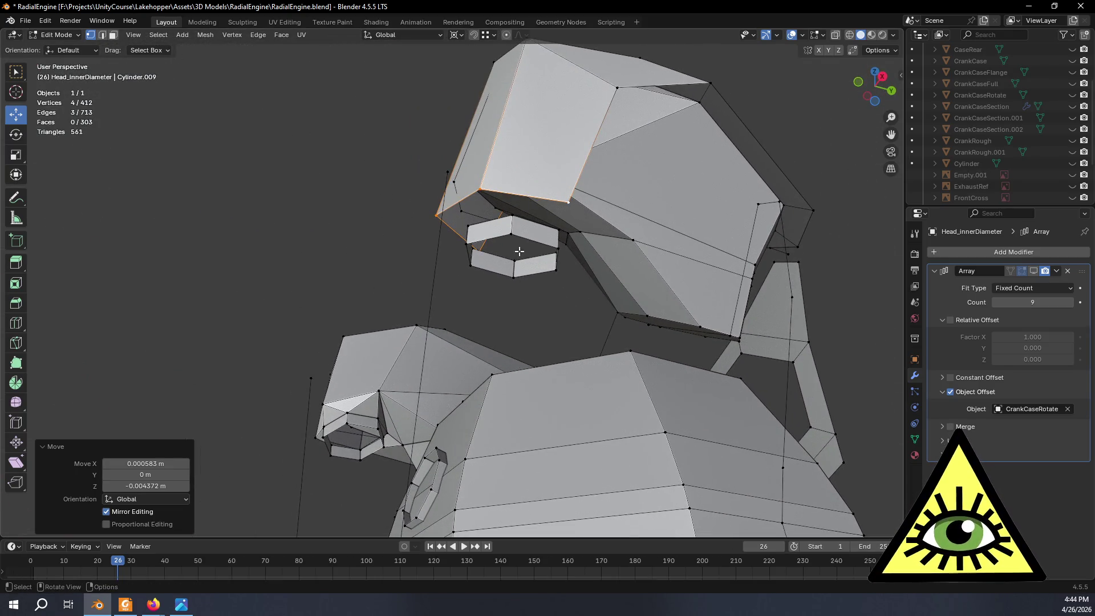
Fill a face between three vertices bordering the first gap beside the intake port.
click(566, 295)
click(569, 202)
shift+click(511, 216)
shift+click(479, 189)
middle_drag(508, 241, 423, 240)
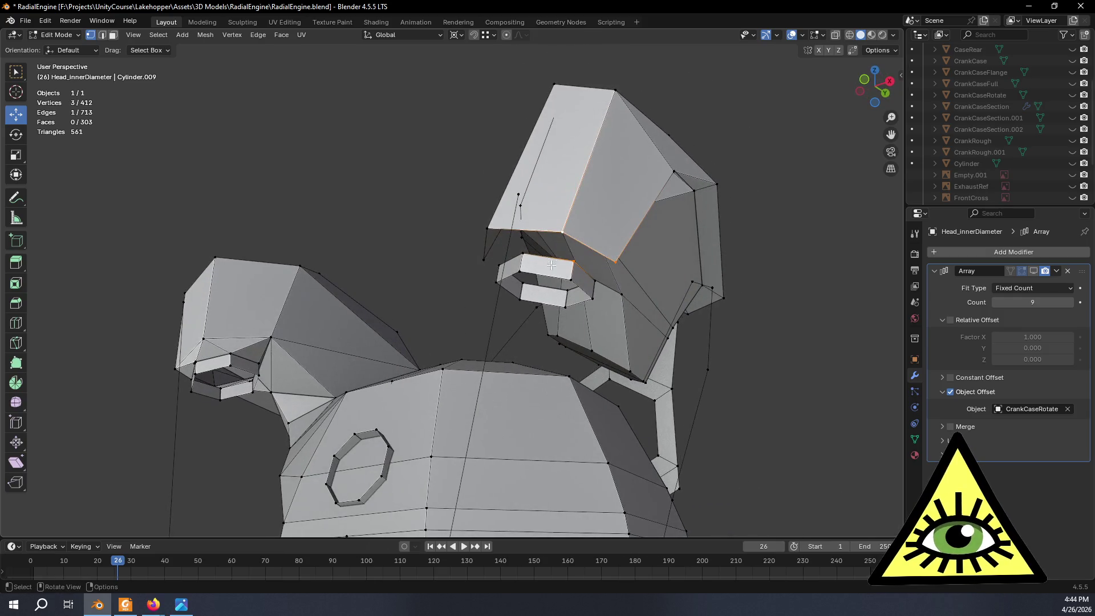
key(f)
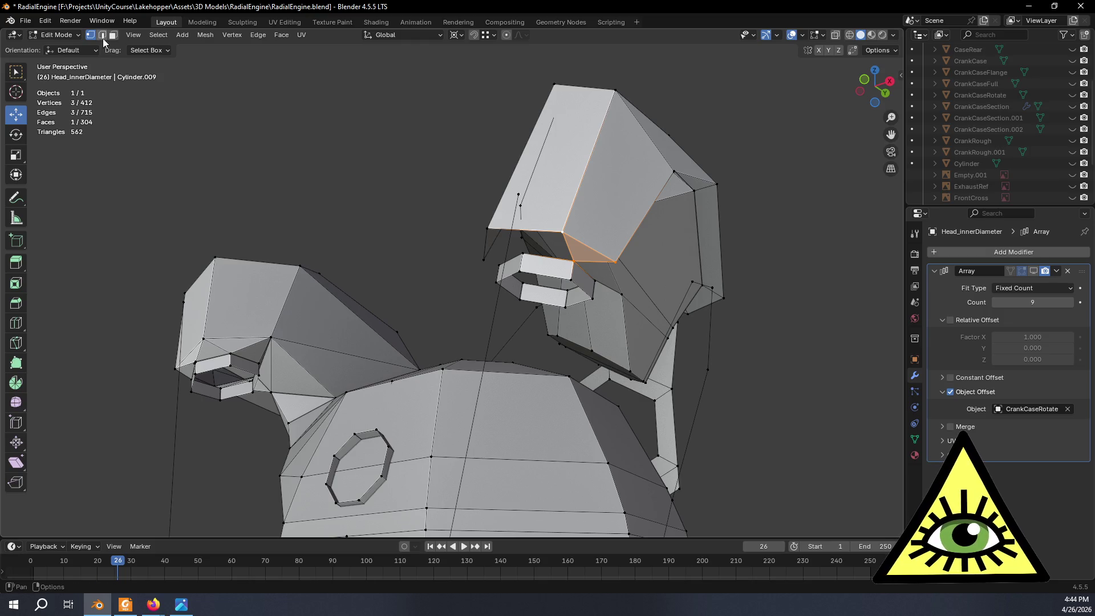
scroll(560, 251, up, 2)
Switch to edge select and fill two triangles between edge pairs around the port.
click(629, 241)
key(alt+a)
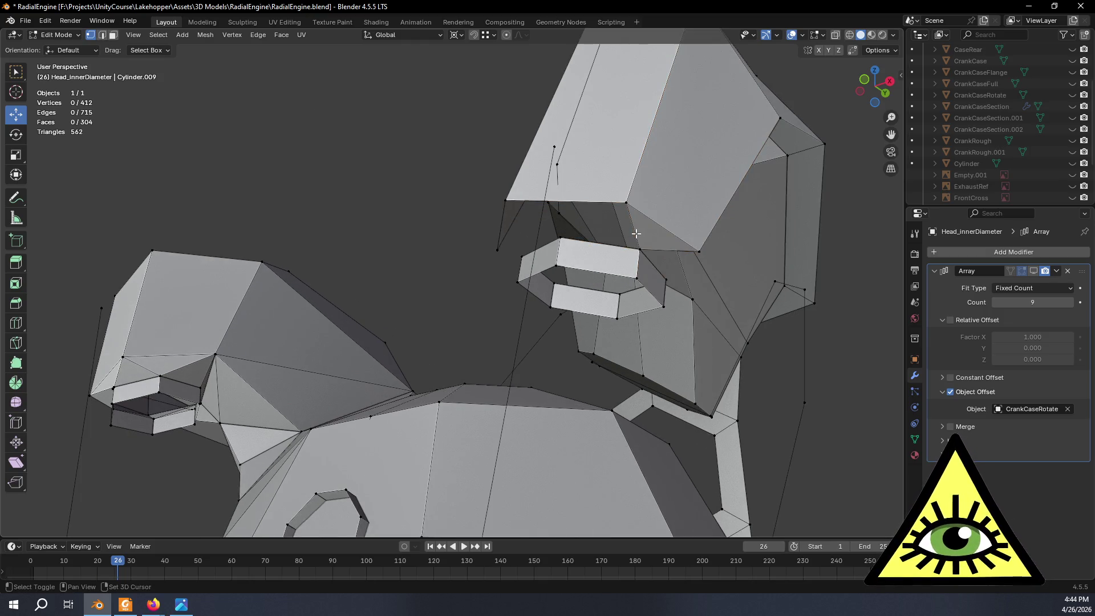
key(2)
click(632, 237)
shift+click(618, 244)
key(f)
middle_drag(591, 220, 639, 272)
click(639, 274)
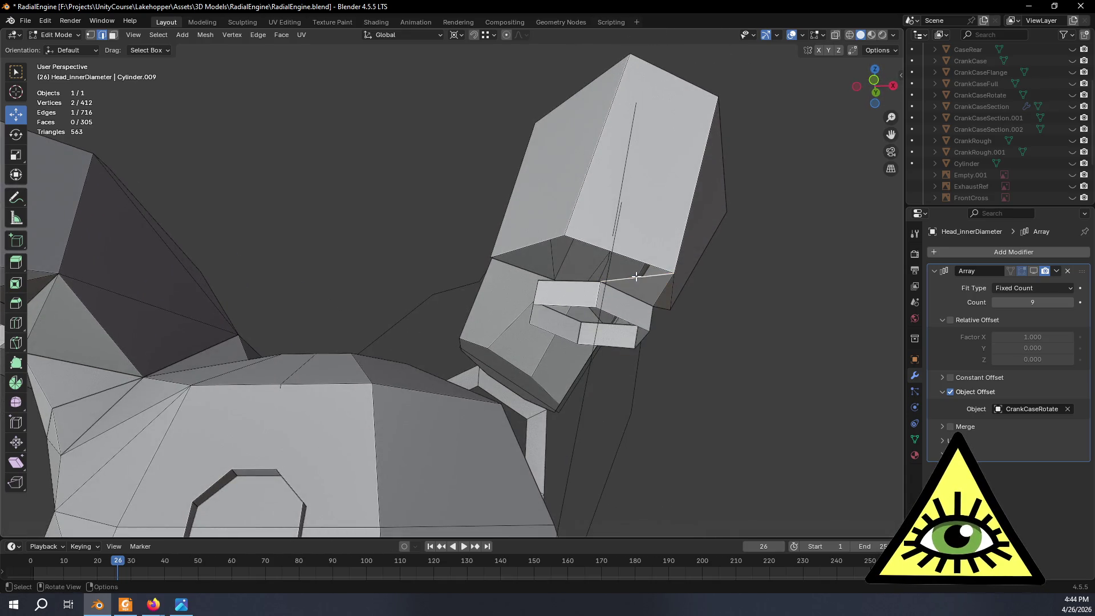
shift+click(627, 257)
key(f)
Fill three more triangles between edge pairs in the neighbouring gaps of the port.
click(578, 280)
shift+click(589, 265)
key(f)
middle_drag(573, 269, 597, 320)
click(597, 320)
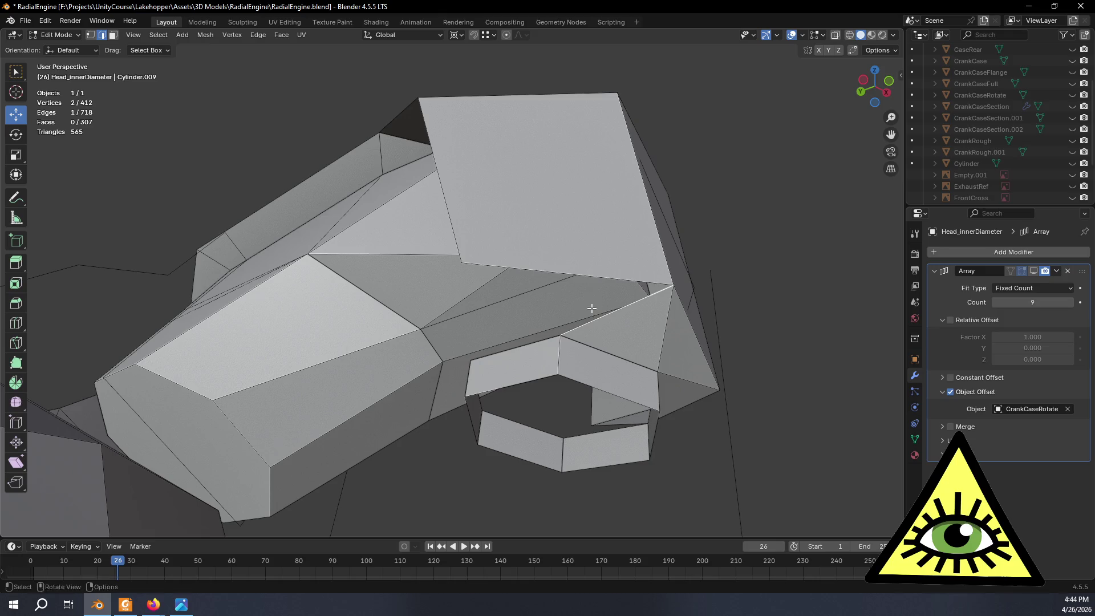
shift+click(594, 277)
key(f)
mouse_move(599, 288)
middle_down()
mouse_move(624, 308)
mouse_move(570, 316)
middle_up()
click(449, 322)
shift+click(437, 280)
key(f)
Fill a triangle at the upper cylinder opening and select an edge of the next gap.
mouse_move(437, 279)
middle_down()
mouse_move(522, 321)
mouse_move(272, 330)
mouse_move(406, 217)
middle_up()
scroll(522, 321, down, 5)
scroll(405, 217, up, 6)
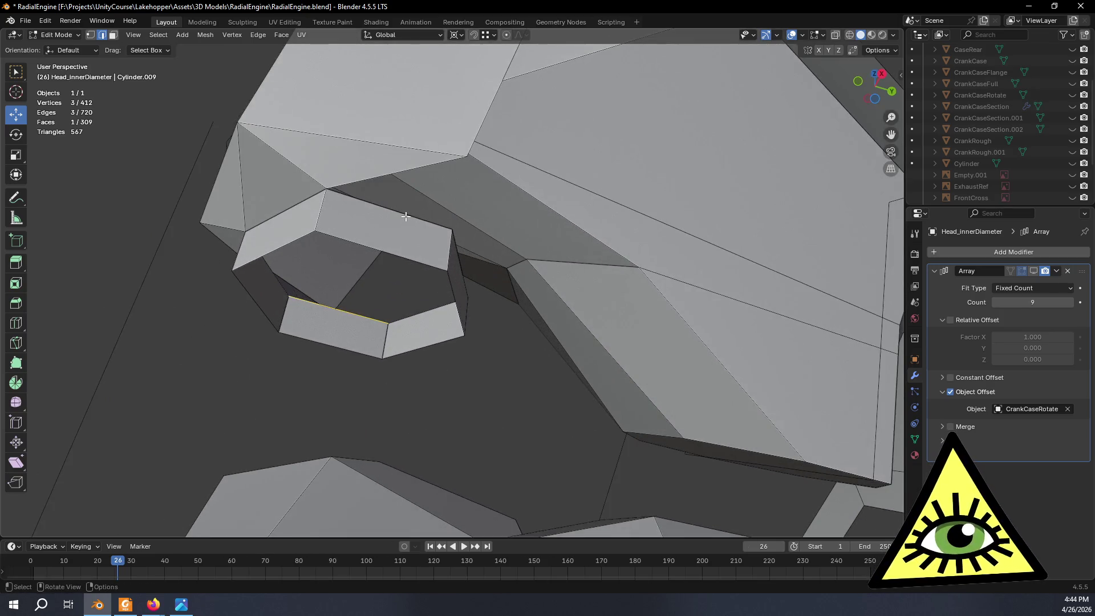
click(405, 216)
shift+click(399, 172)
key(f)
middle_drag(514, 241, 499, 269)
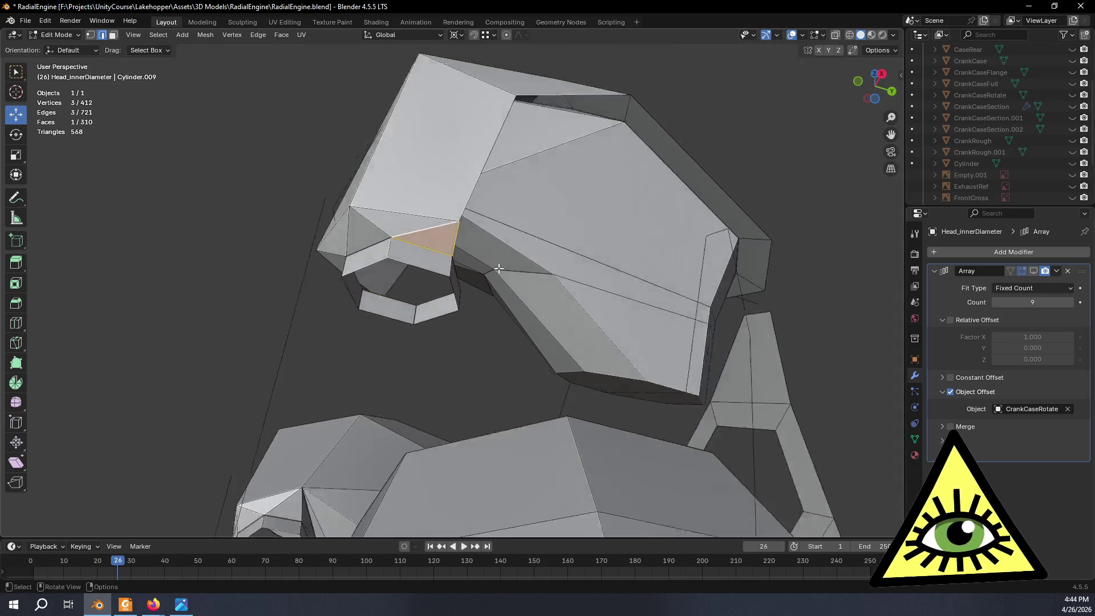
scroll(499, 269, down, 4)
click(356, 331)
mouse_move(280, 328)
middle_down()
mouse_move(432, 373)
mouse_move(246, 365)
mouse_move(240, 344)
mouse_move(327, 350)
mouse_move(429, 390)
mouse_move(502, 394)
mouse_move(365, 371)
mouse_move(263, 337)
middle_up()
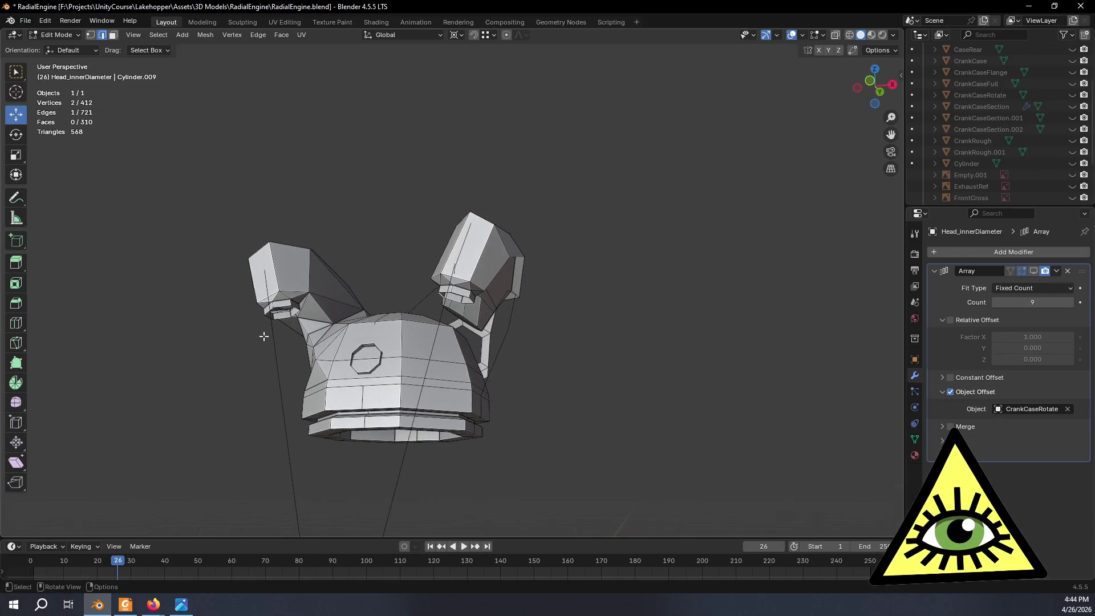
Return to Object Mode and orbit the cylinder head from side to front to review it.
middle_drag(336, 332, 512, 262)
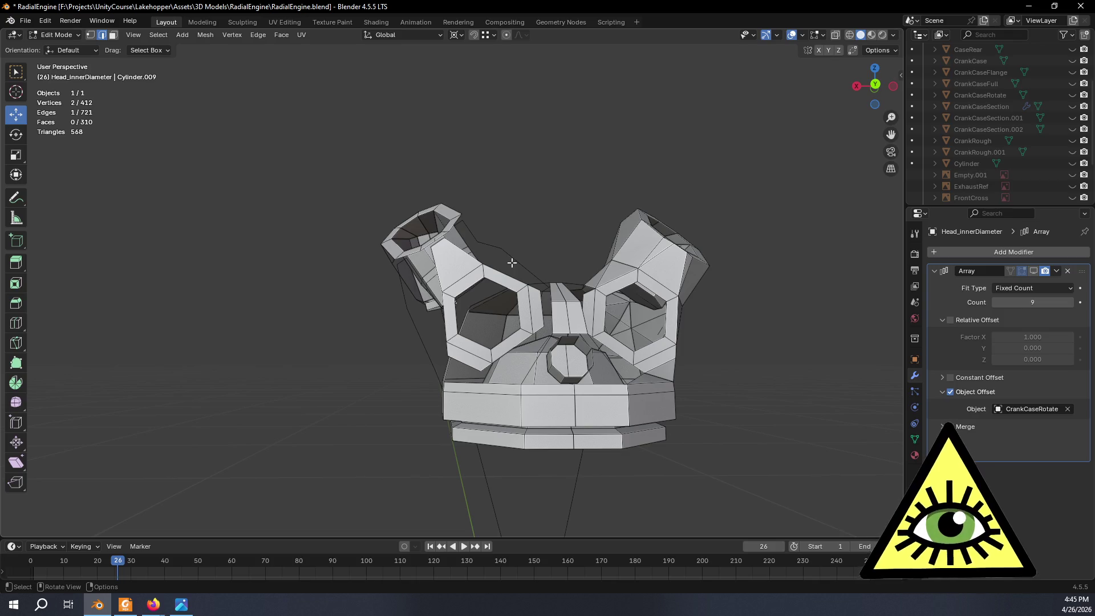
key(Tab)
mouse_move(566, 118)
middle_down()
mouse_move(545, 215)
mouse_move(582, 225)
mouse_move(504, 213)
mouse_move(351, 228)
mouse_move(299, 166)
mouse_move(341, 104)
mouse_move(510, 123)
mouse_move(416, 107)
mouse_move(420, 86)
mouse_move(349, 109)
mouse_move(344, 121)
mouse_move(425, 112)
middle_up()
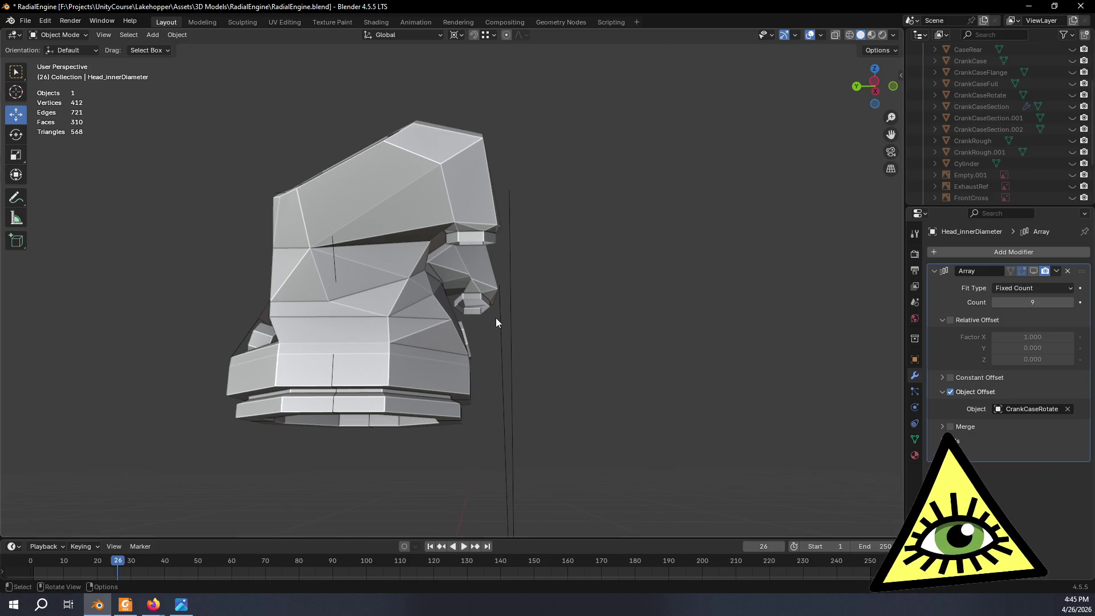
mouse_move(496, 318)
middle_down()
mouse_move(605, 343)
mouse_move(627, 372)
mouse_move(543, 328)
mouse_move(543, 356)
mouse_move(543, 298)
mouse_move(528, 320)
mouse_move(549, 324)
mouse_move(567, 362)
mouse_move(585, 368)
mouse_move(518, 362)
mouse_move(535, 340)
mouse_move(444, 395)
mouse_move(429, 385)
mouse_move(437, 368)
mouse_move(416, 354)
mouse_move(440, 359)
mouse_move(459, 384)
mouse_move(529, 401)
mouse_move(491, 391)
mouse_move(348, 404)
mouse_move(454, 378)
mouse_move(436, 371)
mouse_move(386, 416)
mouse_move(320, 429)
mouse_move(185, 397)
mouse_move(145, 351)
mouse_move(167, 394)
mouse_move(327, 307)
mouse_move(294, 339)
mouse_move(377, 312)
mouse_move(382, 322)
middle_up()
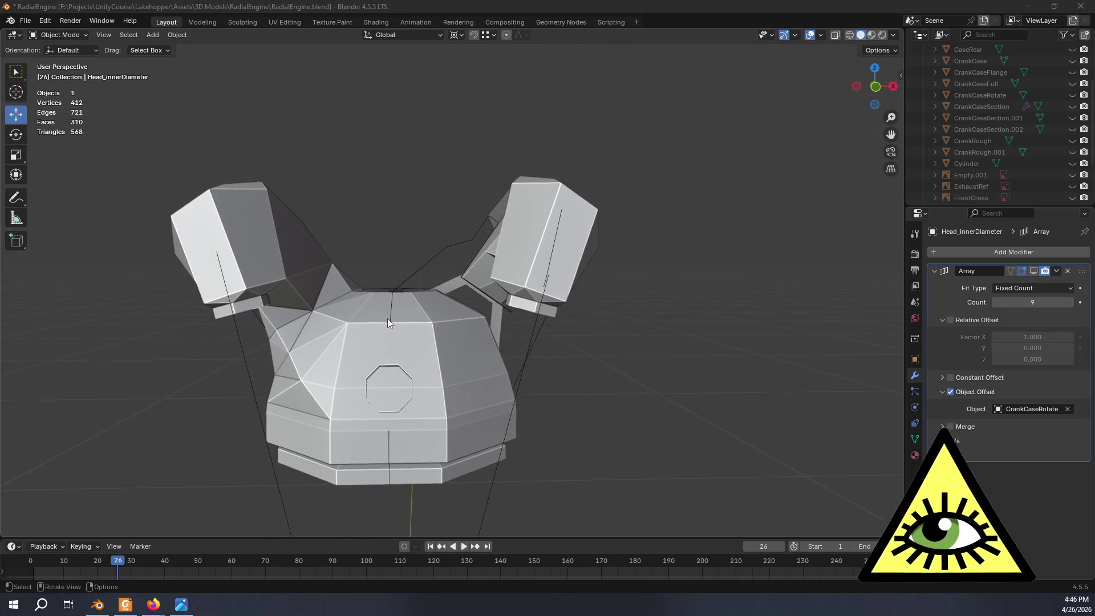
Compare the model with the zoomed-out cutaway engine photo, then return to Blender.
key(alt+Tab)
click(410, 320)
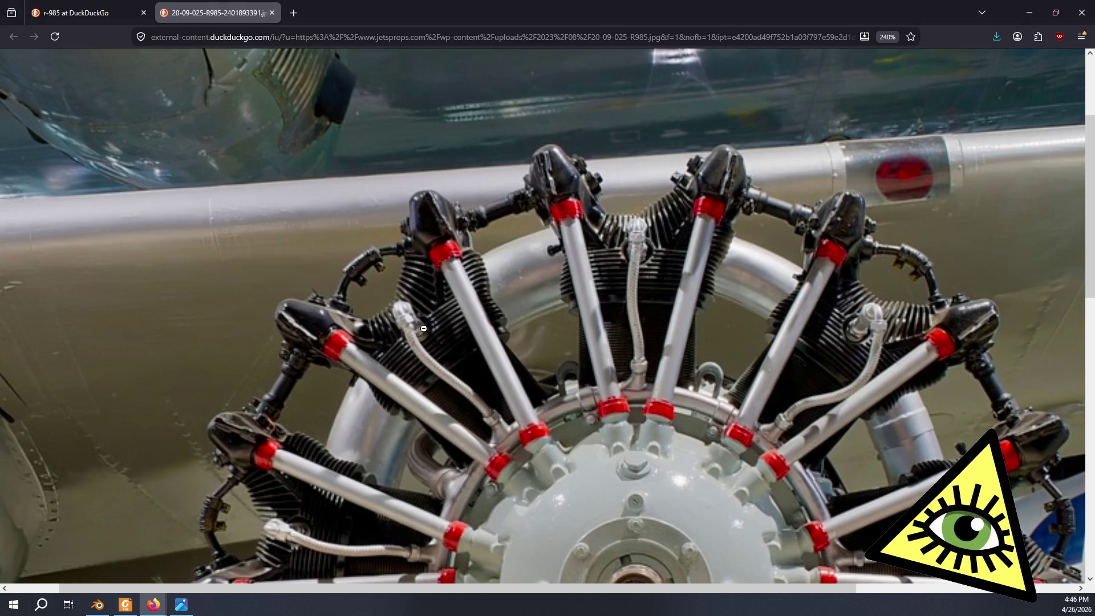
key(alt+Tab)
middle_drag(423, 329, 432, 329)
key(alt+Tab)
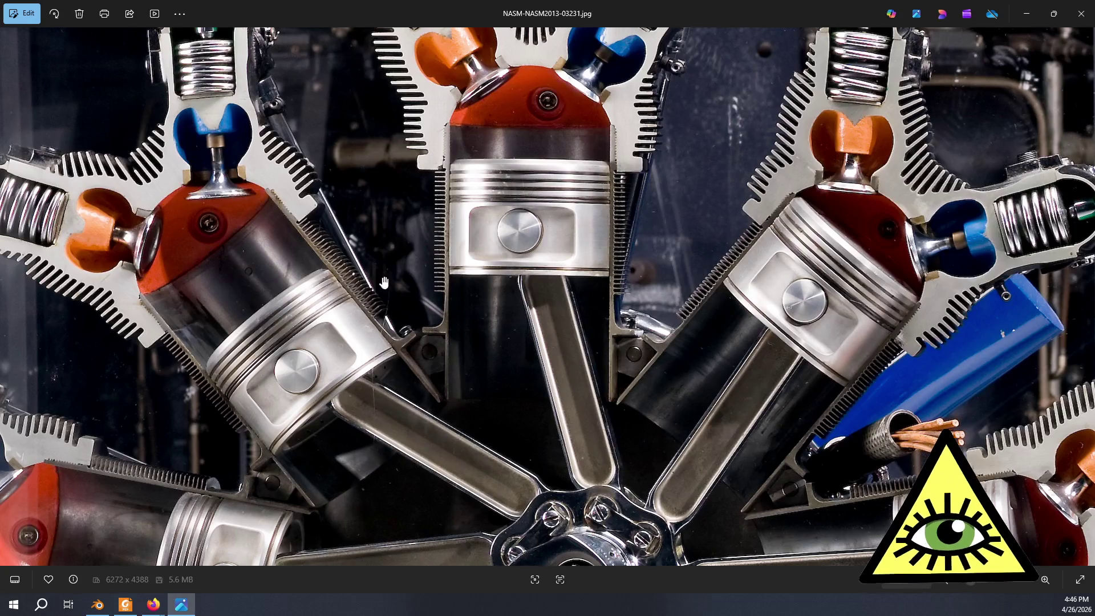
scroll(332, 267, up, 3)
mouse_move(333, 267)
mouse_down()
mouse_move(372, 353)
mouse_move(376, 415)
mouse_up()
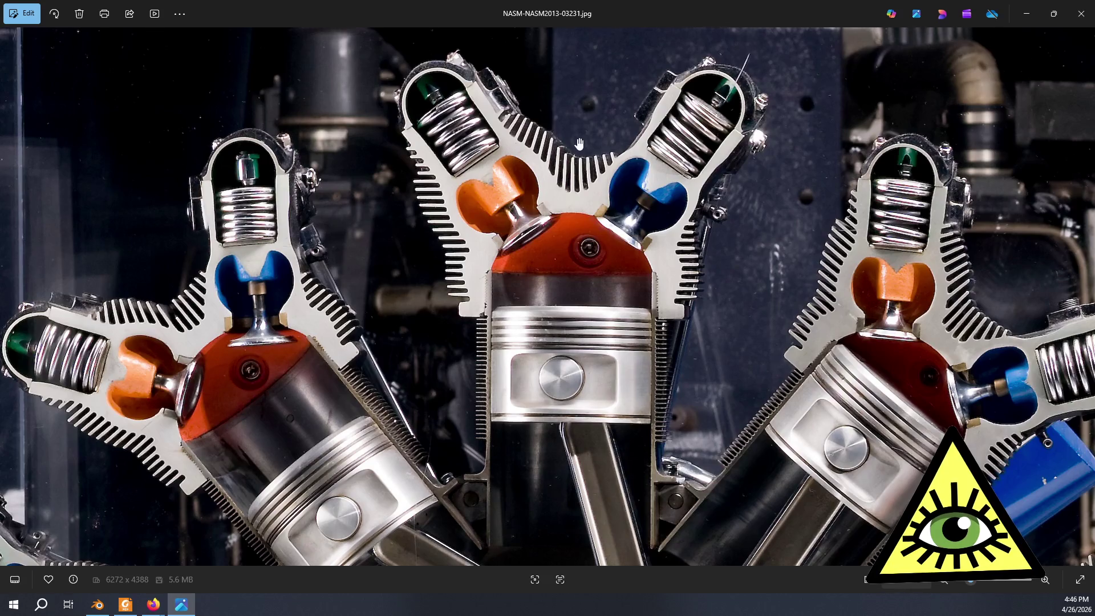
key(alt+Tab)
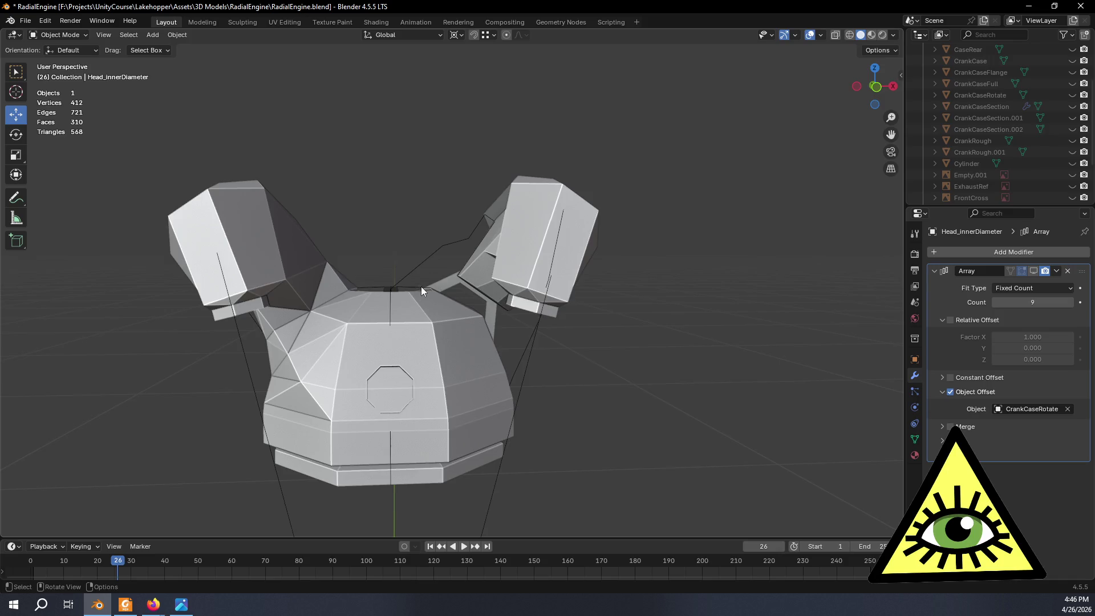
Orbit the model slightly and flip to the cutaway engine photo and back.
mouse_move(421, 287)
middle_down()
mouse_move(412, 270)
mouse_move(494, 272)
mouse_move(479, 313)
middle_up()
key(alt+Tab)
key(alt+Tab)
key(alt+Tab)
key(alt+Tab)
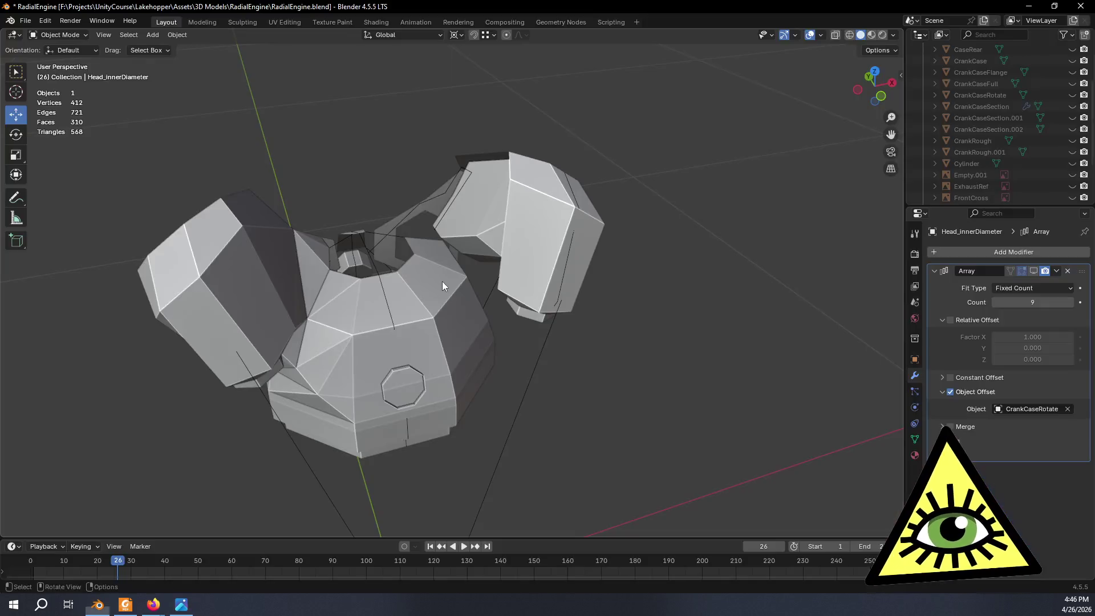
key(alt+Tab)
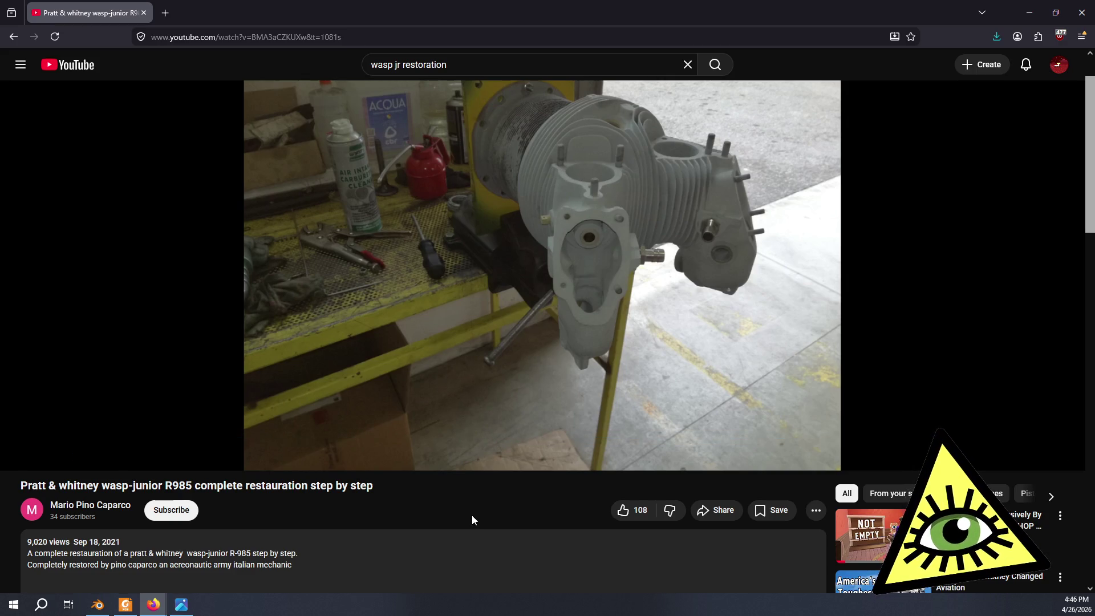
Scrub the restoration video back to 19:17 on the row of restored cylinders, then return to Blender.
scroll(472, 515, down, 1)
key(j)
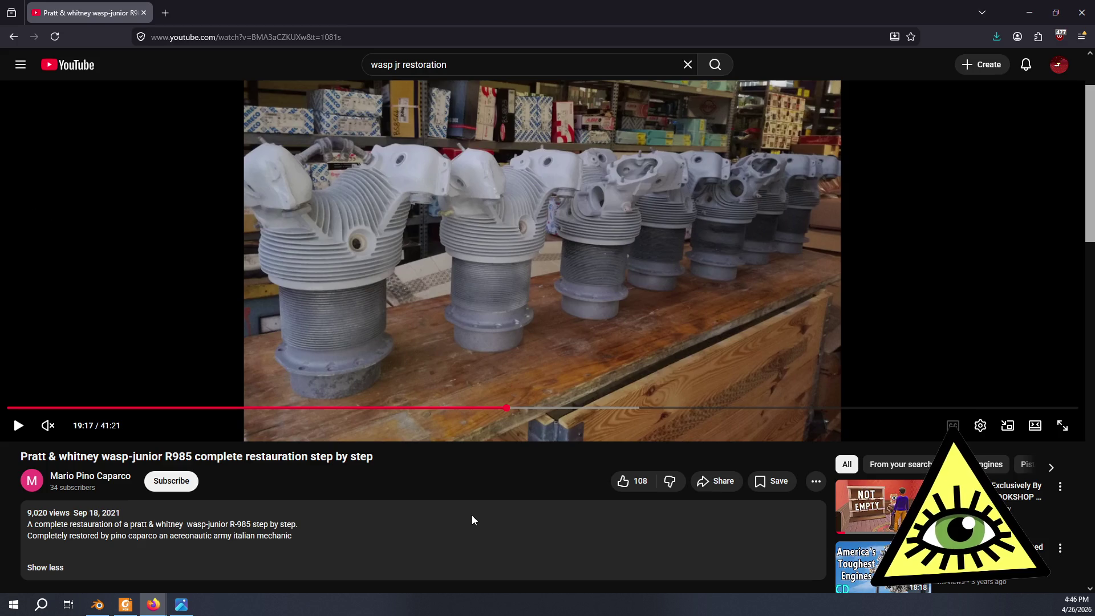
key(Left)
key(Right)
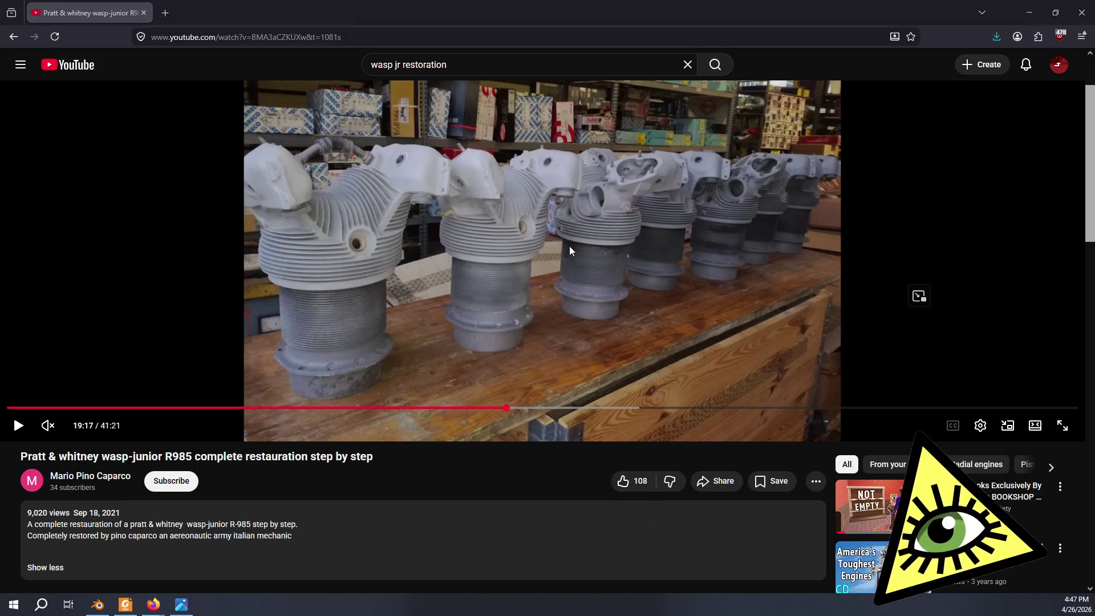
key(alt+Tab)
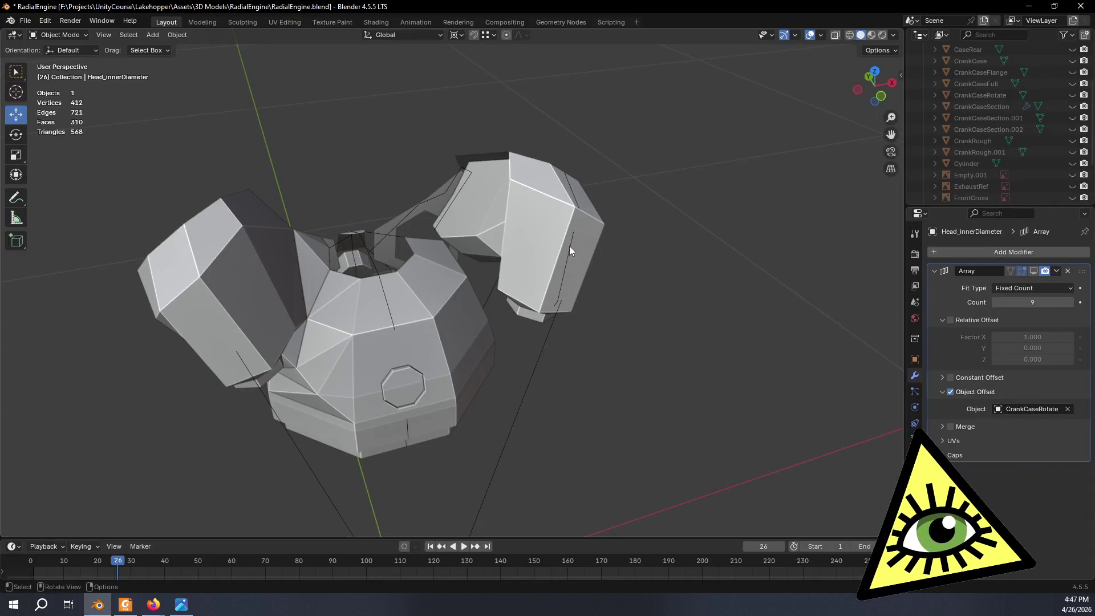
Orbit and zoom around the cylinder head, glancing once at the YouTube reference video.
mouse_move(718, 184)
middle_down()
mouse_move(670, 145)
mouse_move(533, 248)
mouse_move(574, 186)
mouse_move(742, 205)
mouse_move(691, 188)
middle_up()
mouse_move(383, 230)
middle_down()
mouse_move(398, 308)
mouse_move(329, 258)
mouse_move(426, 317)
mouse_move(482, 374)
mouse_move(594, 384)
mouse_move(638, 413)
mouse_move(464, 306)
mouse_move(480, 317)
mouse_move(461, 274)
mouse_move(525, 348)
mouse_move(652, 406)
mouse_move(549, 384)
middle_up()
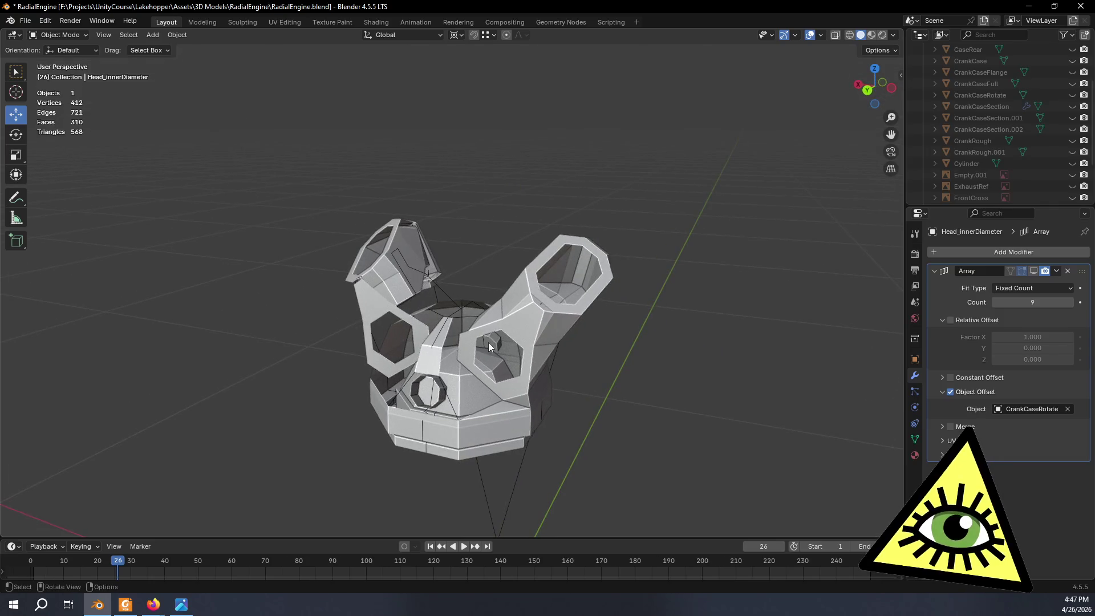
mouse_move(515, 277)
ctrl+middle_down()
mouse_move(449, 305)
mouse_move(567, 303)
mouse_move(557, 231)
mouse_move(582, 251)
mouse_move(745, 261)
mouse_move(561, 289)
mouse_move(635, 296)
mouse_move(533, 306)
mouse_move(638, 328)
mouse_move(604, 316)
mouse_move(601, 279)
mouse_move(621, 273)
mouse_move(628, 327)
mouse_move(608, 334)
mouse_move(655, 345)
ctrl+middle_up()
key(alt+Tab)
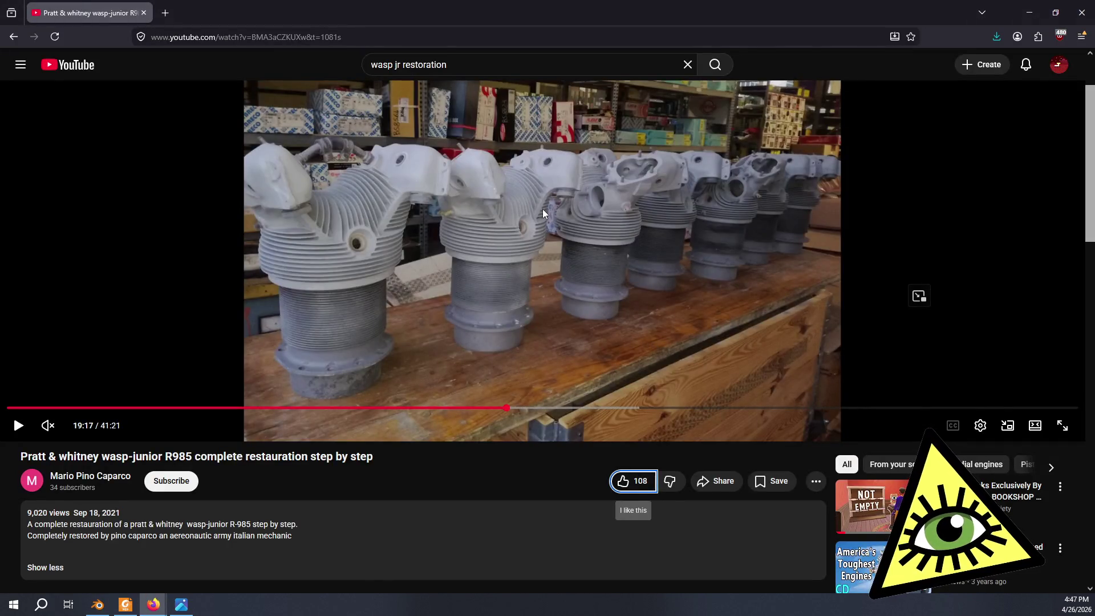
key(alt+Tab)
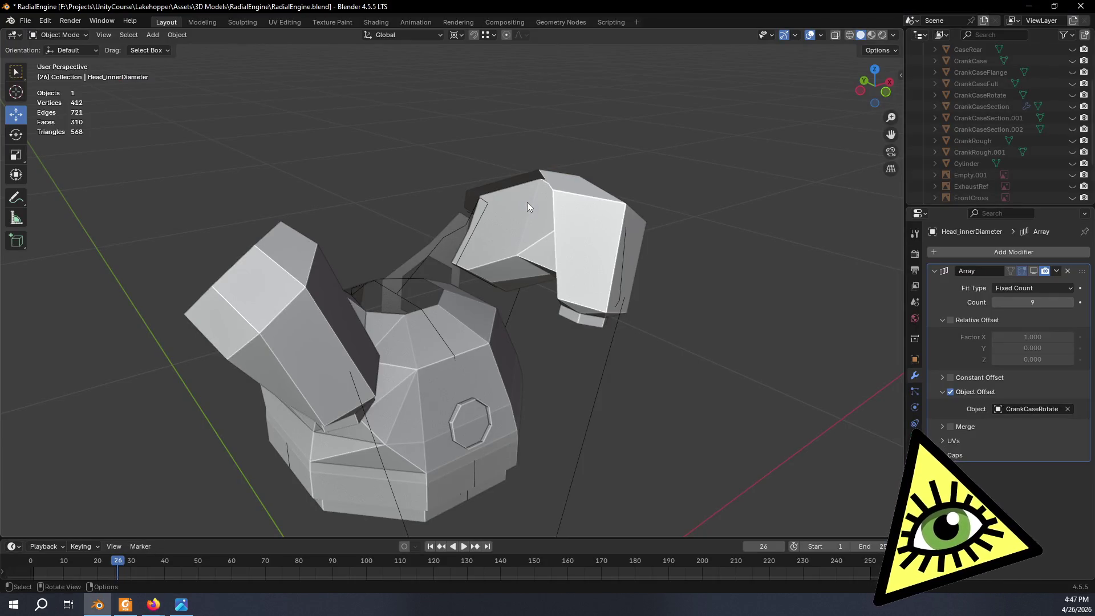
mouse_move(519, 194)
middle_down()
mouse_move(659, 217)
mouse_move(765, 210)
mouse_move(769, 183)
mouse_move(744, 175)
mouse_move(777, 190)
mouse_move(751, 200)
middle_up()
Compare frontal and top views of the head against the restored-cylinder video, ending on the video.
key(alt+Tab)
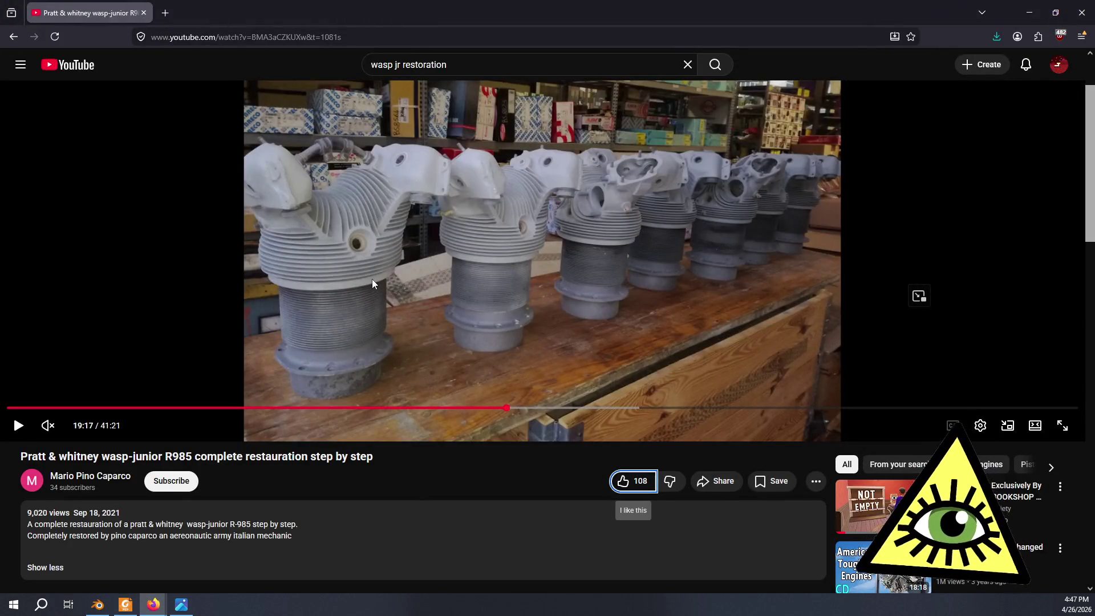
key(alt+Tab)
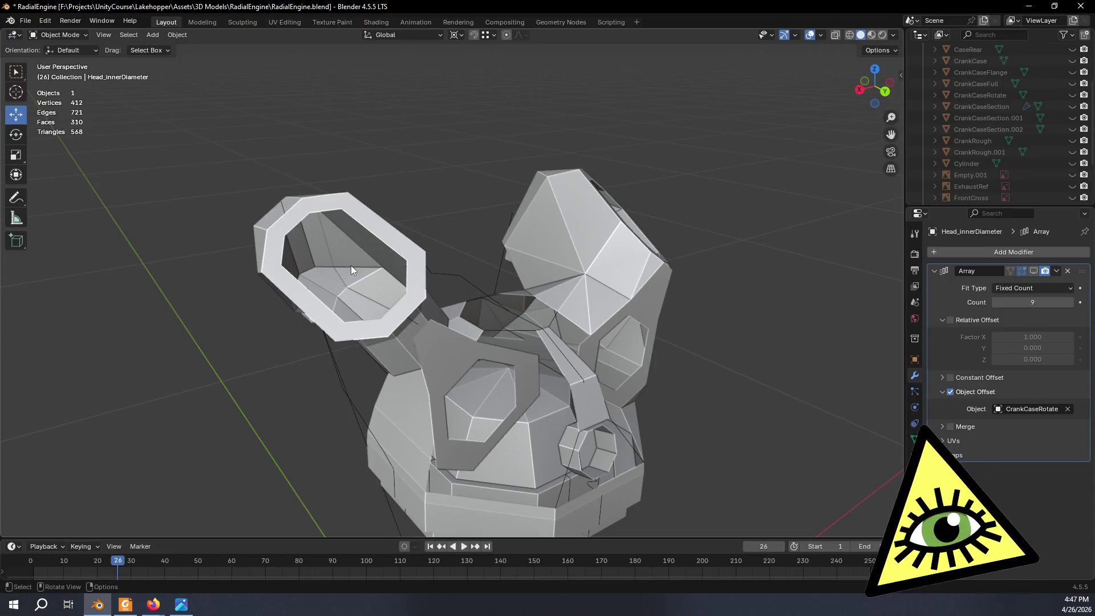
mouse_move(443, 272)
middle_down()
mouse_move(542, 293)
mouse_move(535, 285)
middle_up()
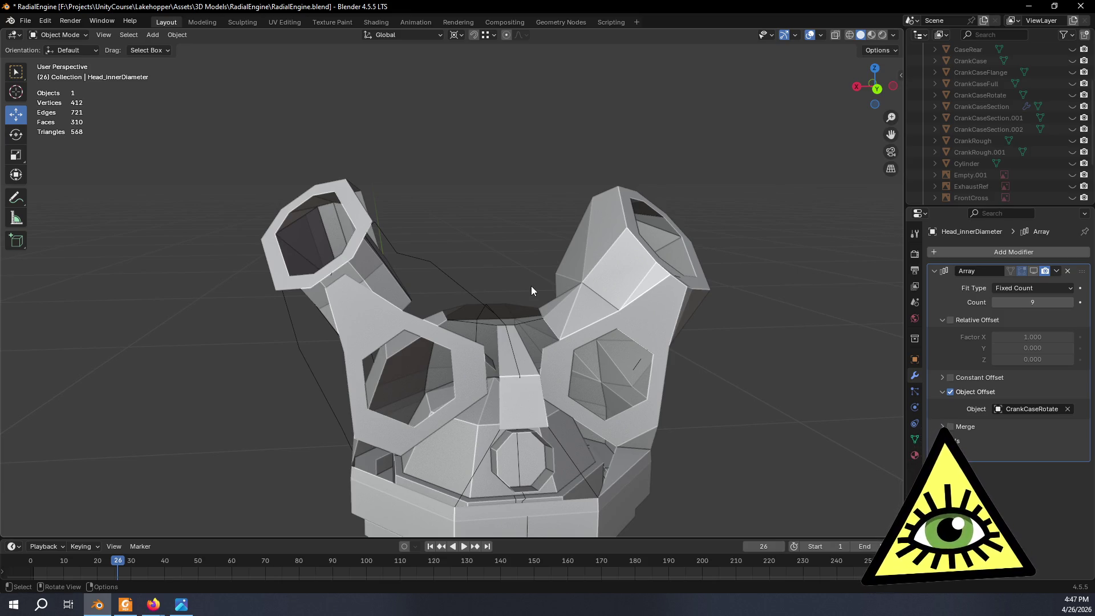
key(alt+Tab)
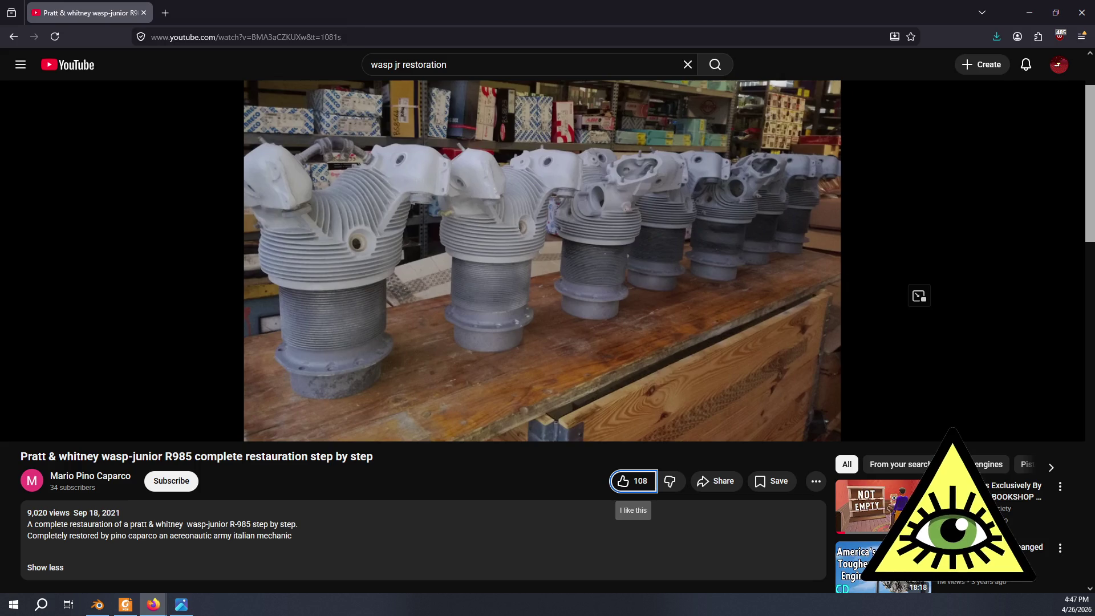
key(alt+Tab)
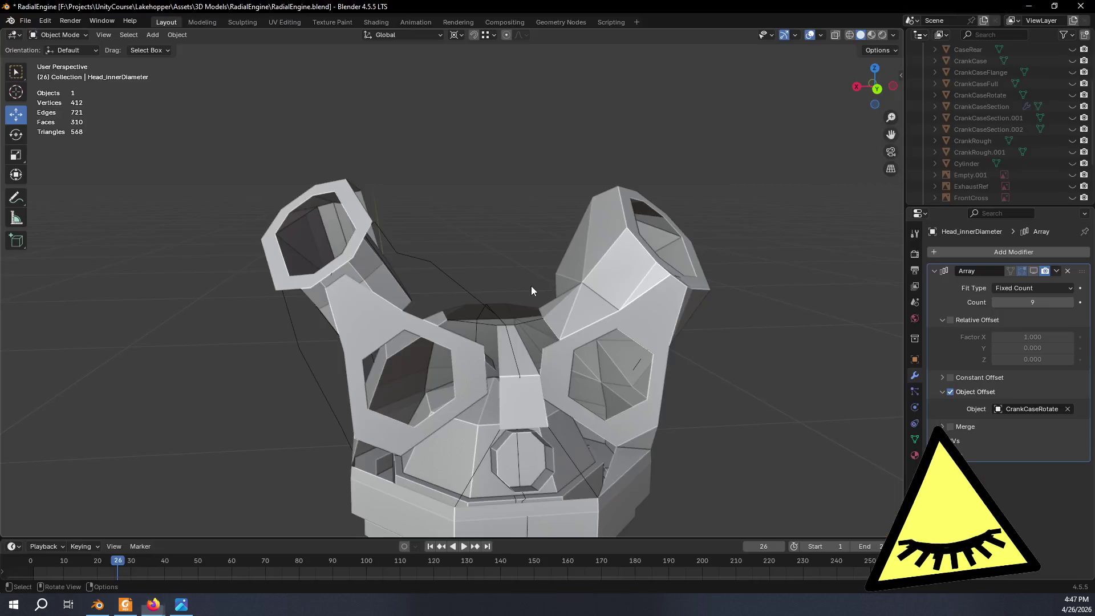
mouse_move(571, 296)
middle_down()
mouse_move(592, 331)
mouse_move(580, 344)
mouse_move(570, 317)
middle_up()
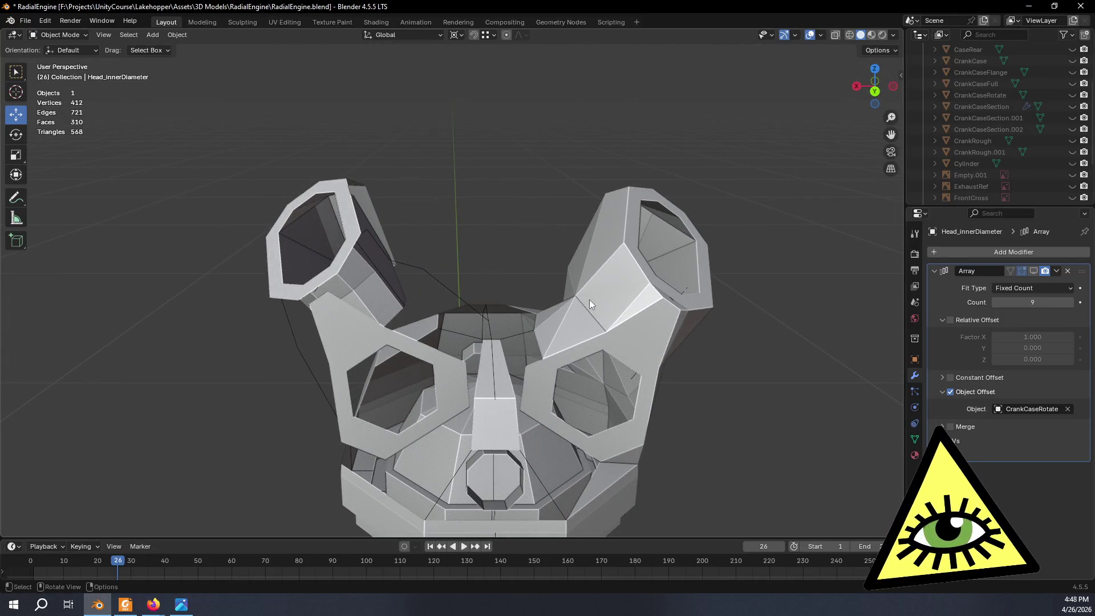
middle_drag(600, 290, 659, 313)
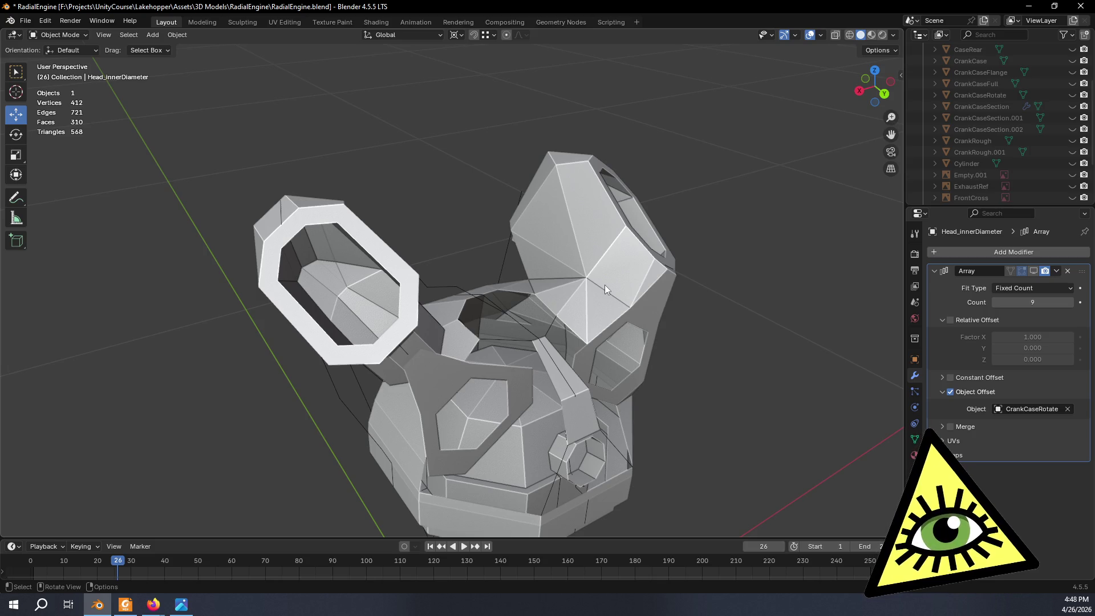
key(alt+Tab)
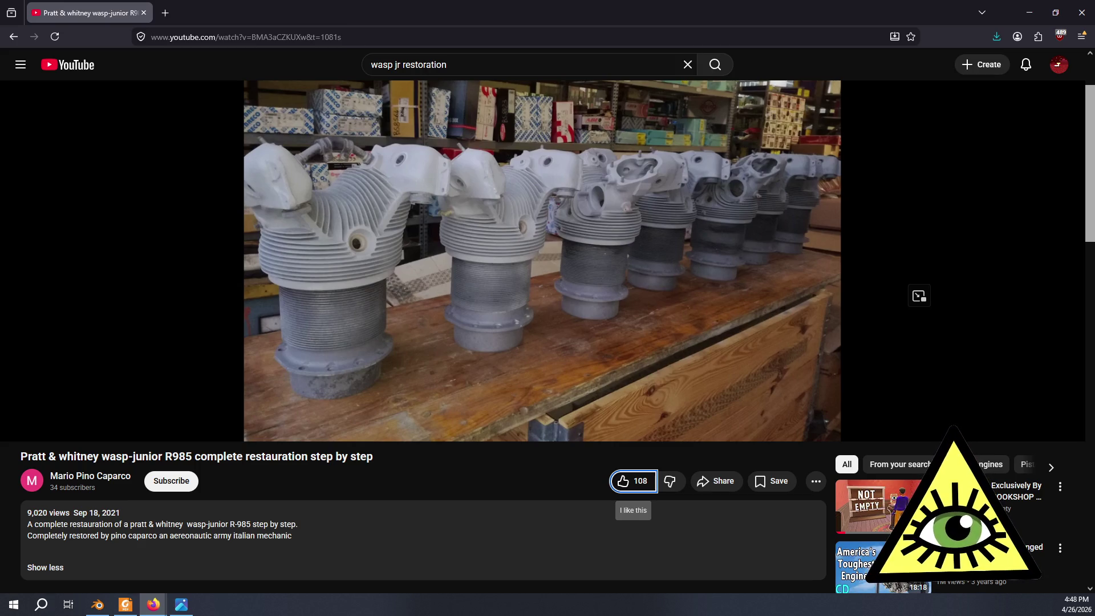
Orbit to a front view of the head, recheck the reference video, and return to Blender.
key(alt+Tab)
mouse_move(574, 312)
middle_down()
mouse_move(535, 273)
mouse_move(549, 273)
mouse_move(536, 333)
mouse_move(596, 282)
mouse_move(530, 282)
mouse_move(614, 246)
mouse_move(597, 232)
mouse_move(588, 250)
middle_up()
key(alt+Tab)
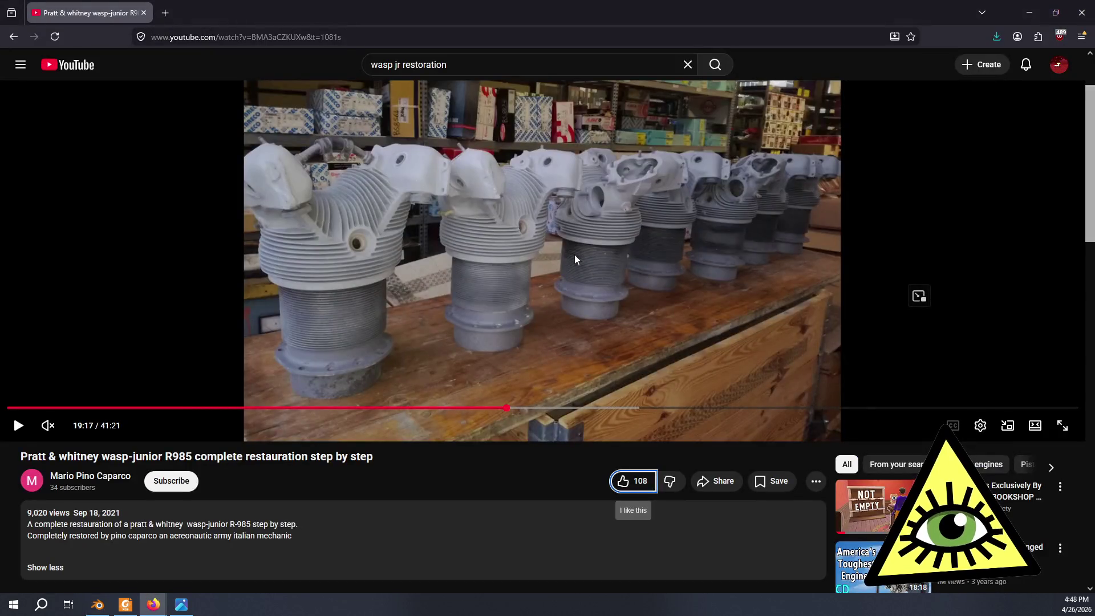
key(alt+Tab)
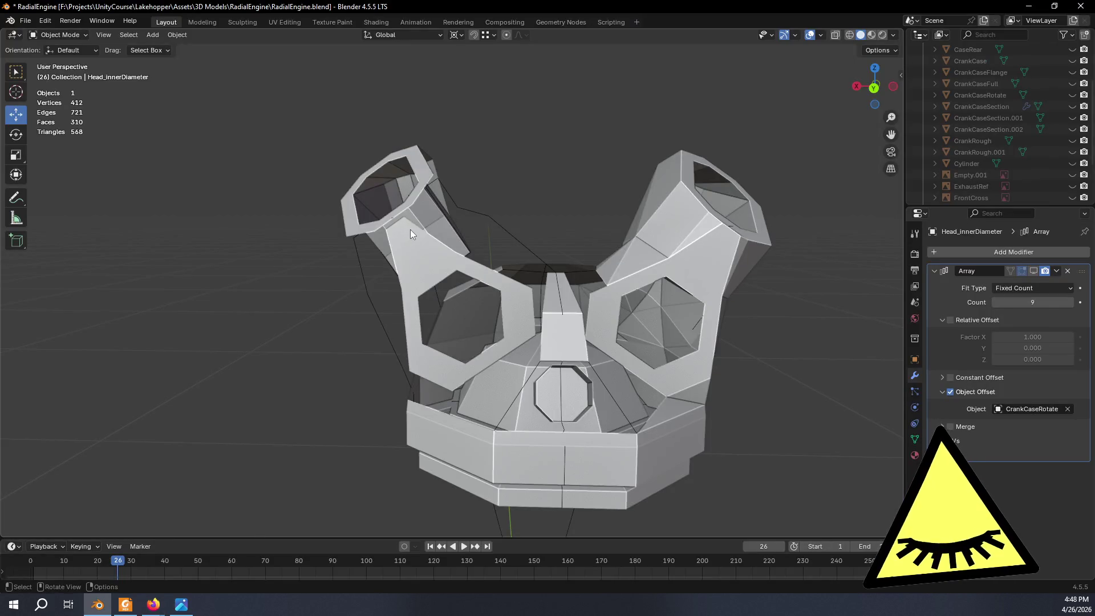
View the head from three-quarter, side and high oblique angles, then enter Edit Mode.
mouse_move(416, 234)
middle_down()
mouse_move(409, 304)
mouse_move(371, 293)
middle_up()
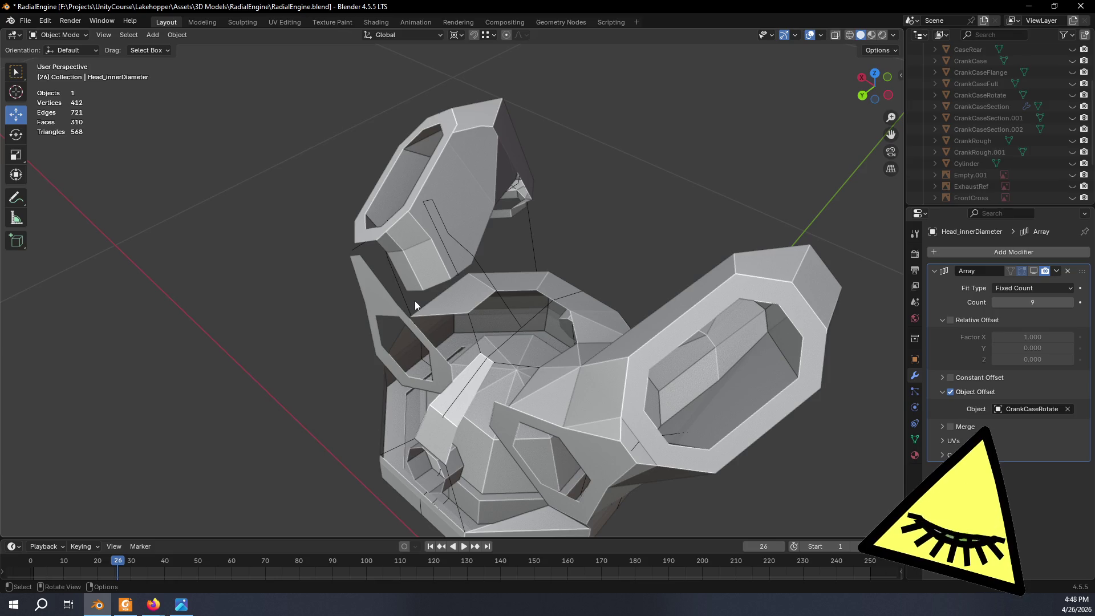
mouse_move(415, 300)
middle_down()
mouse_move(464, 299)
mouse_move(512, 265)
mouse_move(488, 265)
middle_up()
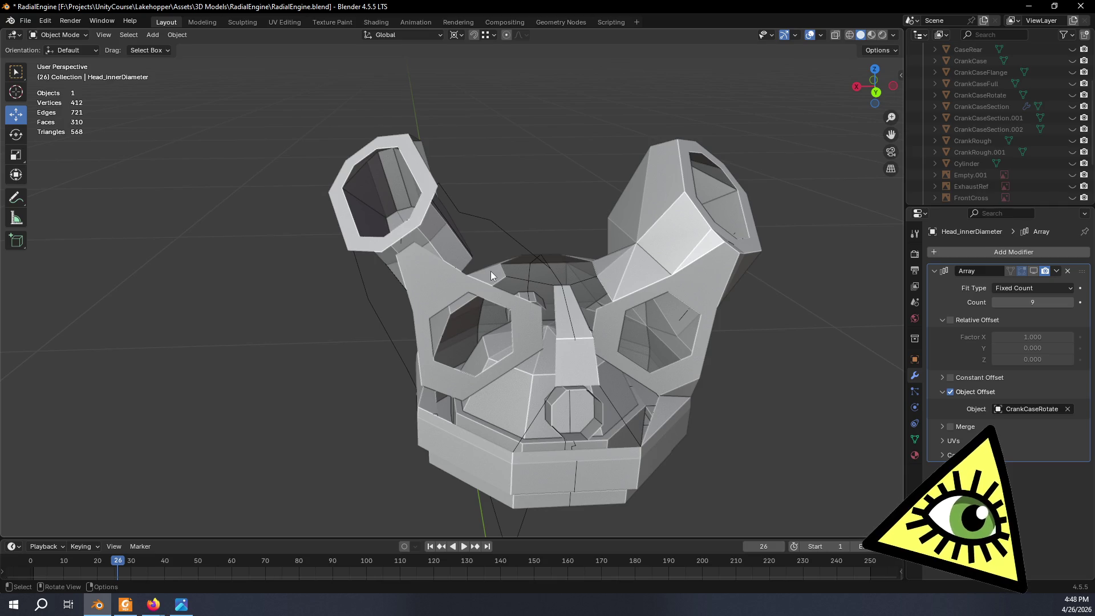
mouse_move(500, 244)
middle_down()
mouse_move(550, 235)
mouse_move(609, 204)
mouse_move(615, 232)
mouse_move(621, 184)
mouse_move(559, 191)
middle_up()
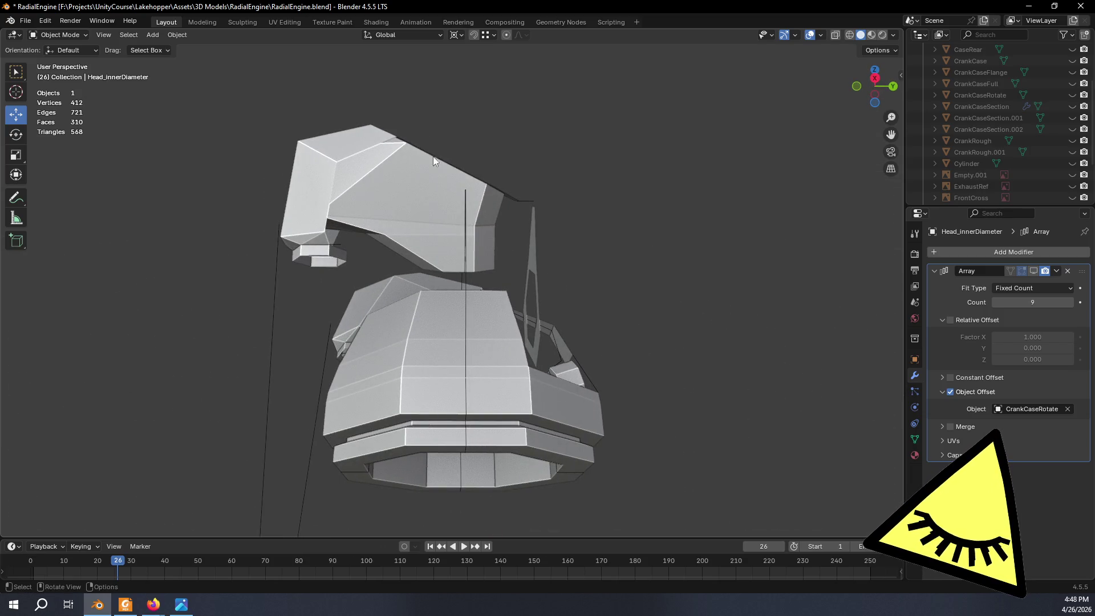
mouse_move(454, 194)
middle_down()
mouse_move(481, 253)
mouse_move(477, 326)
mouse_move(457, 332)
mouse_move(347, 258)
mouse_move(337, 268)
middle_up()
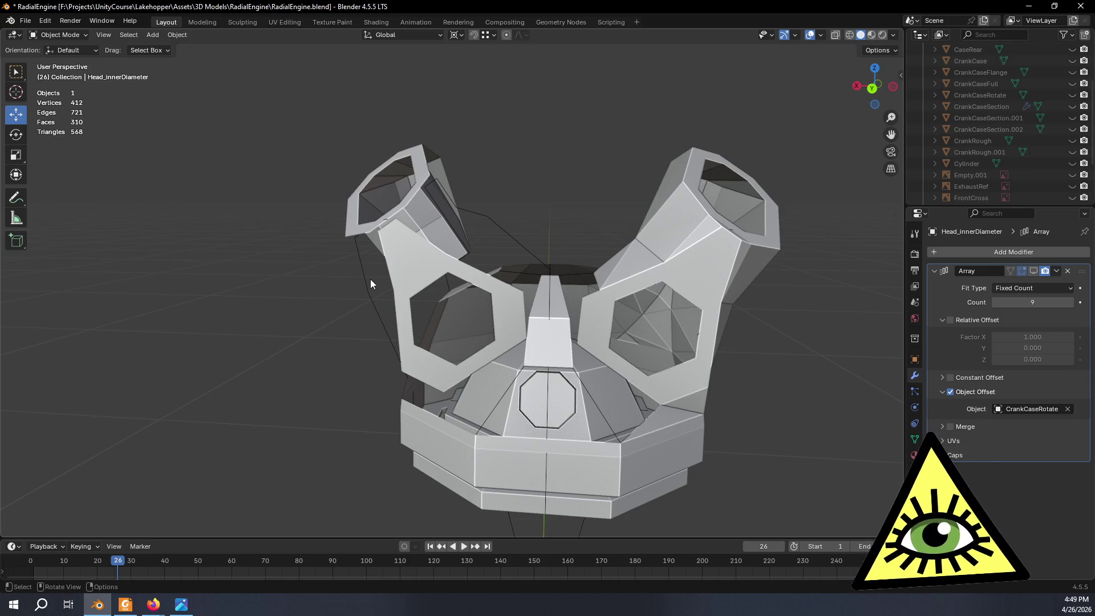
mouse_move(279, 285)
middle_down()
mouse_move(342, 314)
mouse_move(478, 293)
mouse_move(518, 269)
mouse_move(447, 246)
mouse_move(646, 328)
mouse_move(723, 345)
mouse_move(719, 328)
mouse_move(777, 319)
mouse_move(802, 283)
mouse_move(742, 308)
mouse_move(529, 293)
mouse_move(510, 328)
mouse_move(394, 260)
mouse_move(453, 229)
mouse_move(488, 227)
mouse_move(553, 293)
mouse_move(539, 290)
middle_up()
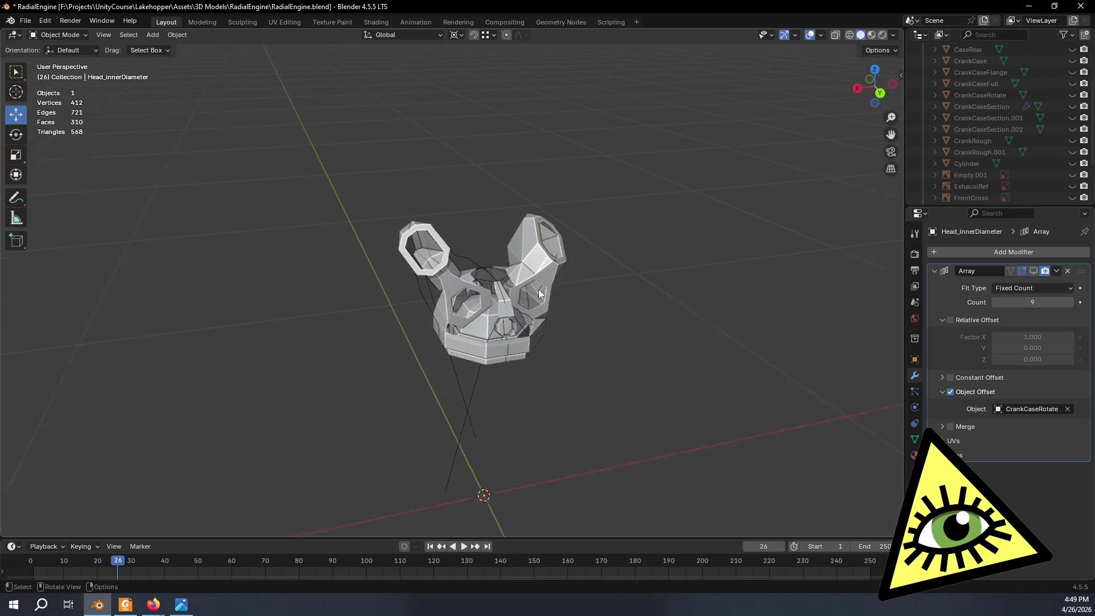
scroll(534, 288, up, 4)
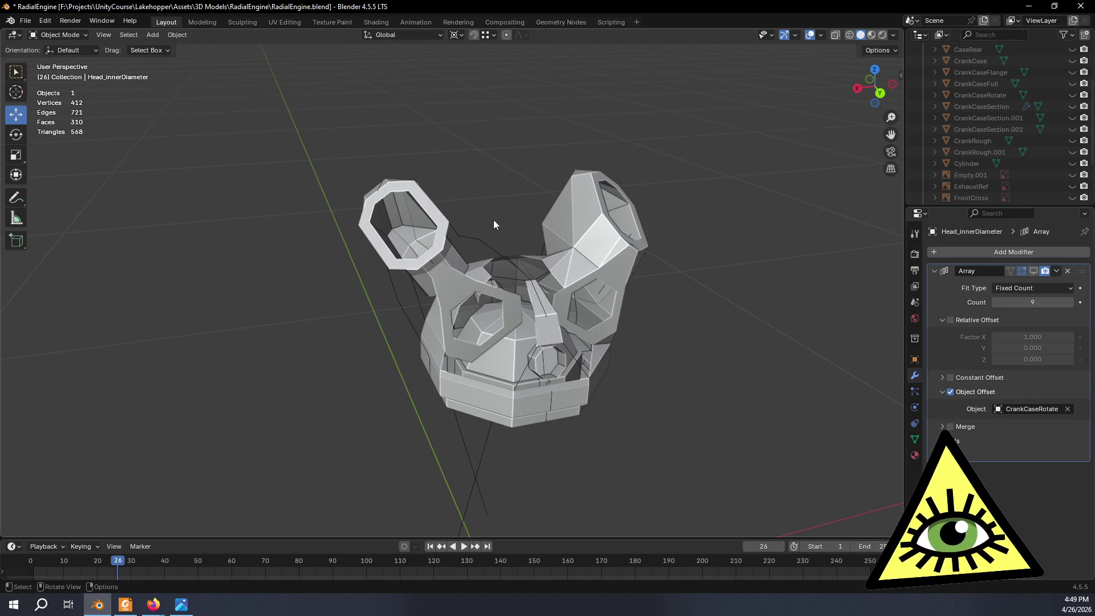
mouse_move(494, 220)
middle_down()
mouse_move(373, 218)
mouse_move(406, 210)
mouse_move(491, 273)
mouse_move(495, 243)
mouse_move(479, 246)
middle_up()
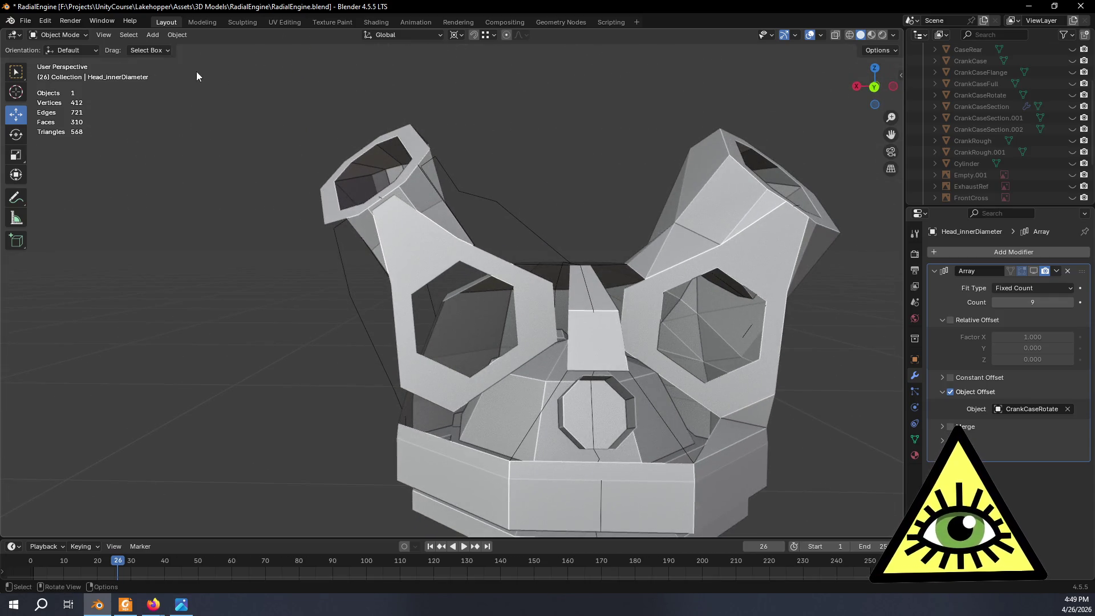
key(Tab)
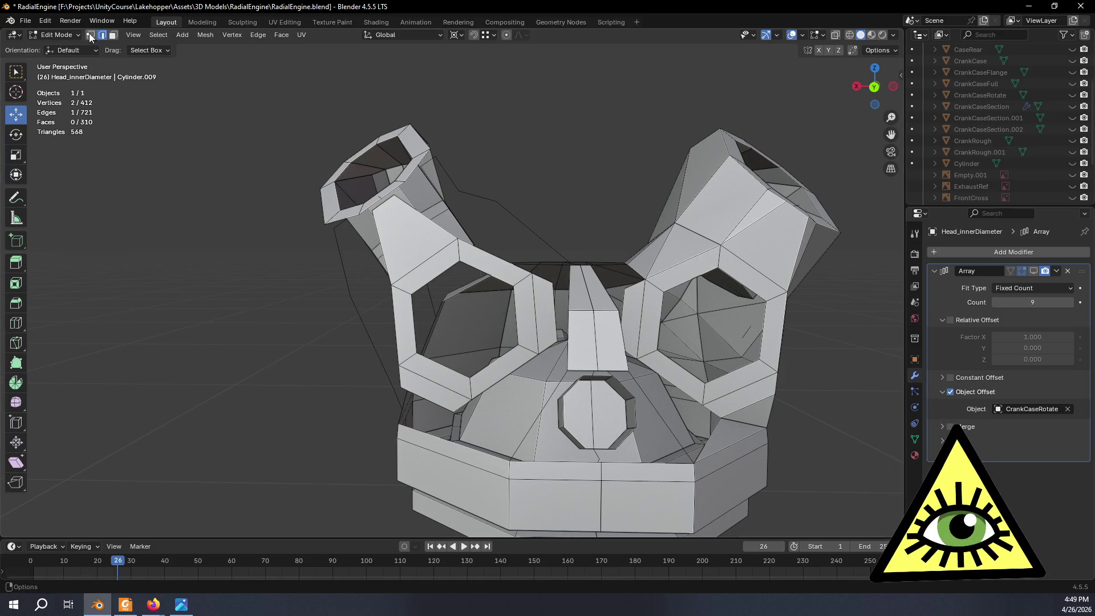
Switch to Vertex select and compare the head's side profile with the YouTube video.
click(91, 35)
mouse_move(211, 285)
middle_down()
mouse_move(245, 303)
mouse_move(245, 283)
mouse_move(285, 271)
mouse_move(251, 276)
mouse_move(285, 267)
mouse_move(238, 279)
mouse_move(211, 299)
mouse_move(227, 298)
mouse_move(171, 326)
mouse_move(105, 337)
mouse_move(146, 336)
mouse_move(203, 313)
mouse_move(215, 313)
mouse_move(137, 337)
mouse_move(374, 320)
mouse_move(227, 318)
mouse_move(296, 296)
middle_up()
mouse_move(406, 253)
middle_down()
mouse_move(425, 211)
mouse_move(450, 220)
mouse_move(383, 307)
mouse_move(340, 283)
mouse_move(332, 245)
mouse_move(419, 243)
mouse_move(431, 260)
mouse_move(439, 233)
middle_up()
key(alt+Tab)
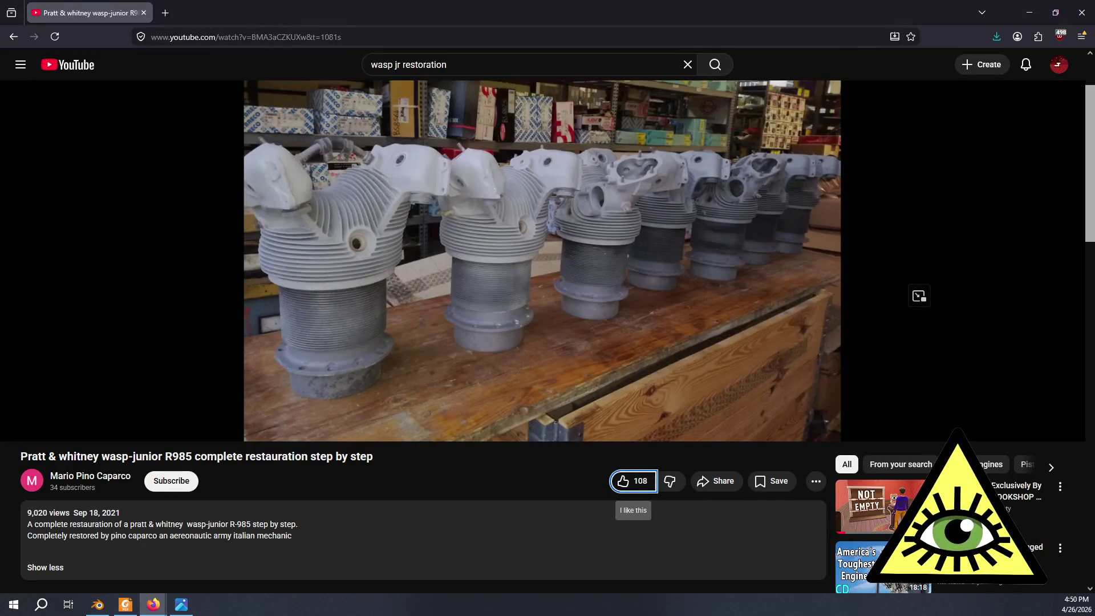
key(alt+Tab)
middle_drag(507, 215, 448, 193)
Snap the 3D cursor to the centre of the face under the left port, then view the cutaway photo.
scroll(445, 257, up, 3)
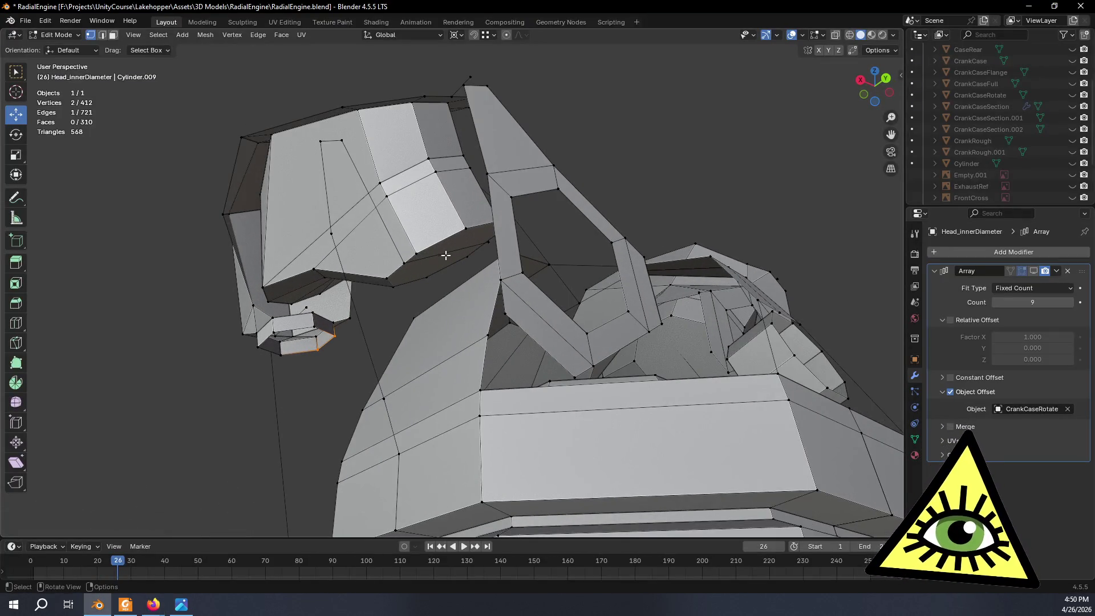
click(113, 35)
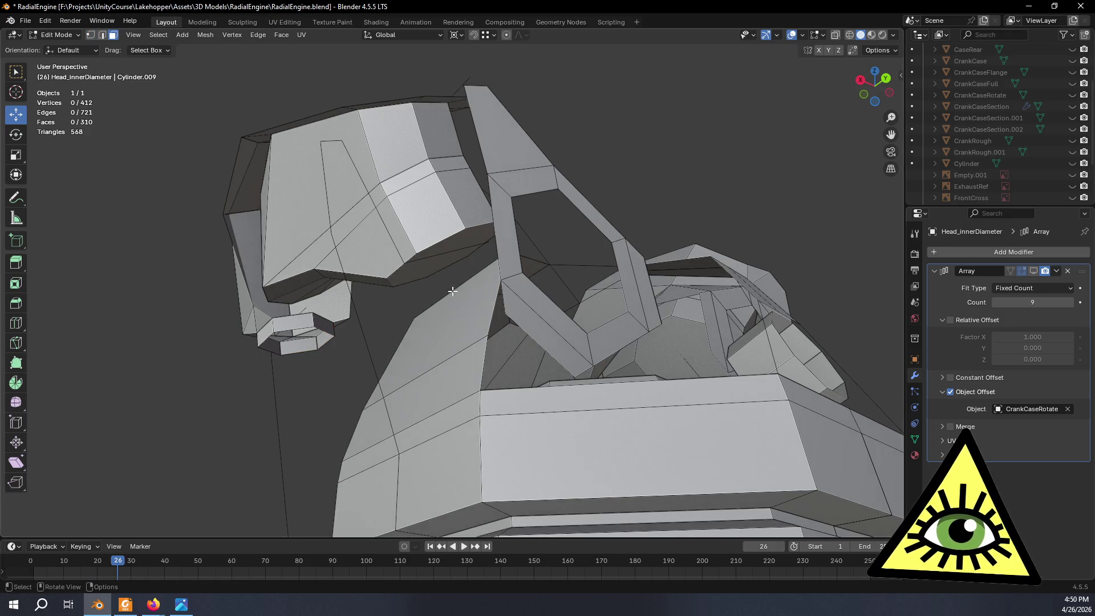
click(436, 256)
key(shift+s)
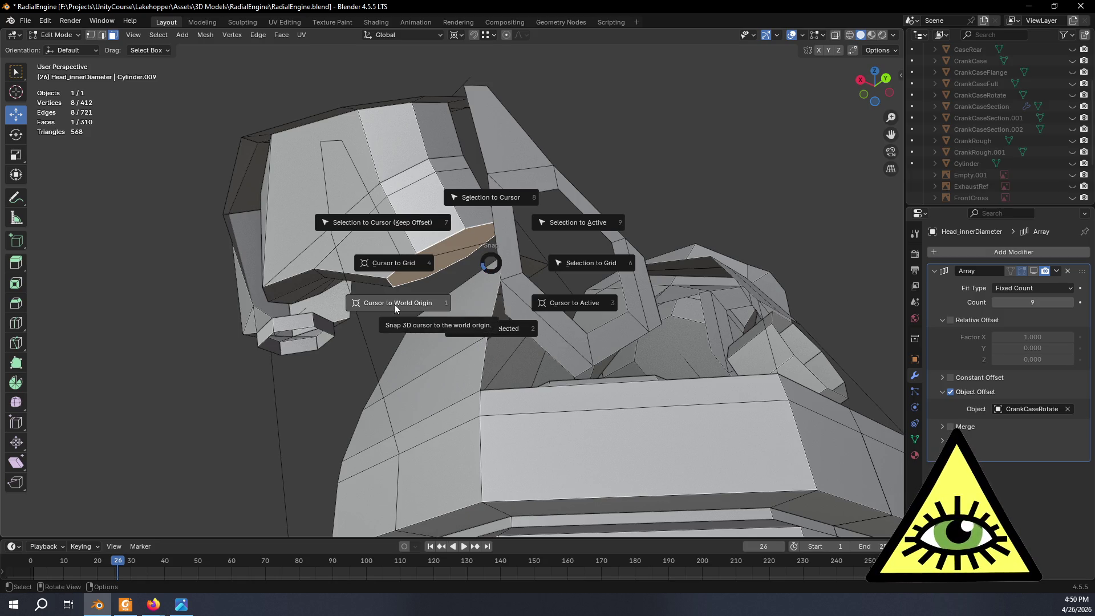
click(482, 335)
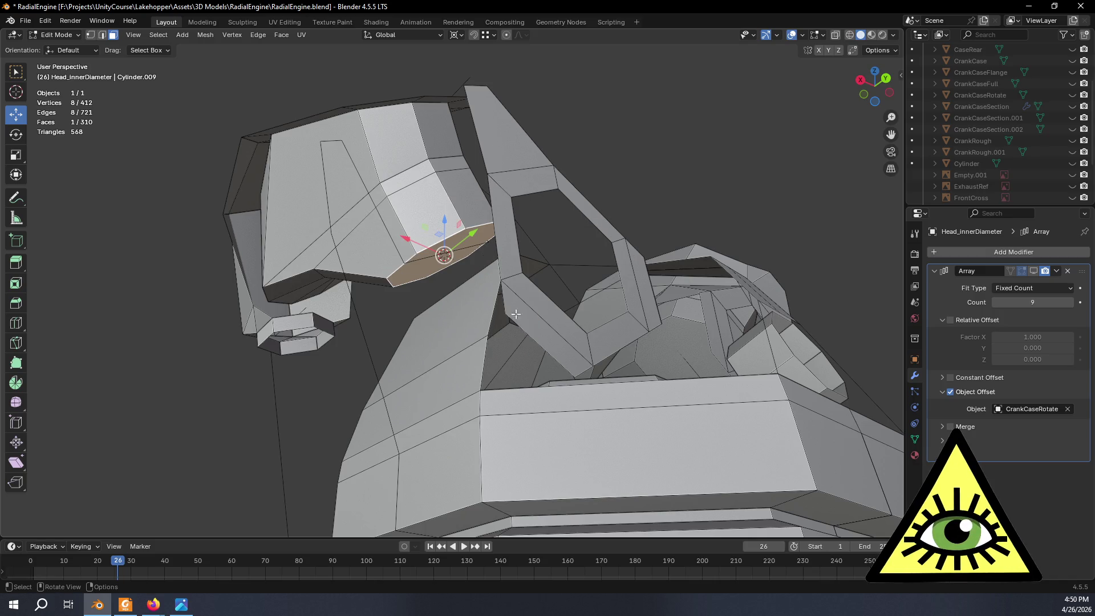
key(alt+Tab)
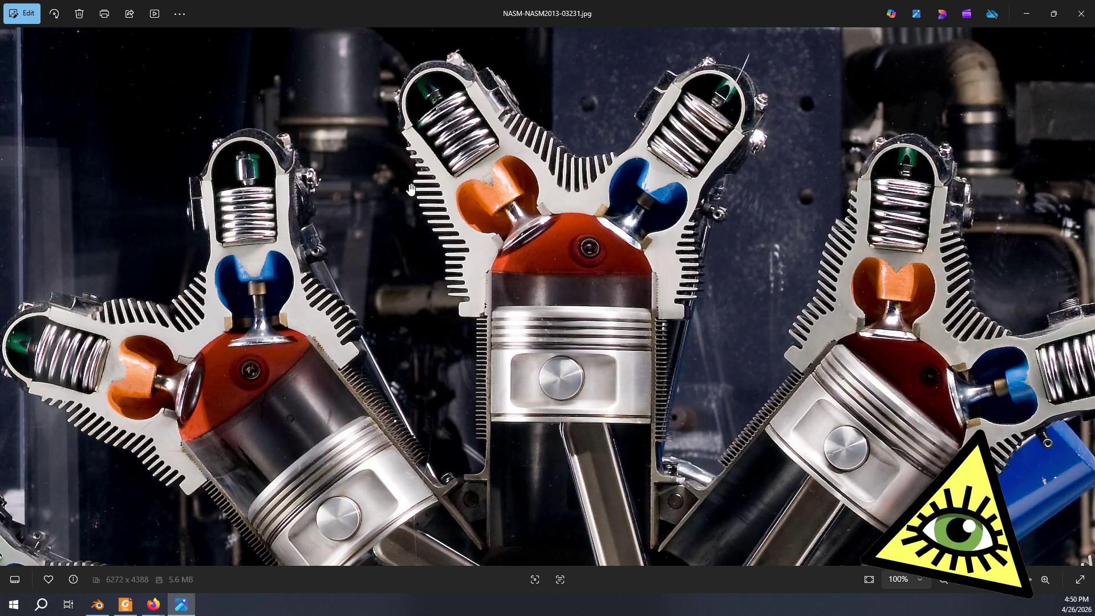
Return from the cutaway photo to Blender and view the head from a low frontal angle.
key(alt+Tab)
mouse_move(538, 240)
middle_down()
mouse_move(538, 286)
mouse_move(485, 278)
mouse_move(614, 251)
mouse_move(621, 238)
mouse_move(602, 290)
mouse_move(616, 162)
mouse_move(599, 228)
mouse_move(521, 284)
mouse_move(514, 316)
middle_up()
scroll(521, 283, up, 5)
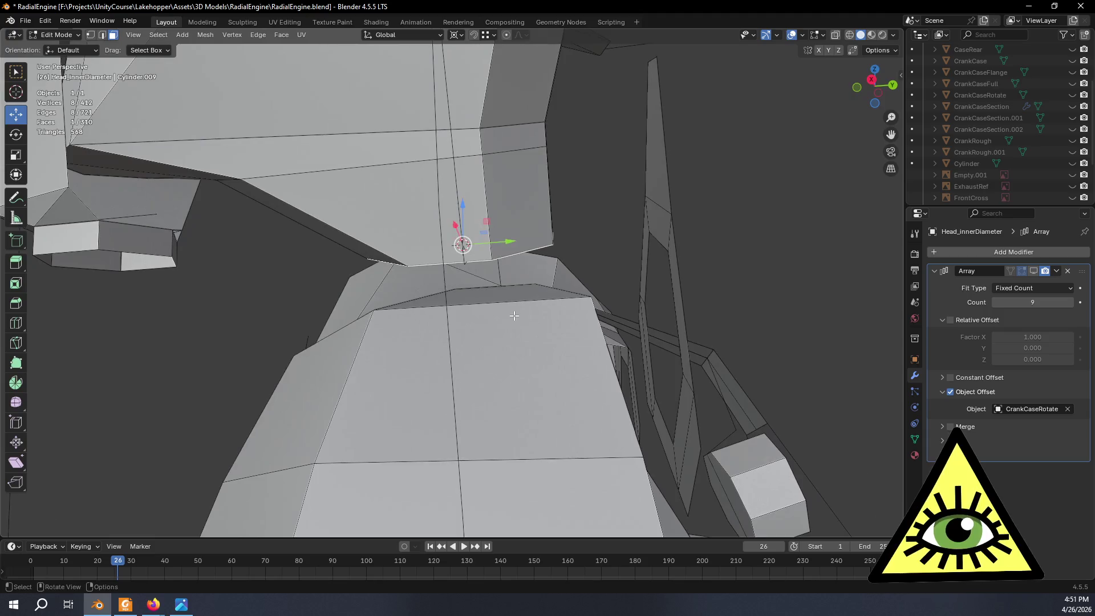
In Edge select, loop-select the eight edges bounding the octagonal port face from below.
click(107, 35)
middle_drag(330, 234, 342, 183)
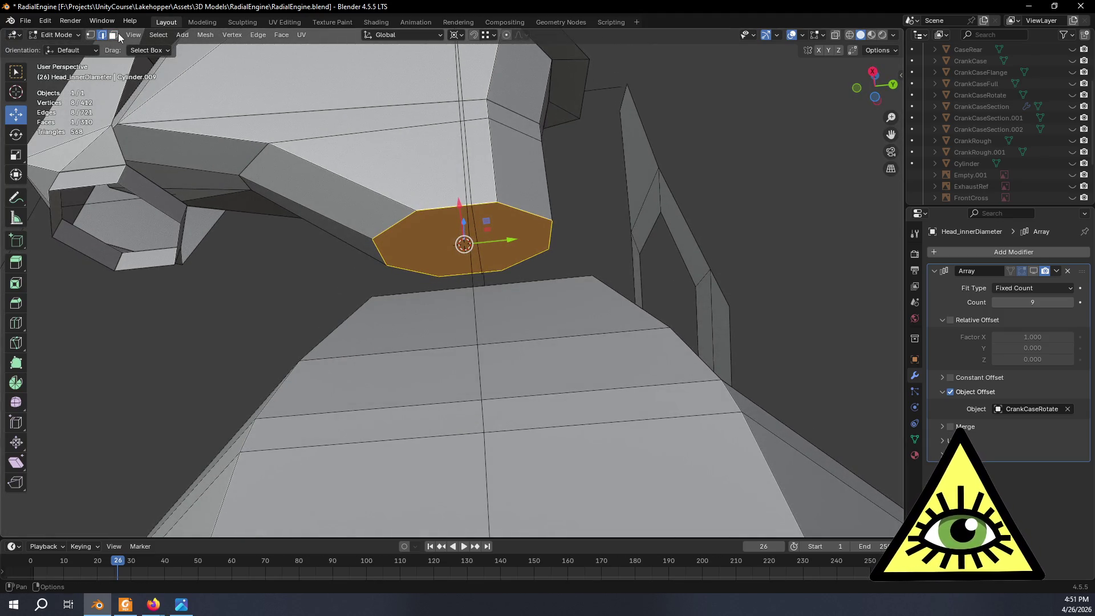
mouse_move(497, 273)
middle_down()
mouse_move(508, 306)
mouse_move(486, 348)
middle_up()
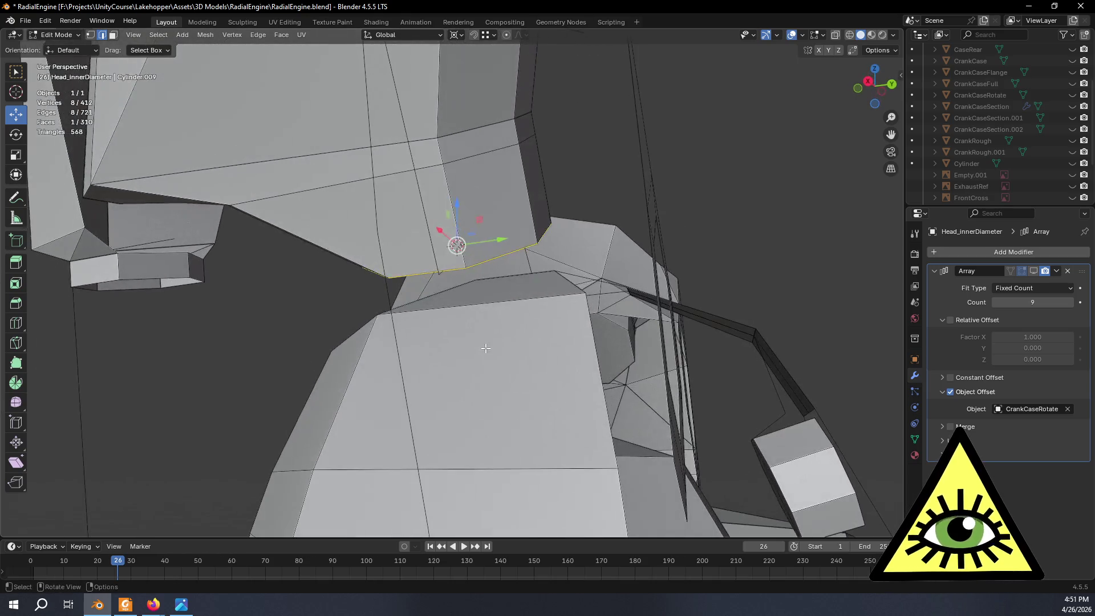
middle_drag(524, 299, 547, 244)
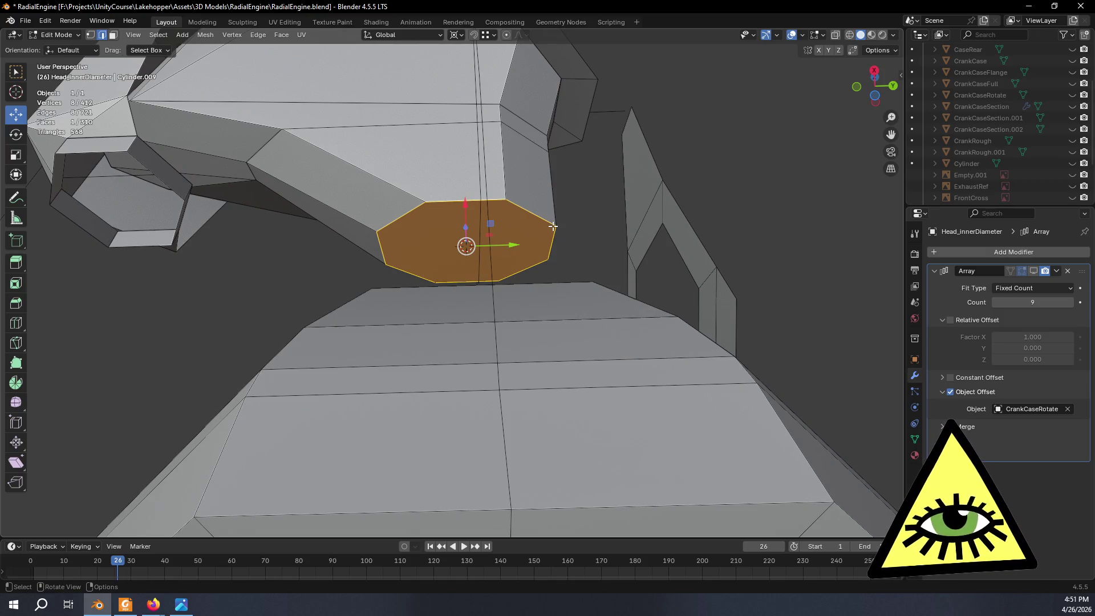
click(323, 280)
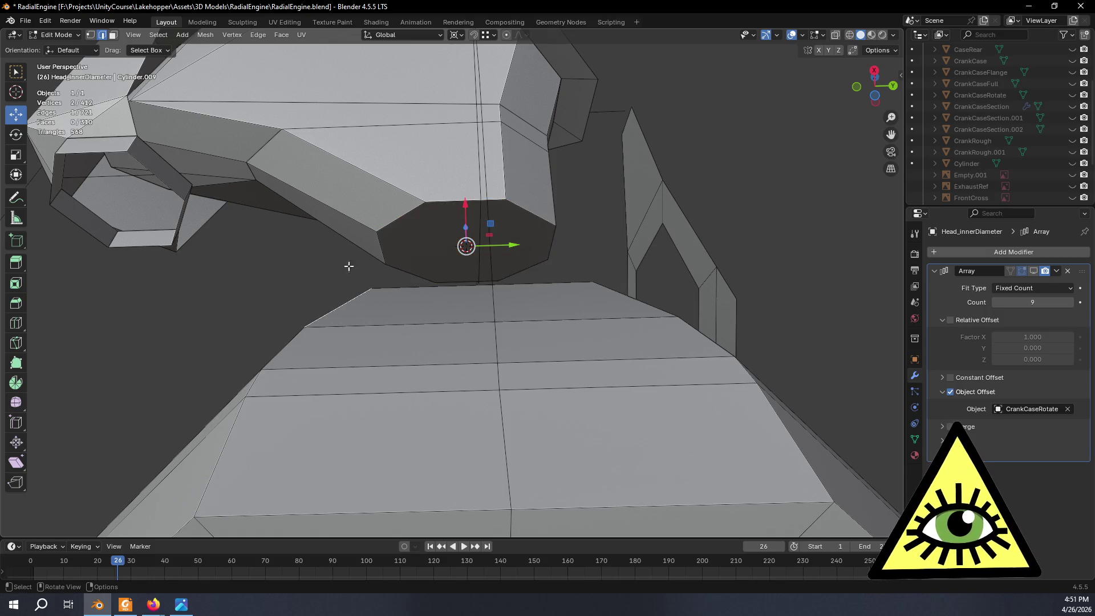
alt+click(428, 205)
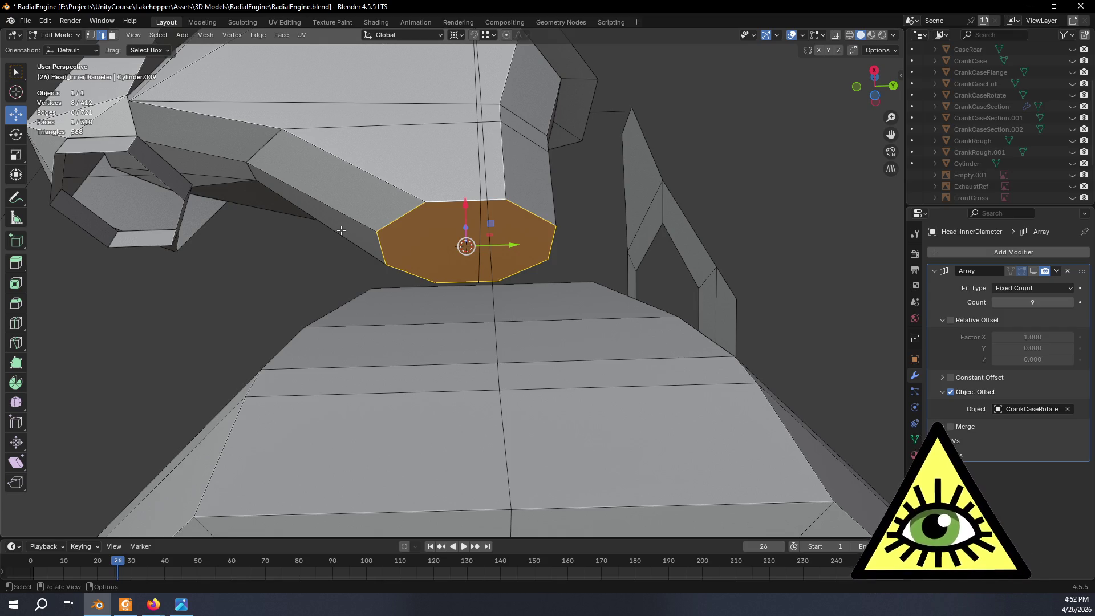
mouse_move(473, 254)
middle_down()
mouse_move(335, 276)
mouse_move(247, 316)
mouse_move(280, 323)
middle_up()
mouse_move(356, 257)
middle_down()
mouse_move(462, 222)
mouse_move(496, 228)
mouse_move(495, 287)
mouse_move(347, 311)
middle_up()
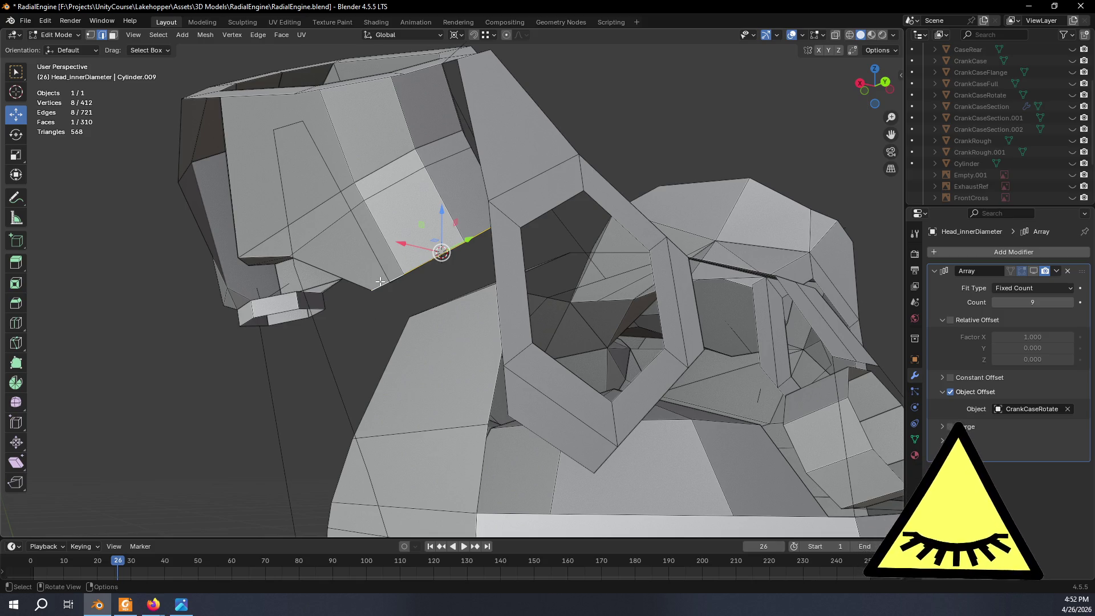
middle_drag(395, 277, 841, 156)
In Back view, duplicate the octagonal port face in place and enlarge it.
click(893, 83)
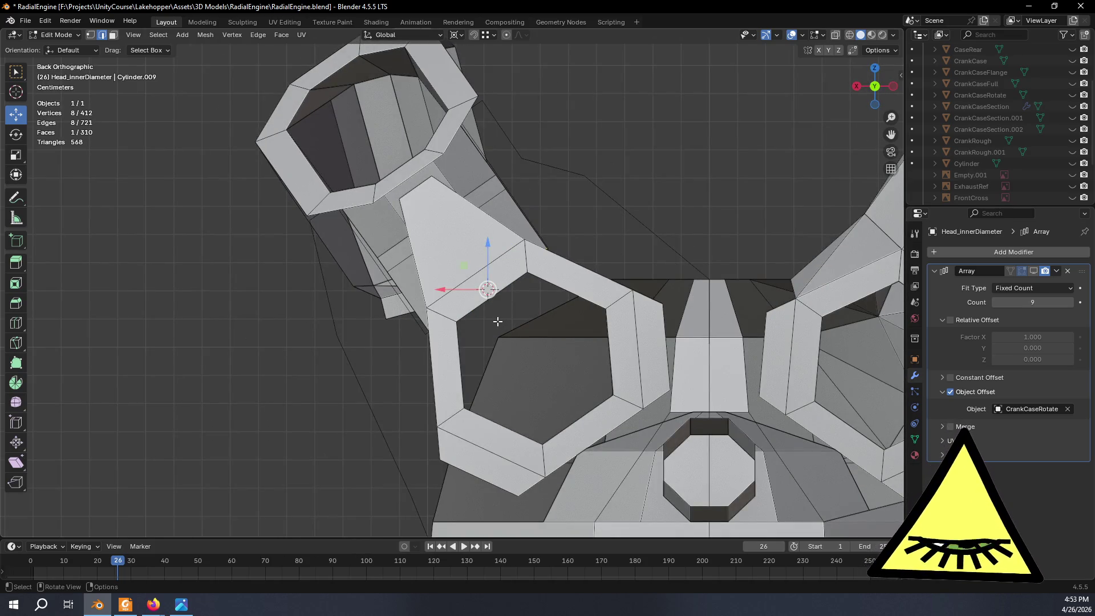
key(shift+d)
right_click(532, 303)
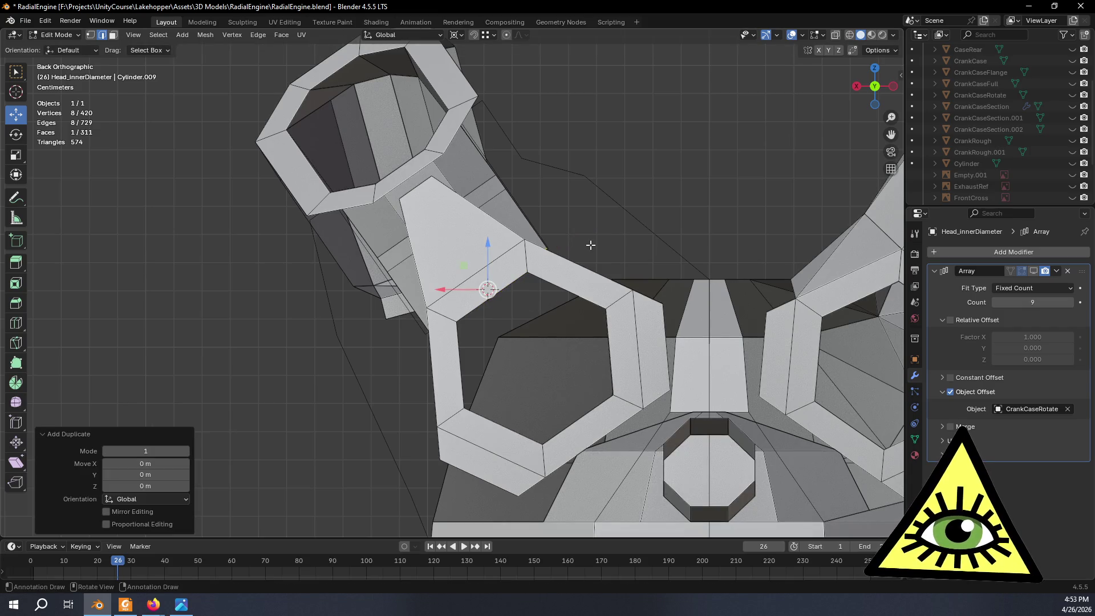
key(s)
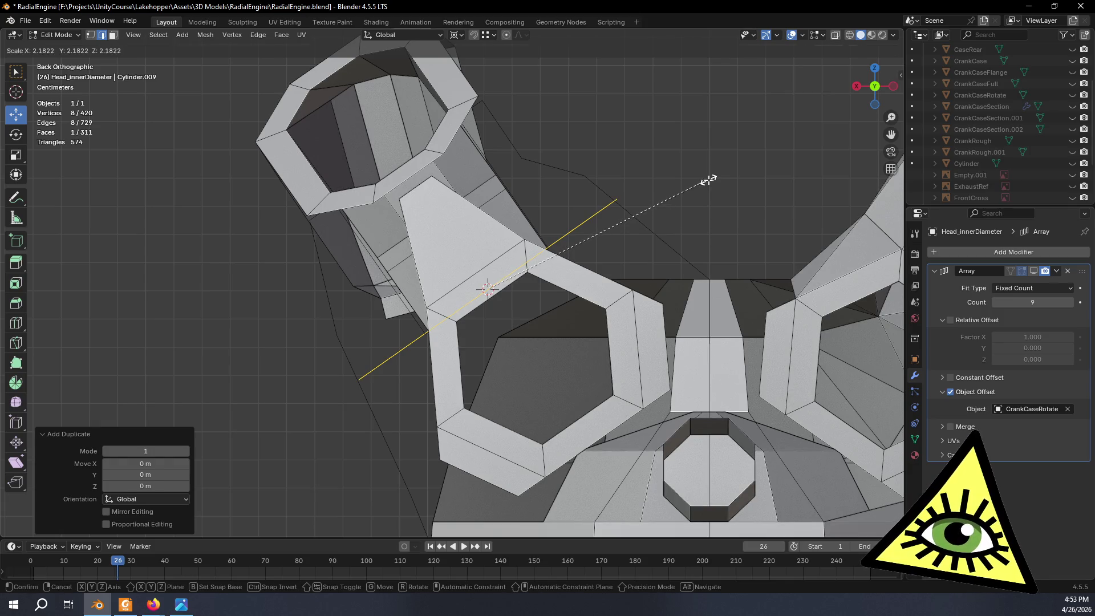
click(708, 180)
Slide the duplicated port face along Y and stretch it to 1.201 along Y.
mouse_move(708, 180)
middle_down()
mouse_move(620, 237)
mouse_move(636, 237)
mouse_move(597, 296)
middle_up()
drag(575, 290, 565, 290)
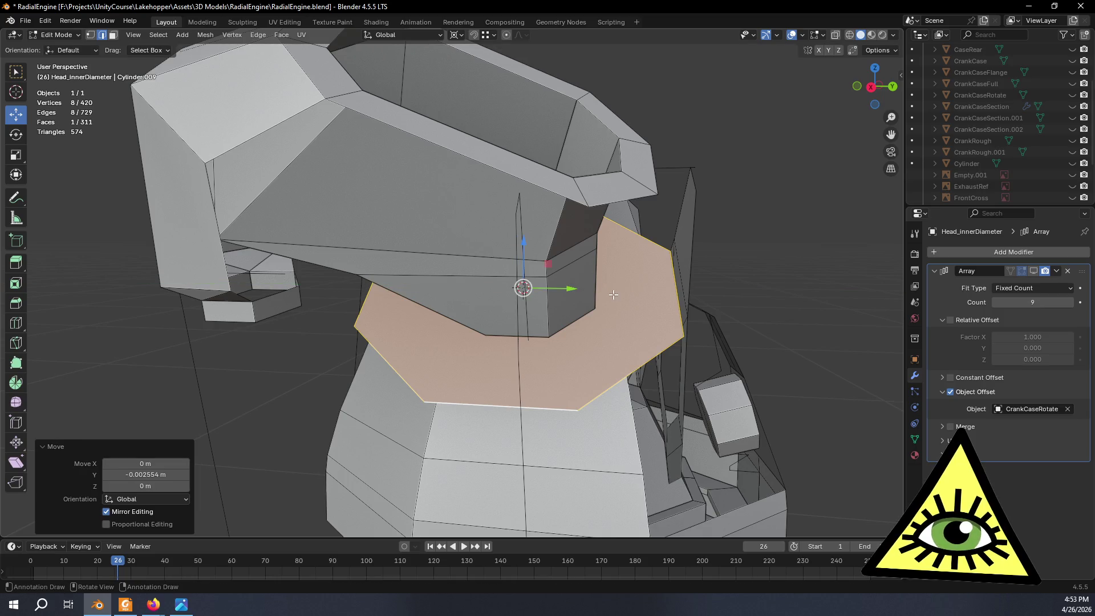
key(s)
key(y)
click(626, 291)
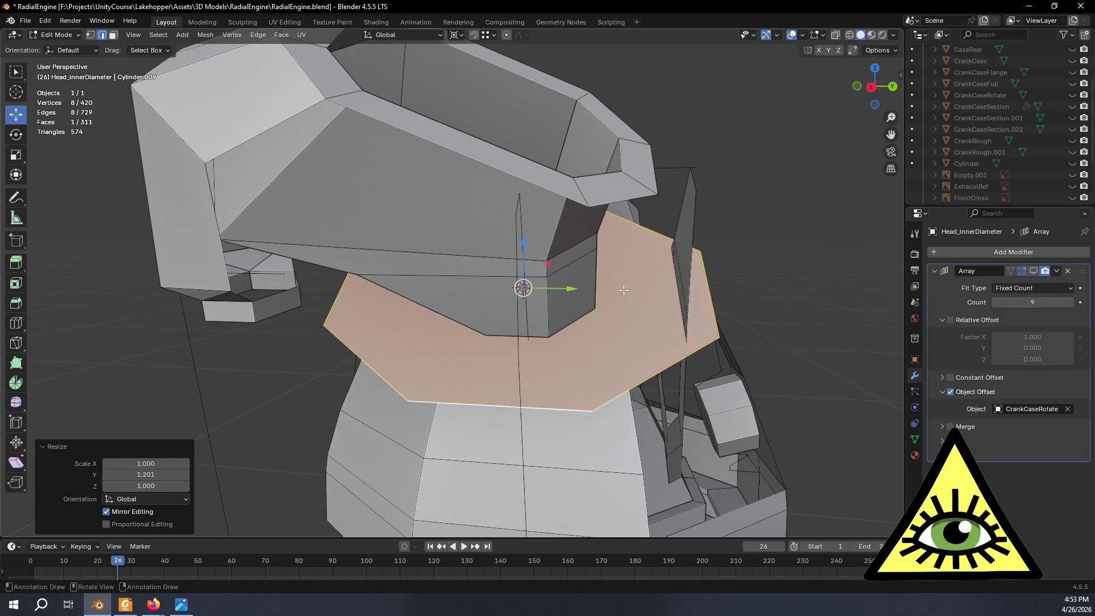
Shift the face further along Y, shrink it to 0.940 along Y, and enable X-ray.
drag(577, 288, 551, 294)
key(s)
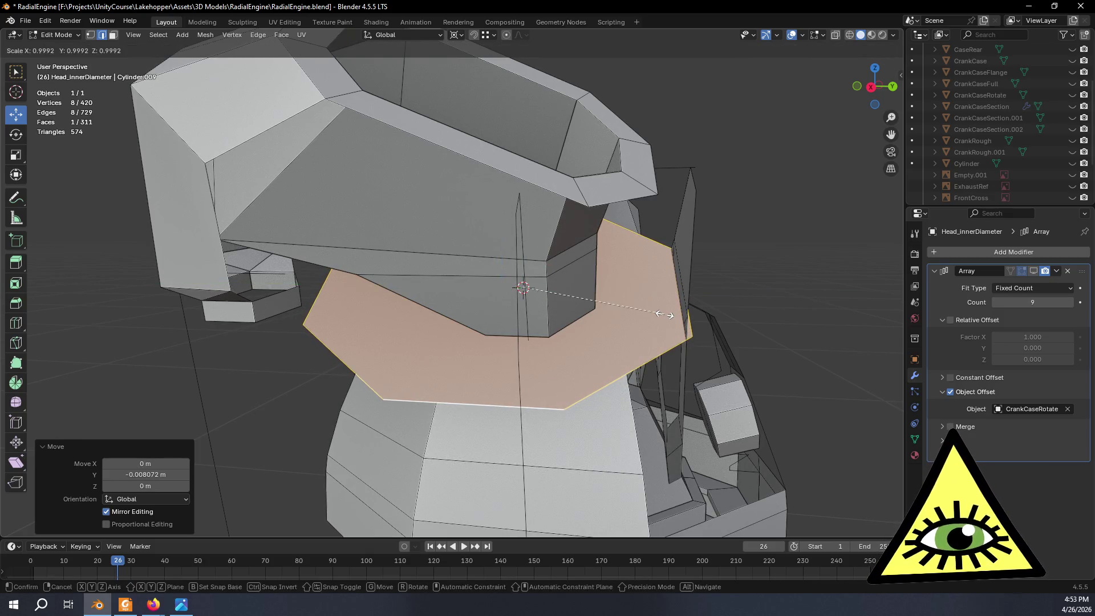
key(y)
click(653, 326)
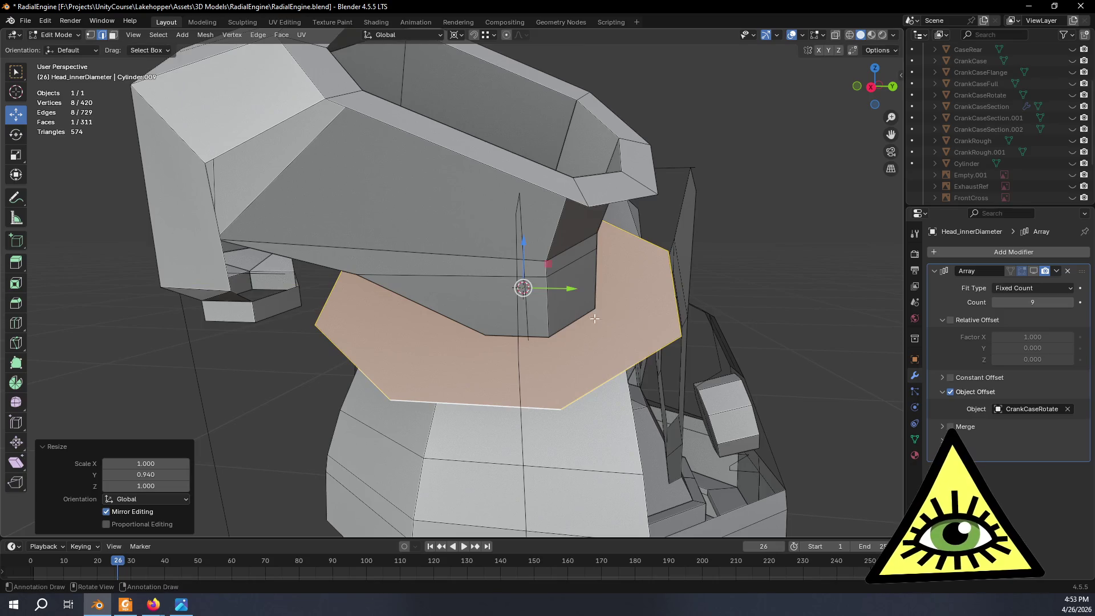
drag(575, 292, 599, 301)
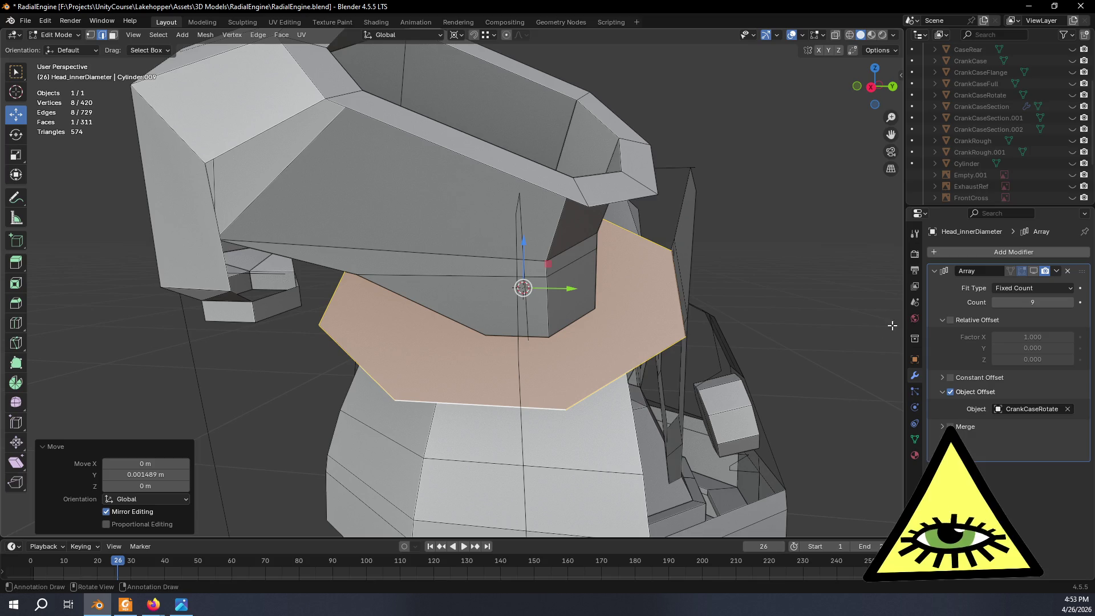
key(alt+z)
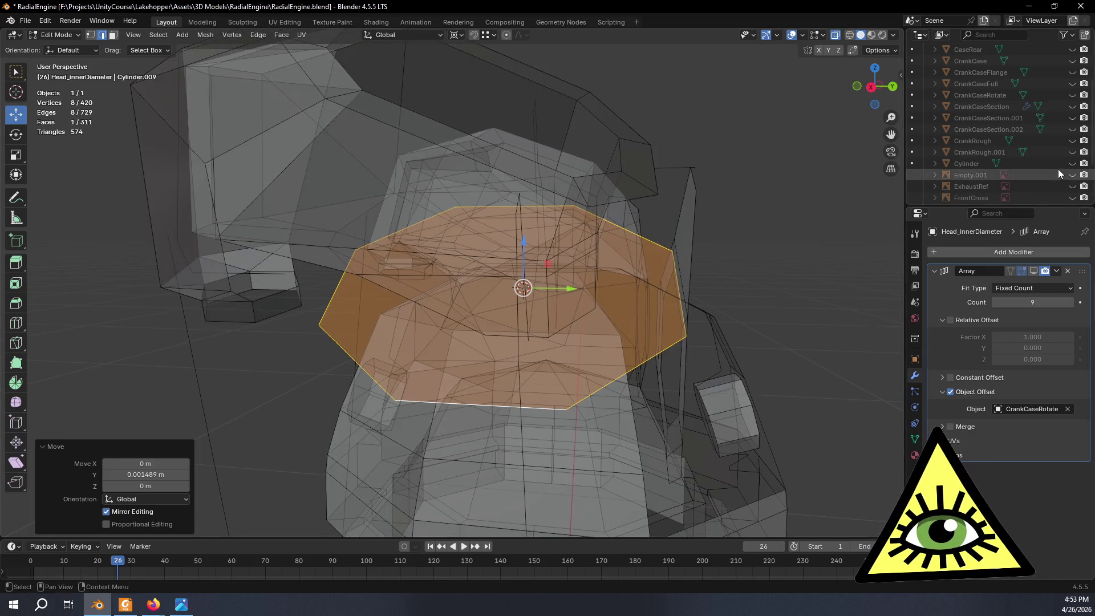
Unhide the SideRef reference image and check the port face against it, ending in Back view.
scroll(1058, 180, down, 3)
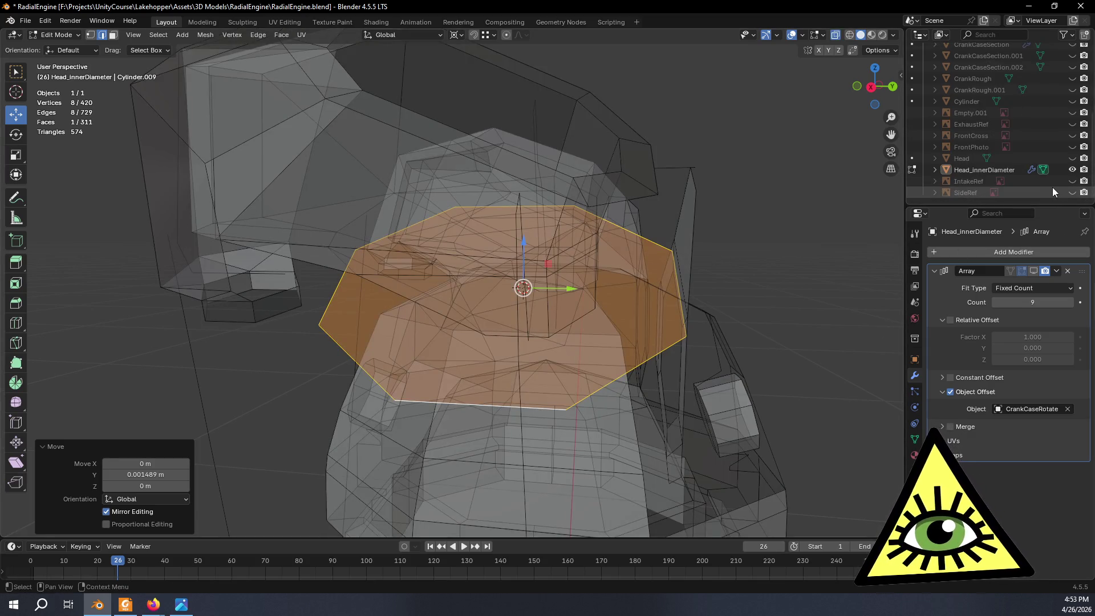
click(1072, 192)
mouse_move(536, 366)
middle_down()
mouse_move(507, 378)
mouse_move(643, 399)
mouse_move(586, 430)
middle_up()
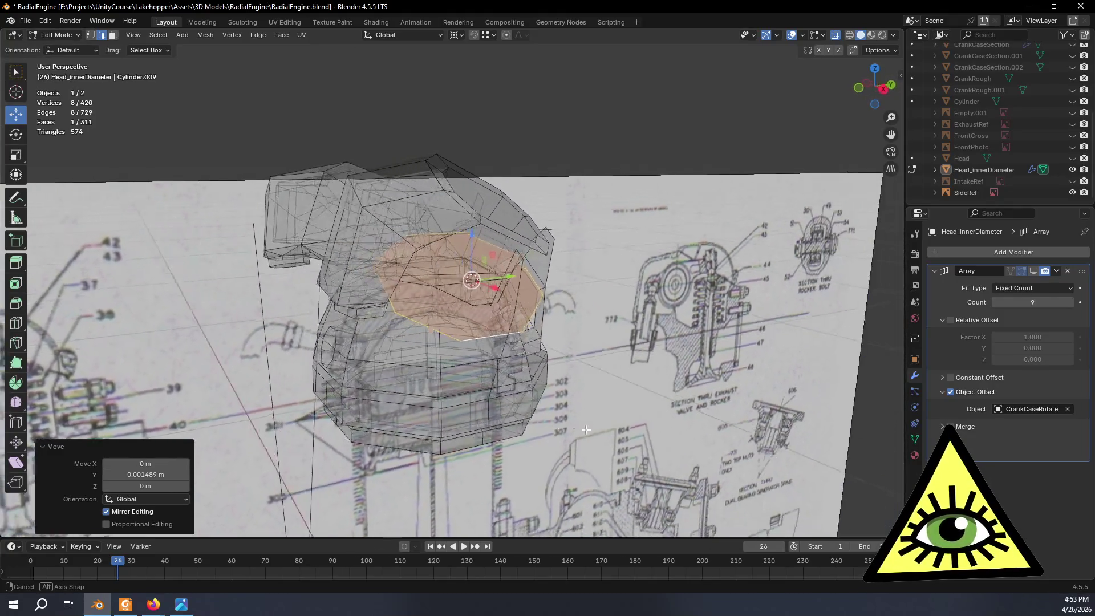
scroll(586, 429, down, 5)
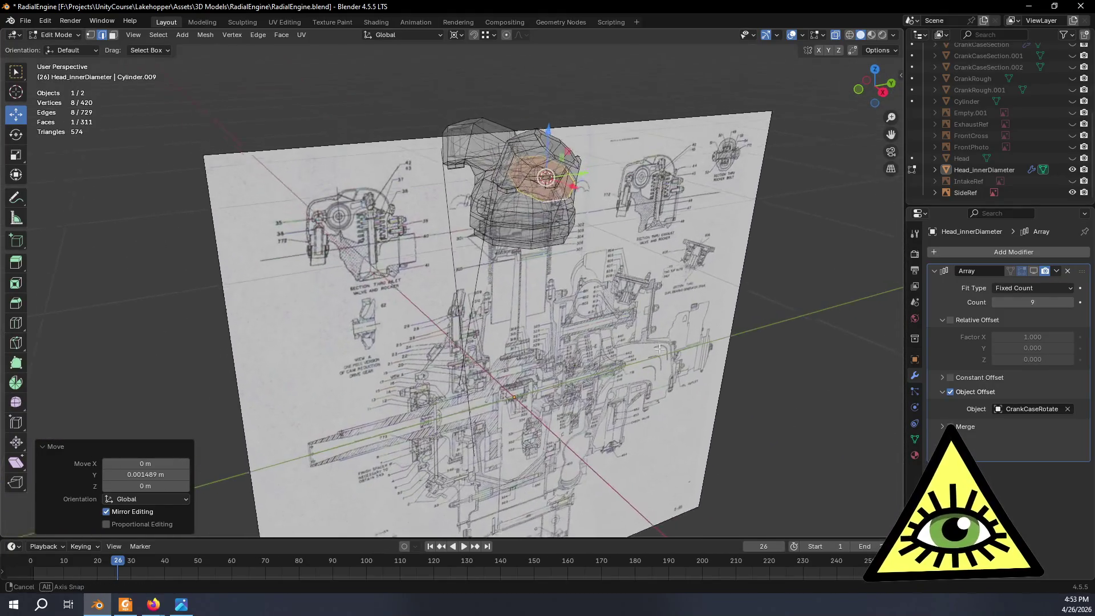
mouse_move(660, 349)
middle_down()
mouse_move(589, 416)
mouse_move(570, 370)
mouse_move(583, 315)
mouse_move(685, 324)
middle_up()
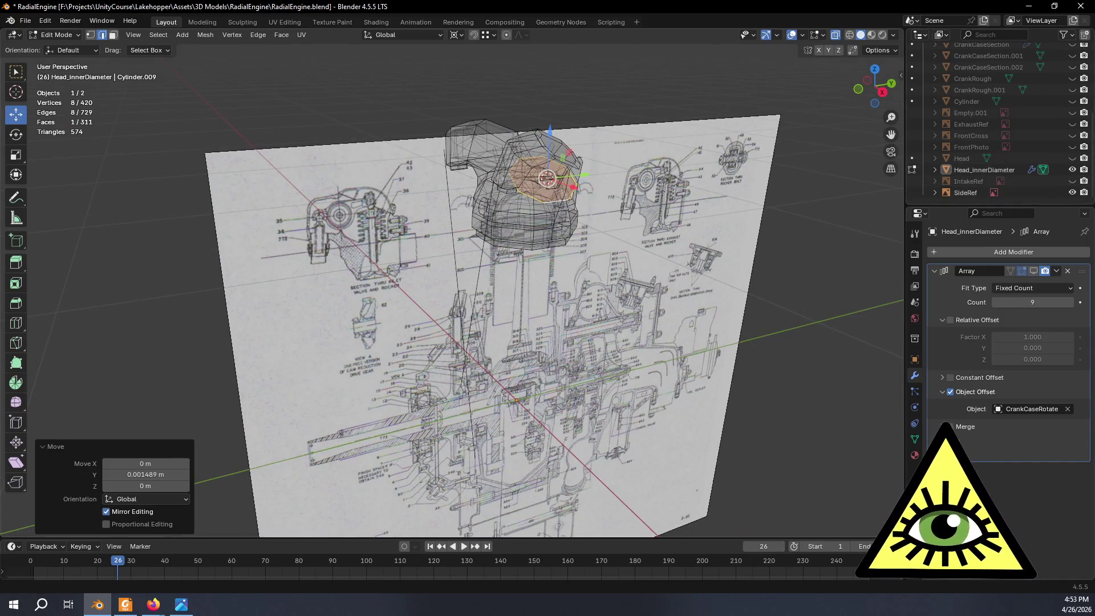
mouse_move(799, 314)
middle_down()
mouse_move(745, 281)
mouse_move(675, 270)
mouse_move(659, 237)
mouse_move(753, 306)
mouse_move(765, 211)
mouse_move(709, 203)
middle_up()
scroll(656, 257, up, 5)
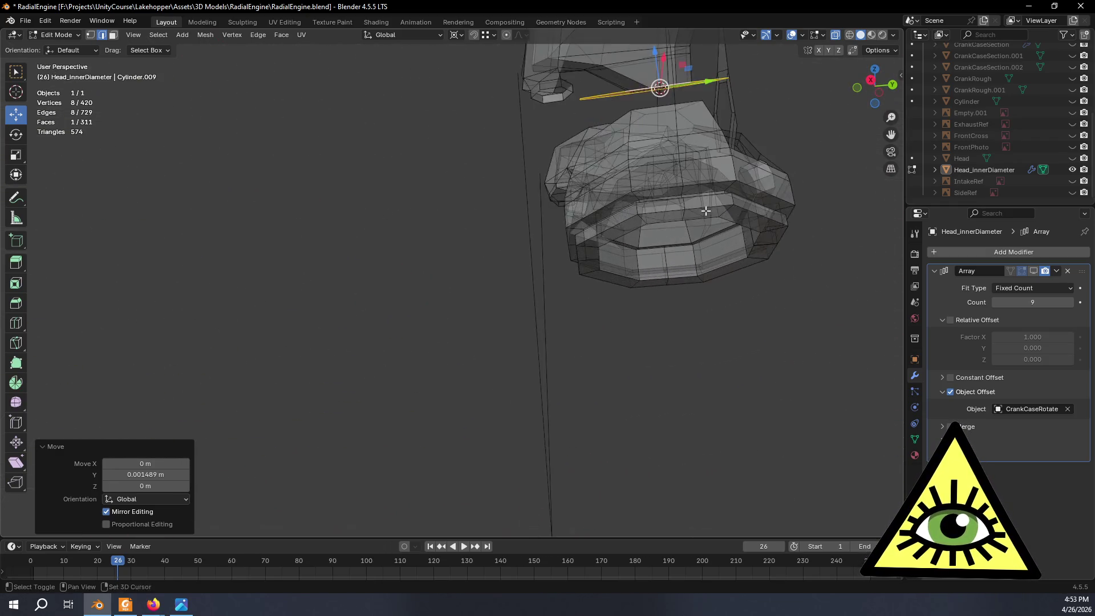
scroll(608, 300, down, 2)
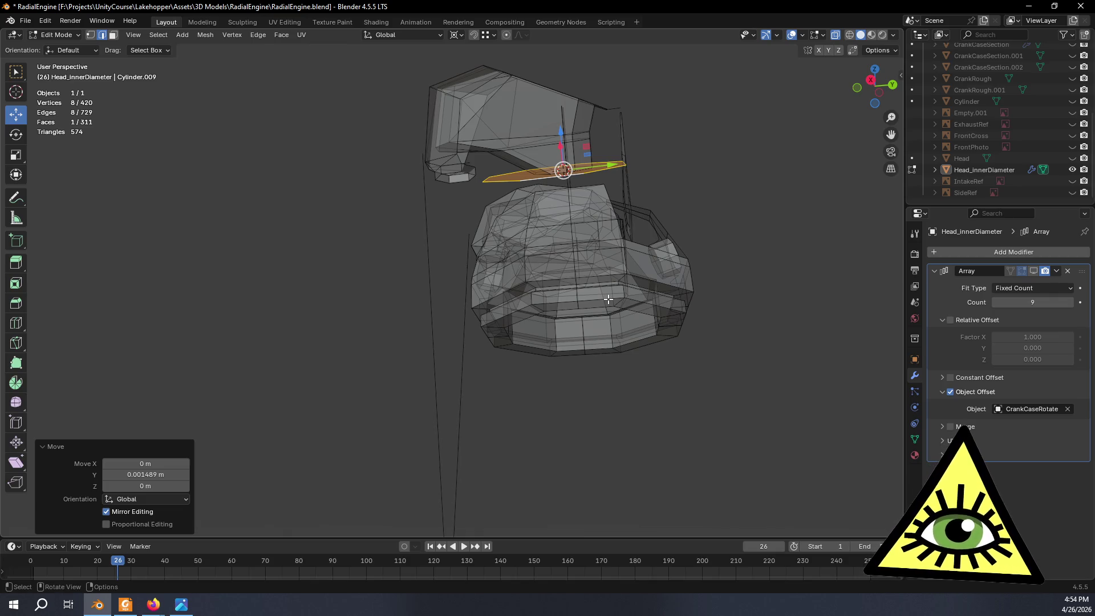
mouse_move(608, 299)
middle_down()
mouse_move(492, 335)
mouse_move(502, 331)
middle_up()
click(875, 87)
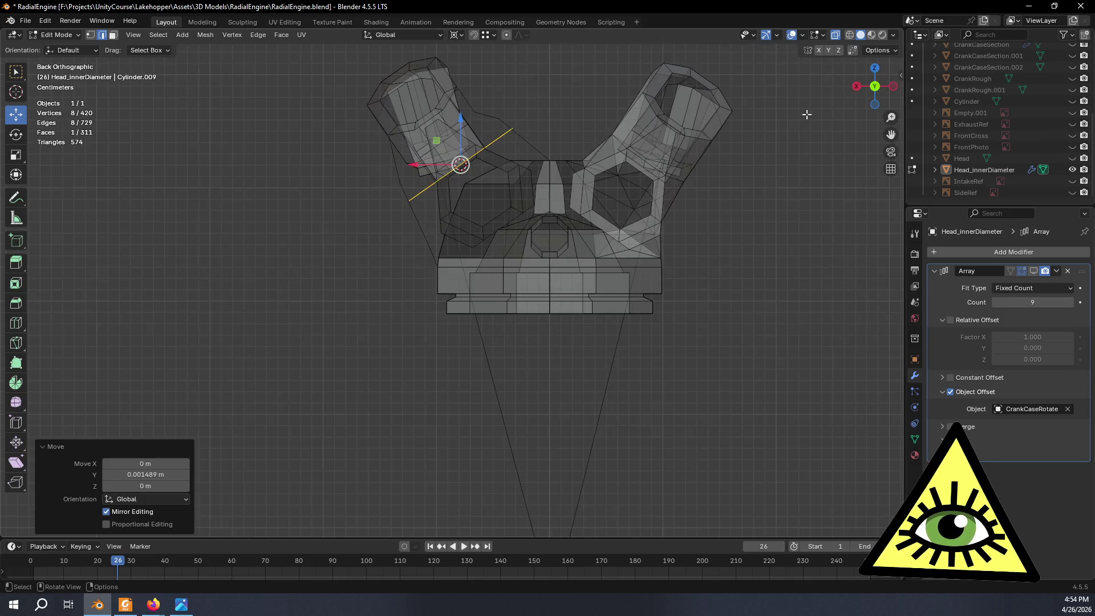
Duplicate the port's octagonal face and place the copy at a new offset.
scroll(428, 189, up, 2)
mouse_move(428, 190)
shift+middle_down()
mouse_move(547, 232)
mouse_move(559, 250)
shift+middle_up()
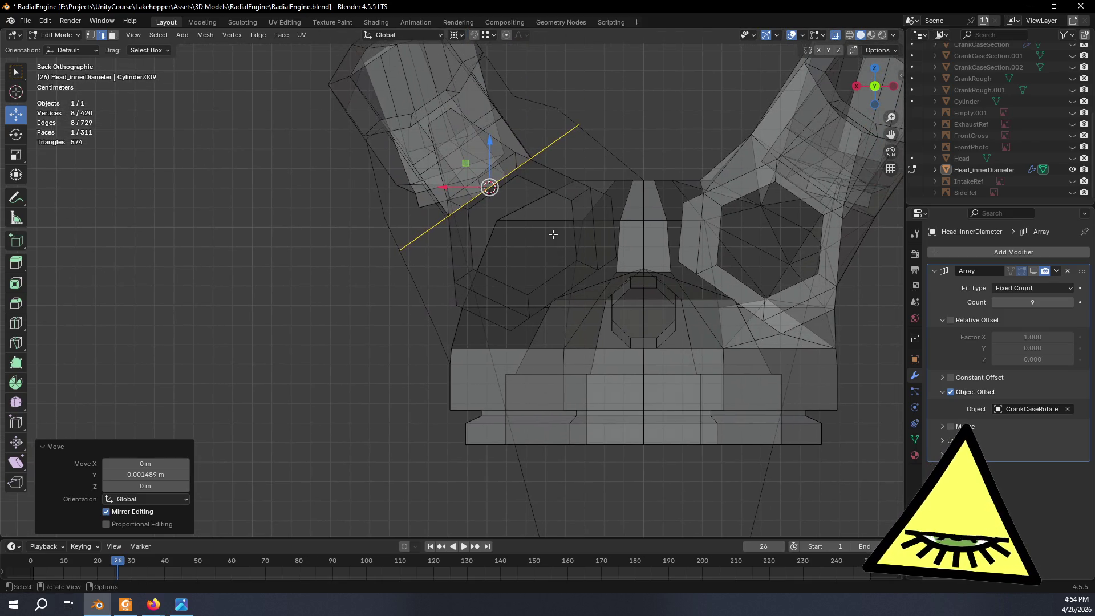
key(e)
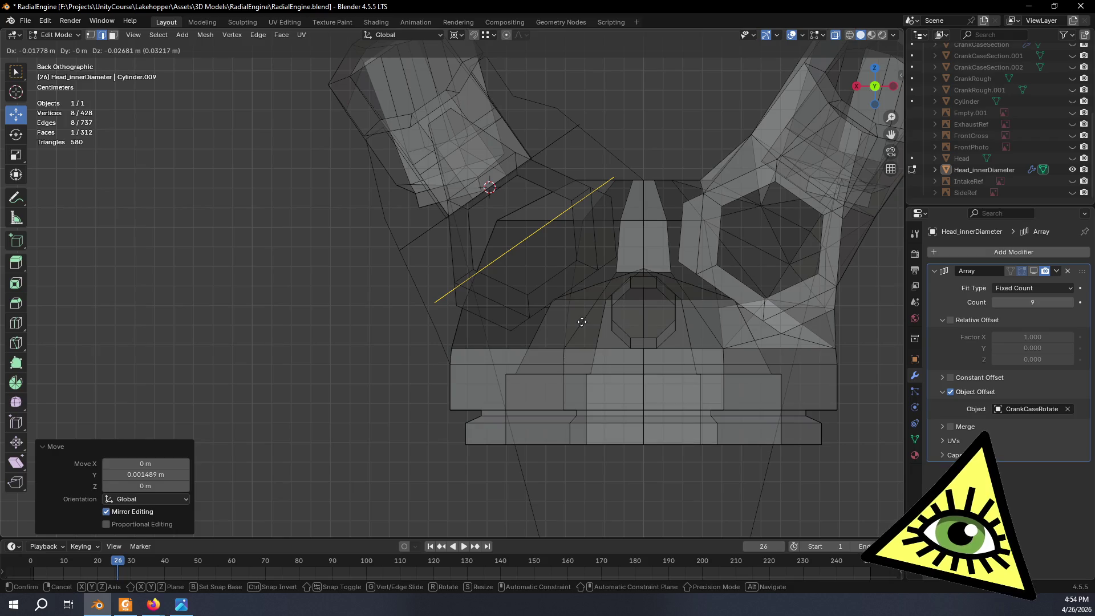
click(582, 322)
key(s)
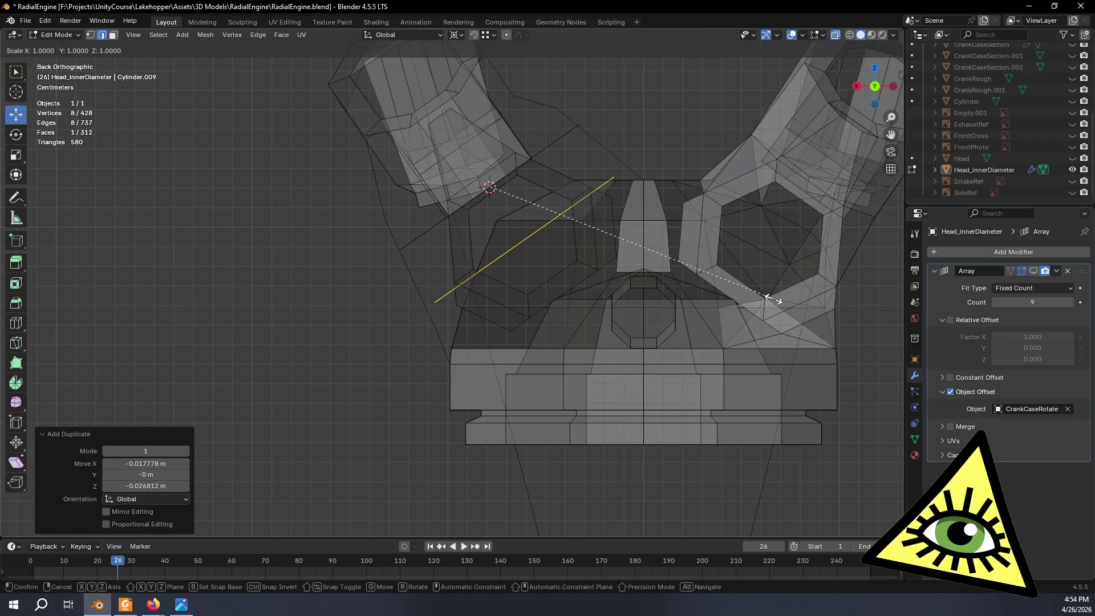
right_click(776, 283)
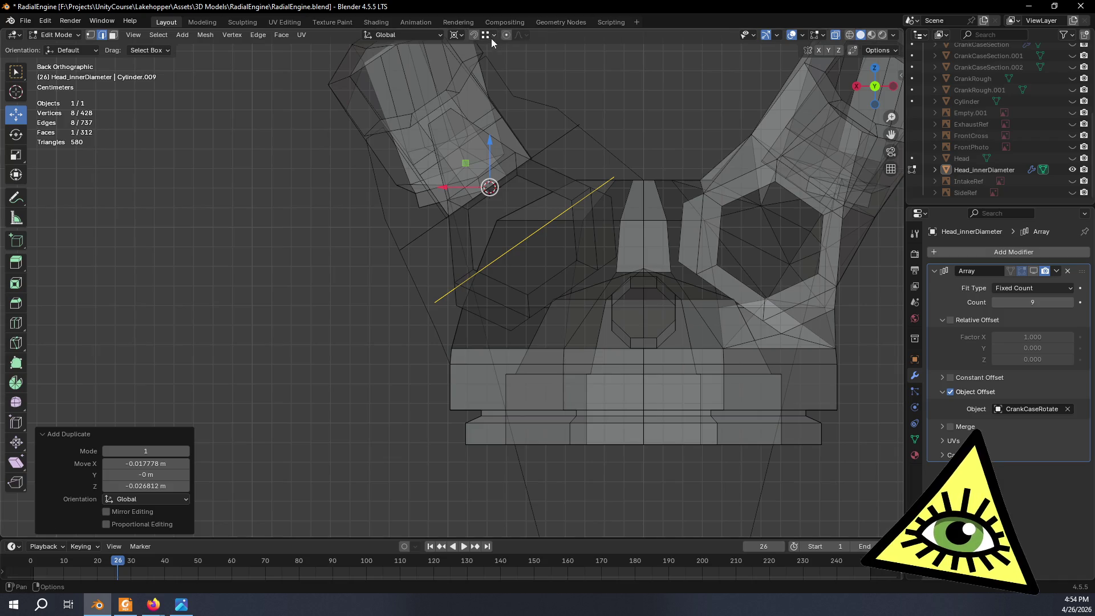
With the pivot set to Bounding Box Center, tilt the copy -4.8° and scale it by 1.131.
click(460, 34)
click(476, 63)
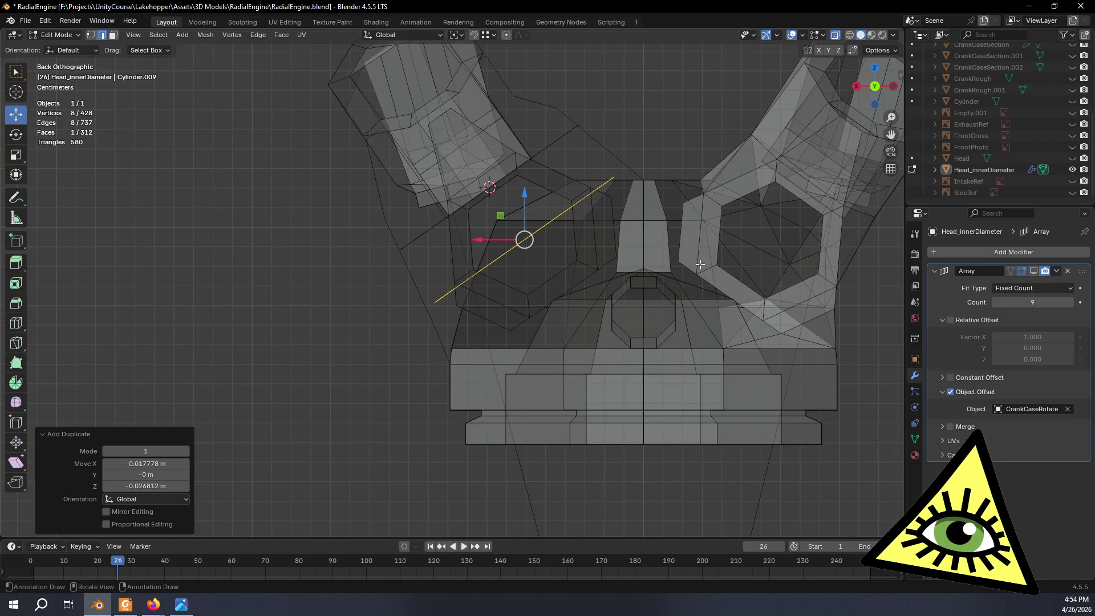
key(r)
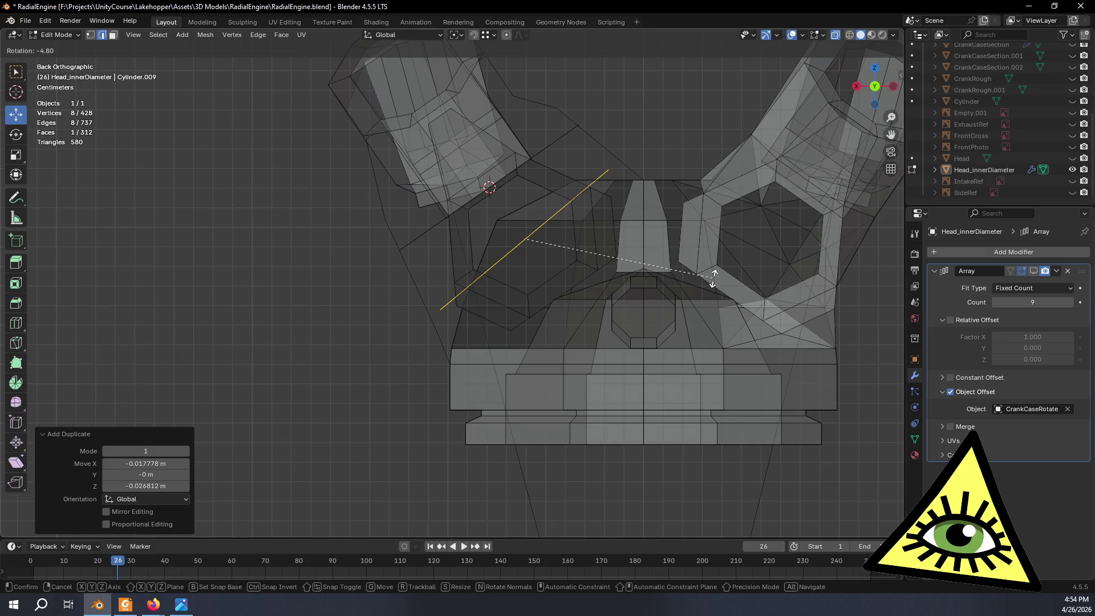
click(713, 278)
key(s)
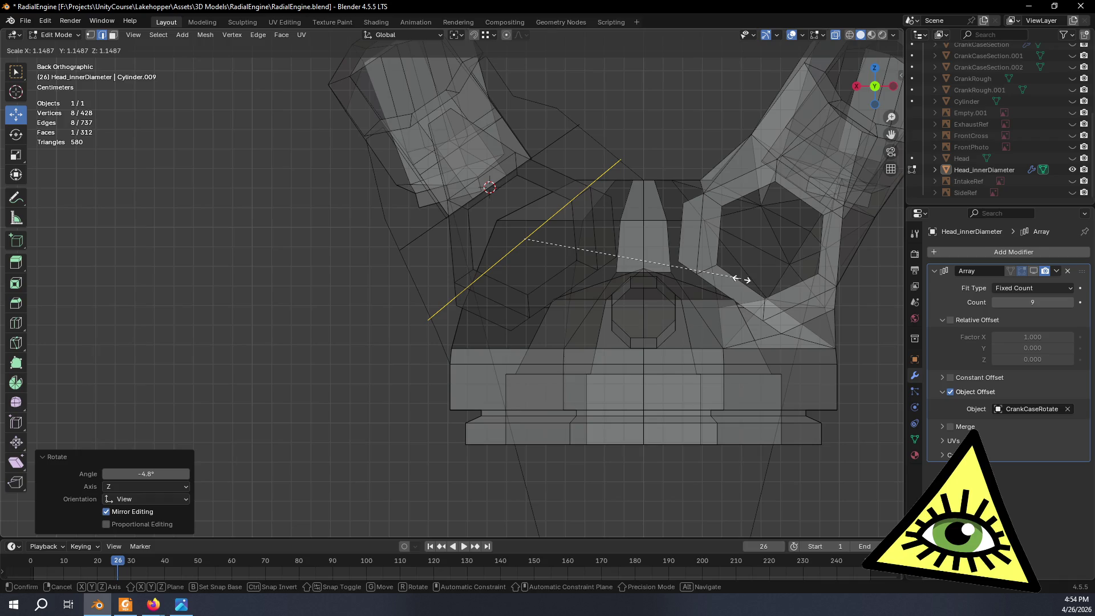
click(736, 280)
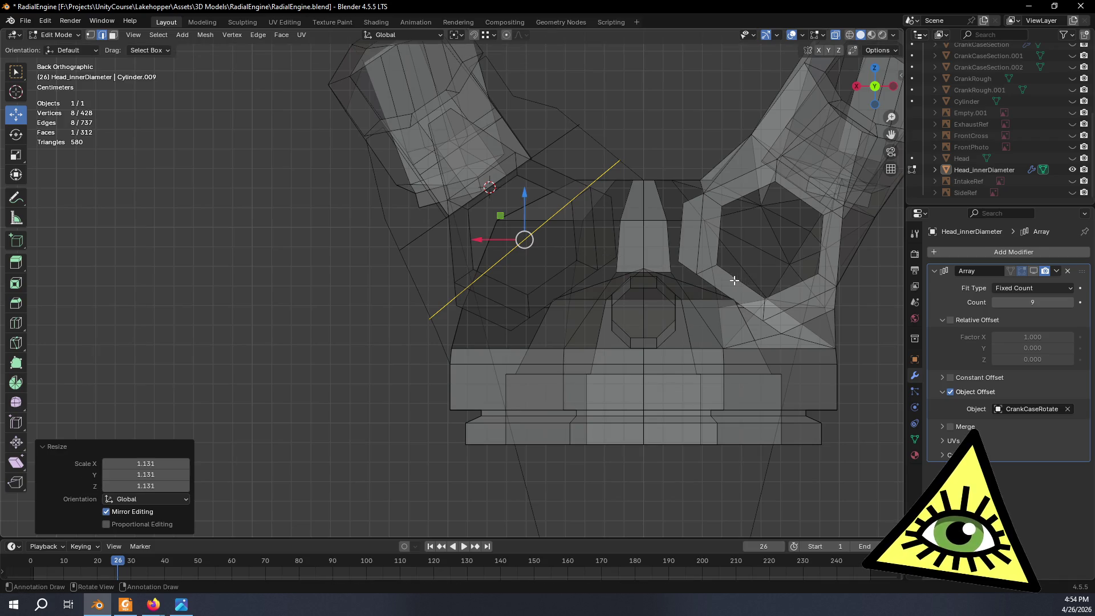
Delete only the copy's face to leave an edge ring, then select the original port face.
mouse_move(429, 316)
middle_down()
mouse_move(540, 320)
mouse_move(545, 274)
mouse_move(453, 330)
mouse_move(475, 340)
mouse_move(501, 324)
middle_up()
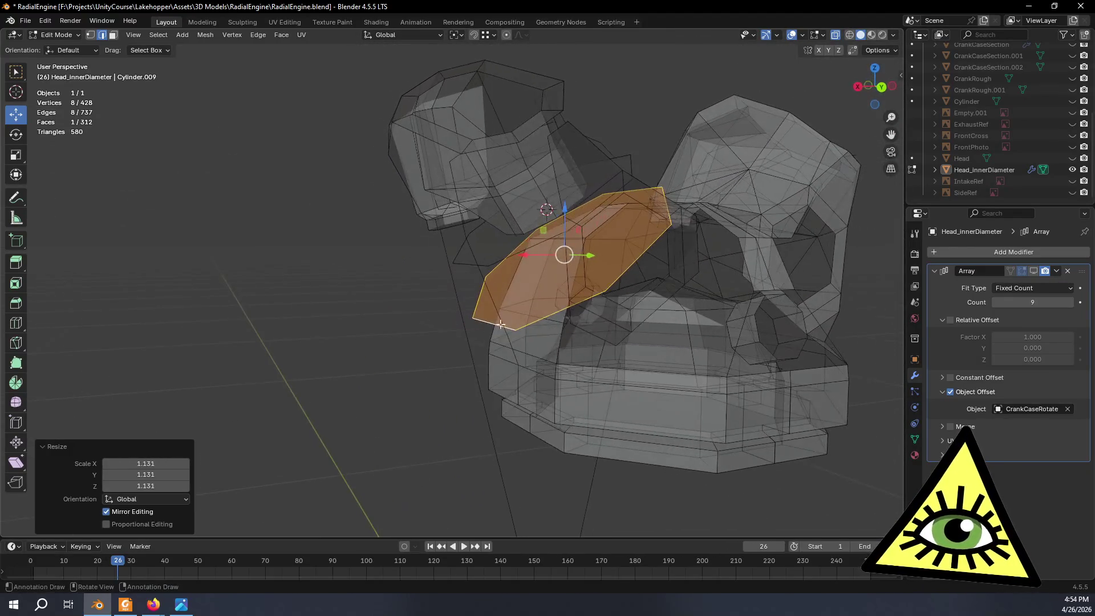
mouse_move(577, 293)
middle_down()
mouse_move(665, 269)
mouse_move(597, 318)
mouse_move(594, 298)
mouse_move(584, 369)
mouse_move(506, 360)
mouse_move(525, 318)
mouse_move(619, 299)
mouse_move(634, 306)
mouse_move(641, 354)
mouse_move(631, 401)
mouse_move(633, 303)
mouse_move(613, 294)
middle_up()
middle_drag(563, 269, 669, 197)
middle_drag(547, 245, 572, 309)
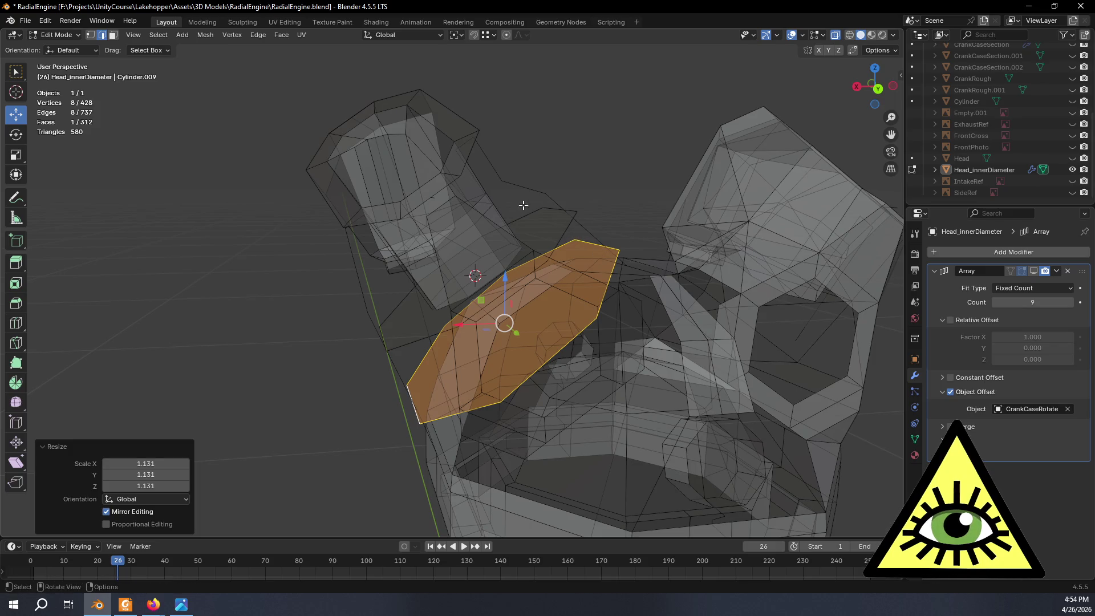
click(113, 35)
mouse_move(549, 323)
middle_down()
mouse_move(578, 330)
mouse_move(570, 346)
mouse_move(579, 331)
mouse_move(557, 318)
middle_up()
key(x)
click(542, 307)
scroll(579, 330, up, 5)
click(552, 251)
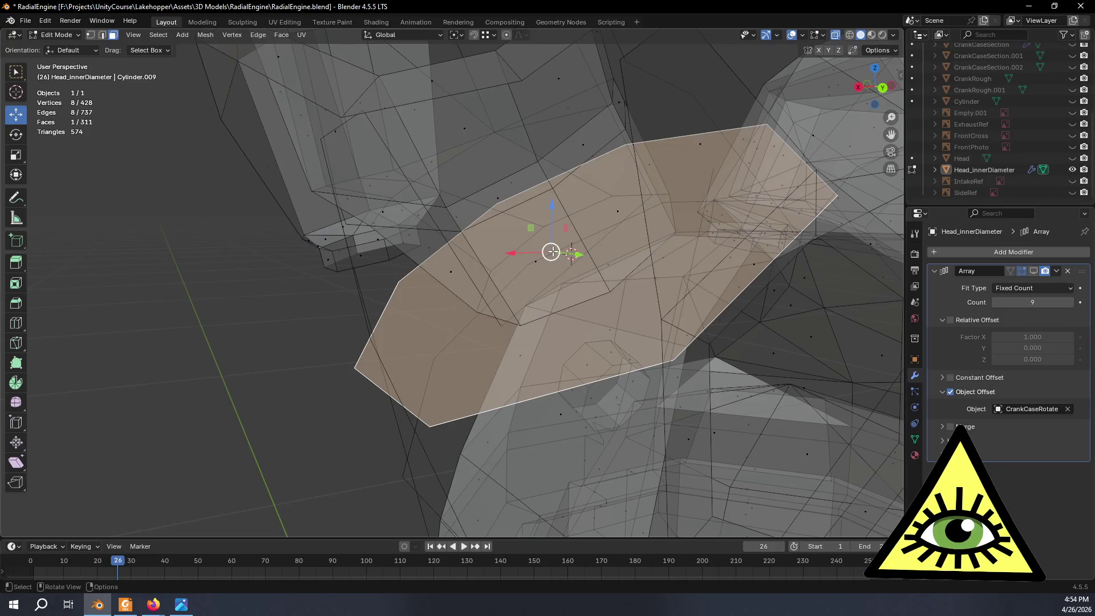
Delete the original port face, keeping only its edges.
scroll(565, 324, down, 4)
key(x)
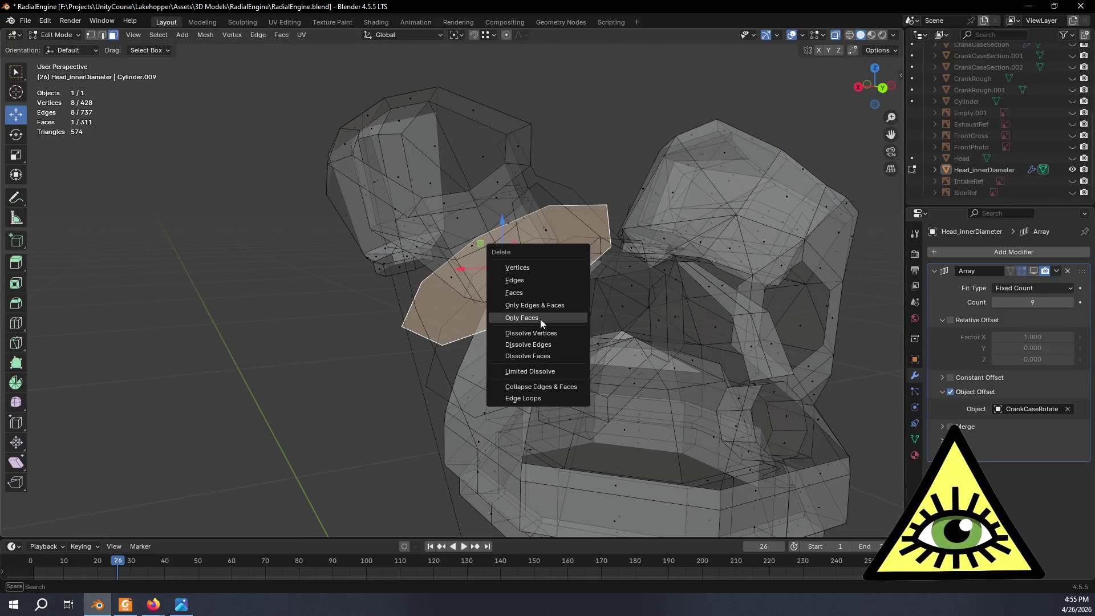
click(540, 319)
mouse_move(369, 403)
middle_down()
mouse_move(416, 371)
mouse_move(377, 314)
middle_up()
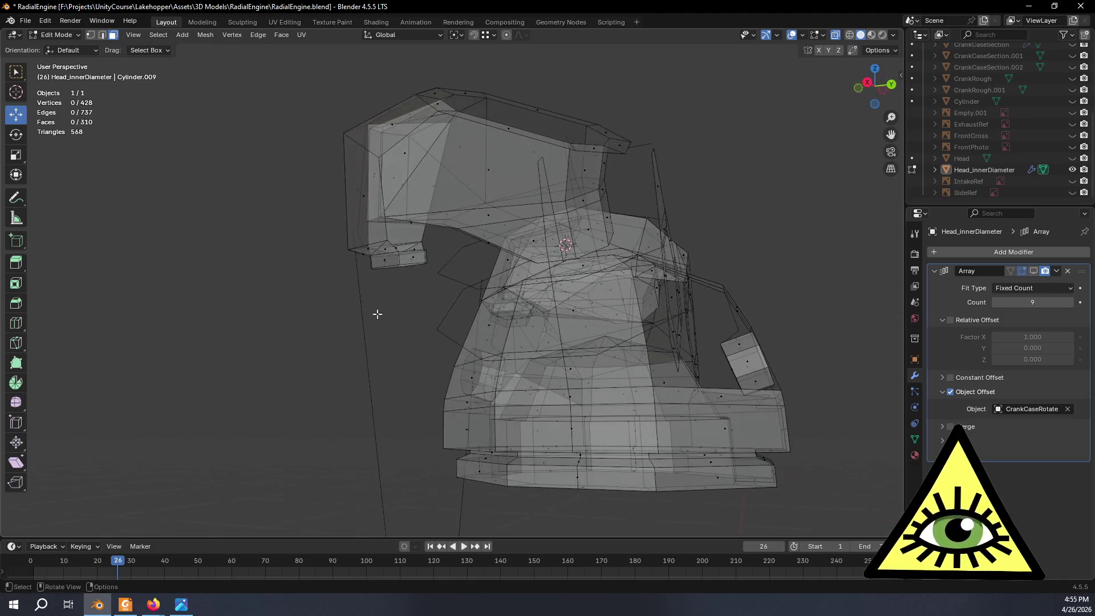
Bridge the two octagonal edge loops with a band of faces.
key(2)
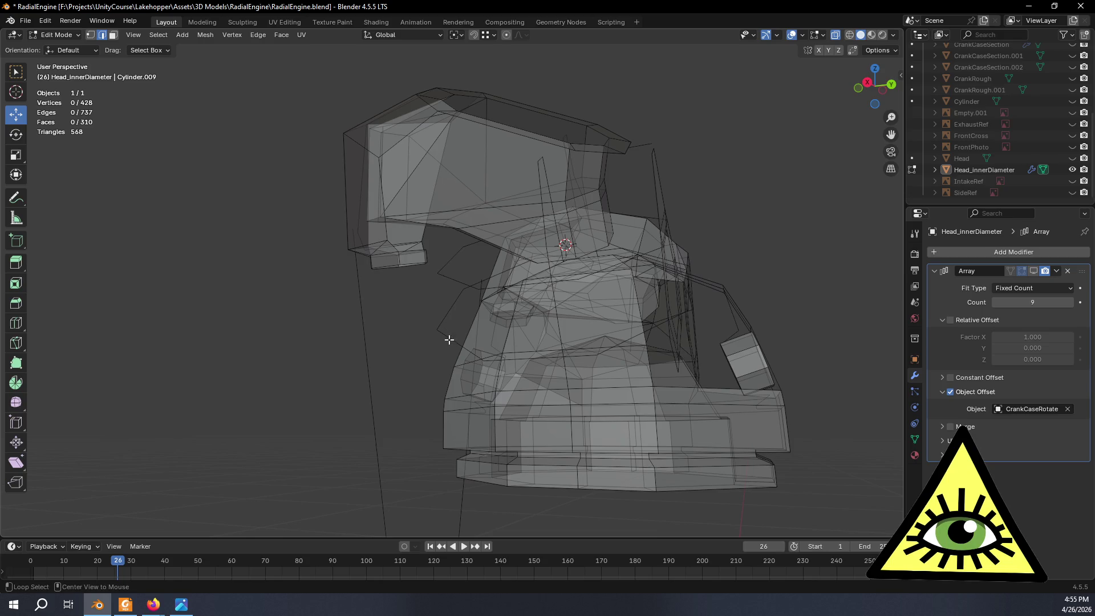
alt+click(447, 338)
alt+shift+click(449, 275)
key(ctrl+e)
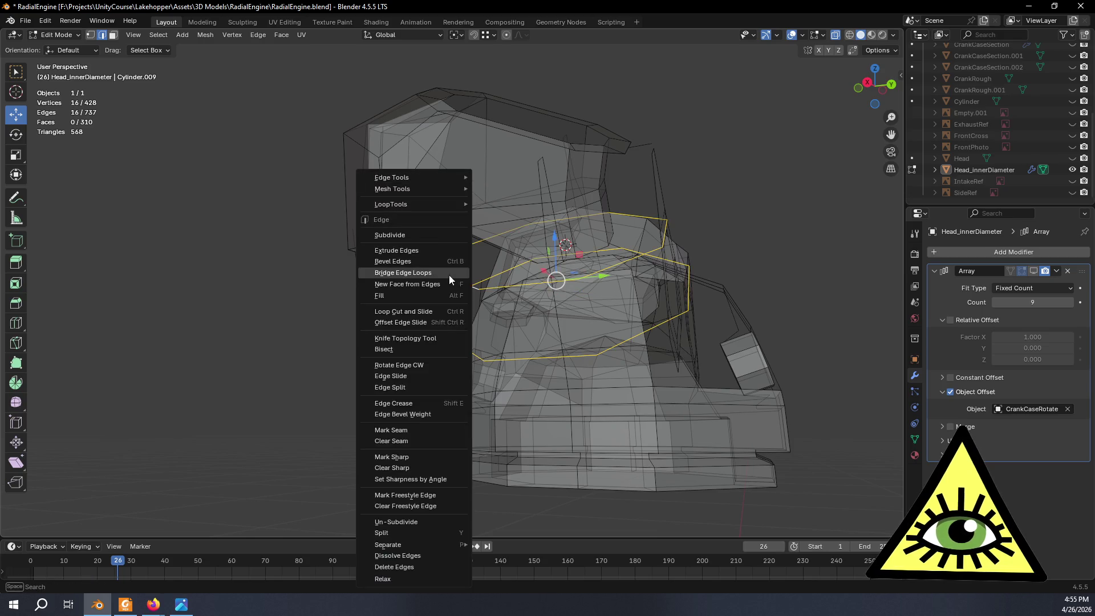
click(429, 273)
Inspect the bridged band, then select the cylinder-head edge where the intake port continues.
middle_drag(430, 272, 529, 344)
scroll(529, 344, down, 5)
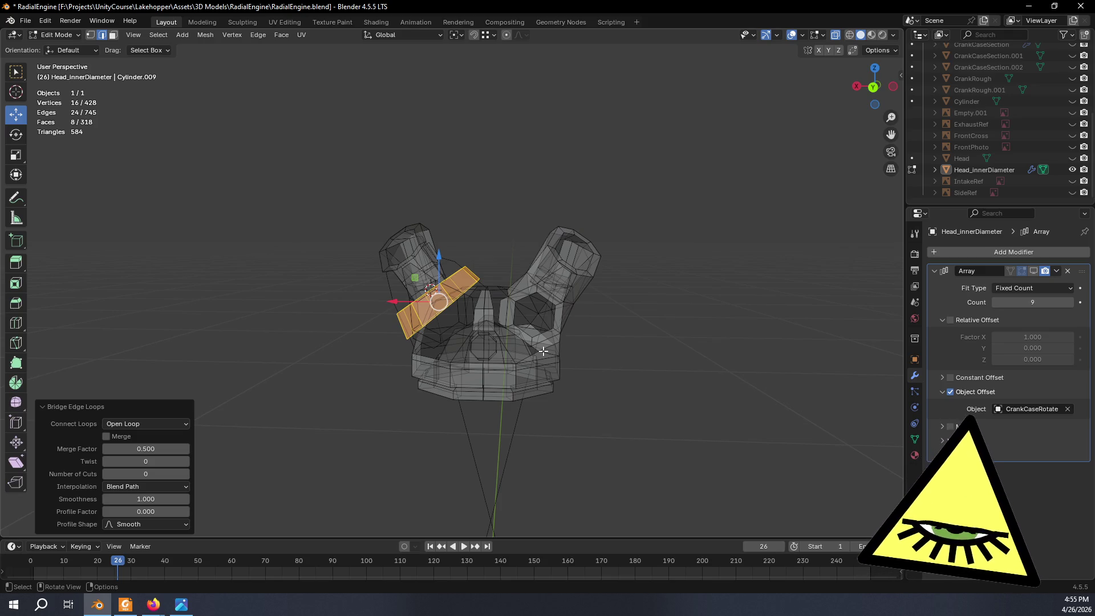
scroll(509, 316, up, 2)
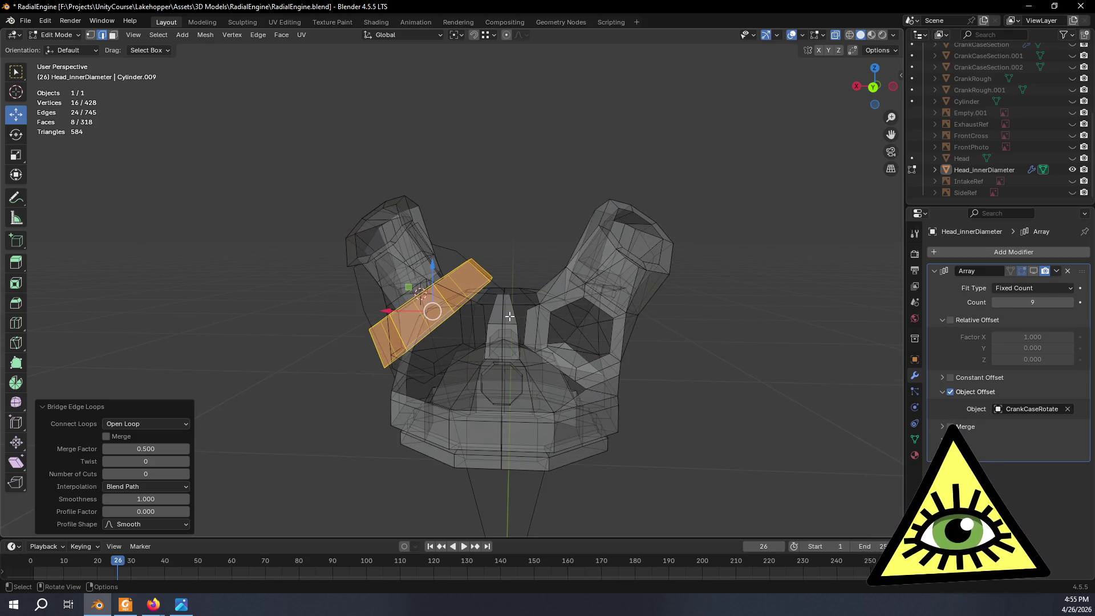
mouse_move(452, 349)
middle_down()
mouse_move(565, 356)
mouse_move(453, 382)
mouse_move(273, 288)
middle_up()
scroll(568, 357, up, 3)
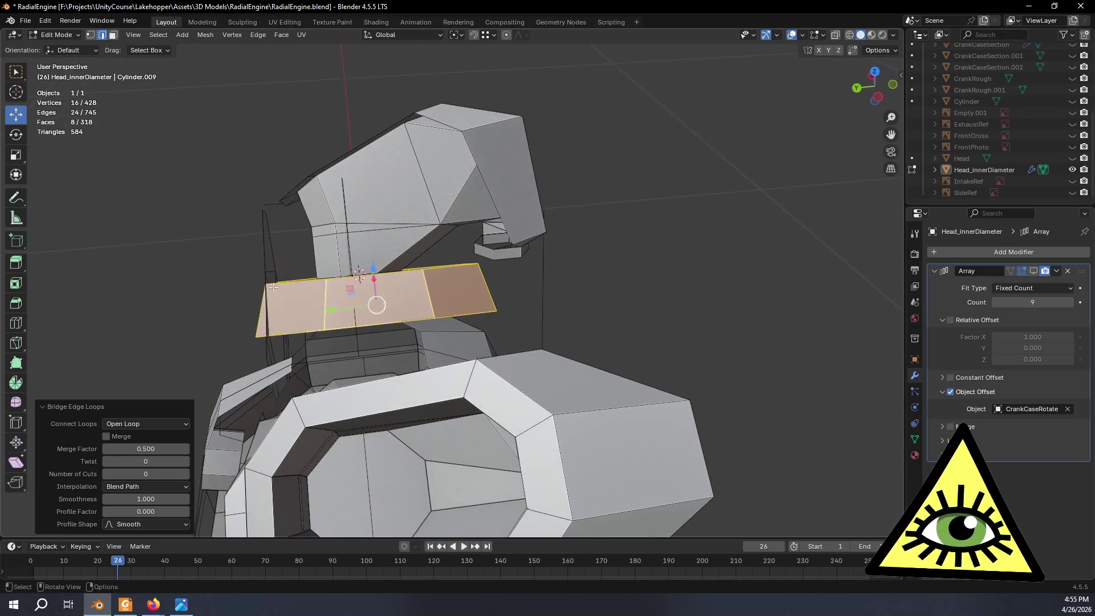
mouse_move(352, 307)
middle_down()
mouse_move(475, 311)
mouse_move(515, 296)
mouse_move(560, 322)
mouse_move(527, 345)
mouse_move(506, 320)
mouse_move(239, 245)
mouse_move(274, 228)
mouse_move(318, 281)
mouse_move(141, 327)
middle_up()
scroll(141, 327, down, 6)
mouse_move(342, 257)
middle_down()
mouse_move(565, 171)
mouse_move(544, 205)
middle_up()
click(568, 168)
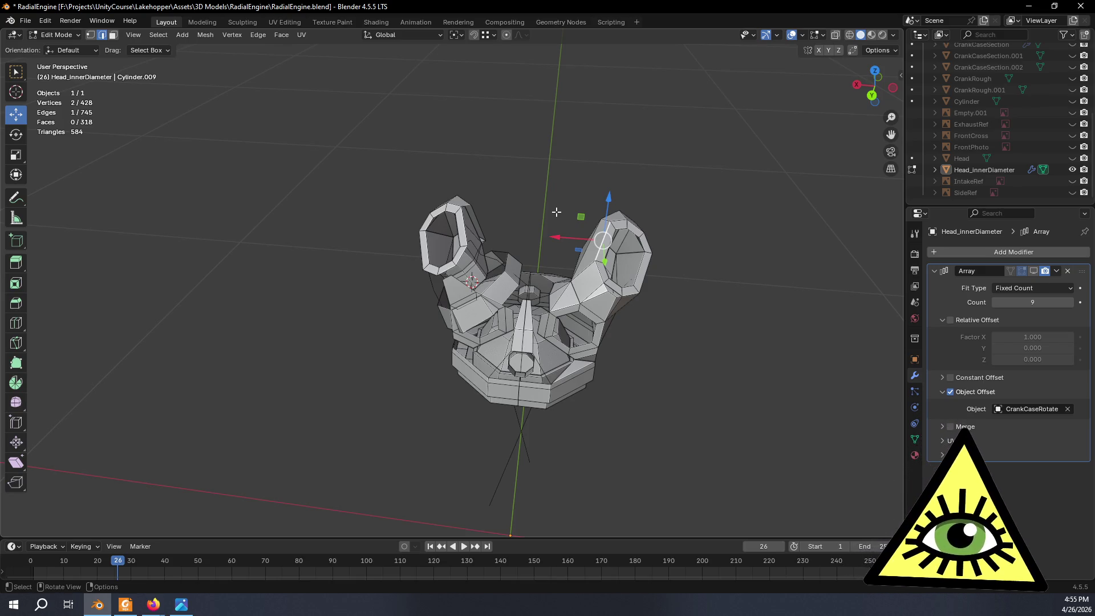
mouse_move(535, 298)
middle_down()
mouse_move(457, 329)
mouse_move(445, 318)
mouse_move(570, 283)
mouse_move(565, 273)
middle_up()
From the back view, extrude the port rim outward into a new ring.
scroll(570, 284, up, 4)
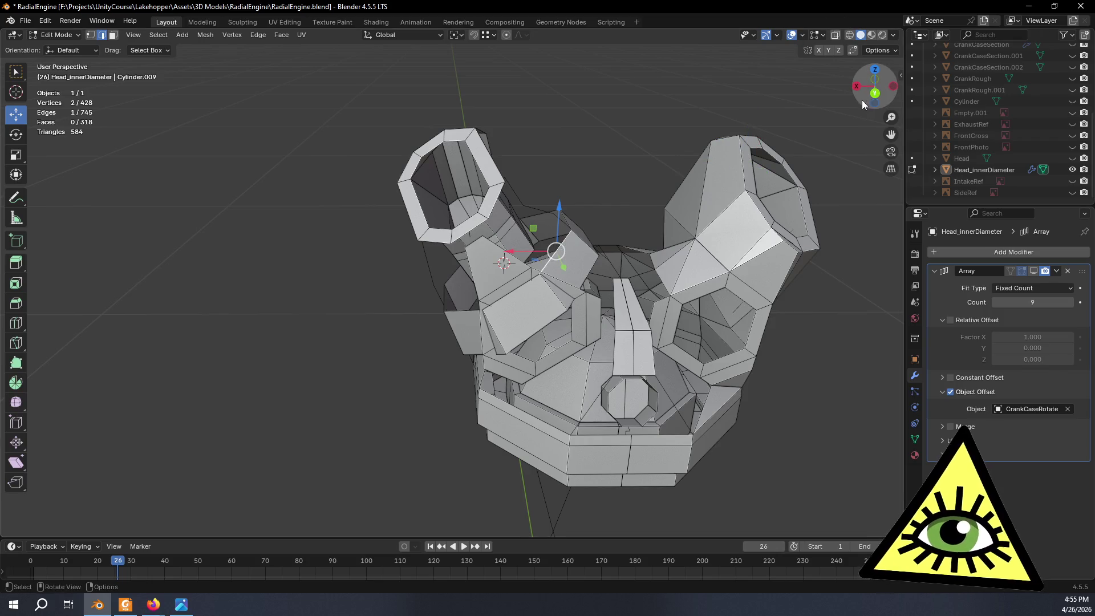
click(875, 92)
scroll(672, 277, up, 3)
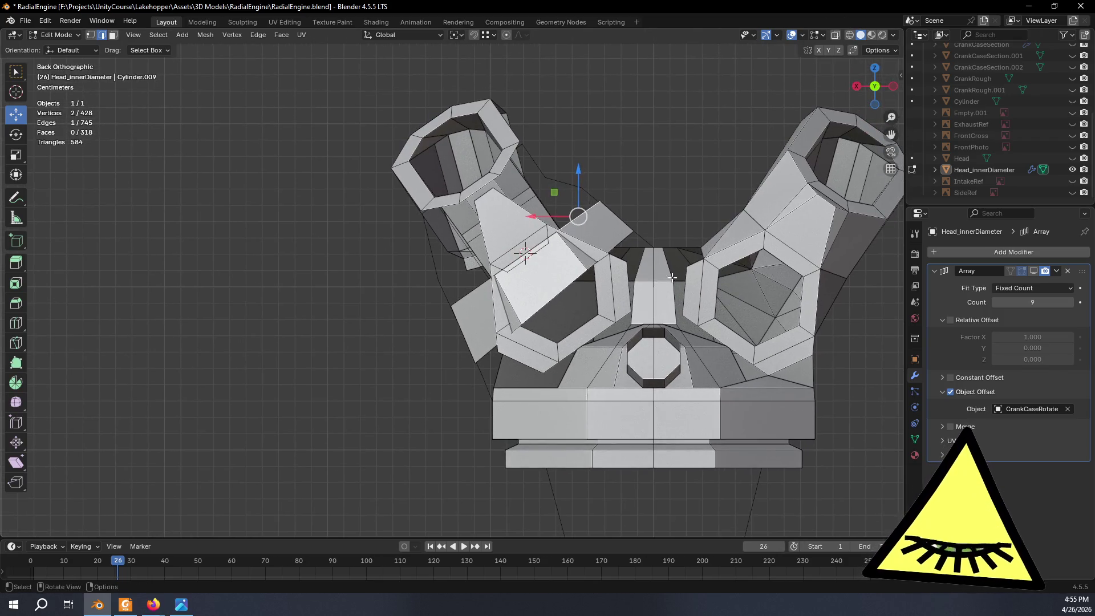
key(e)
right_click(598, 275)
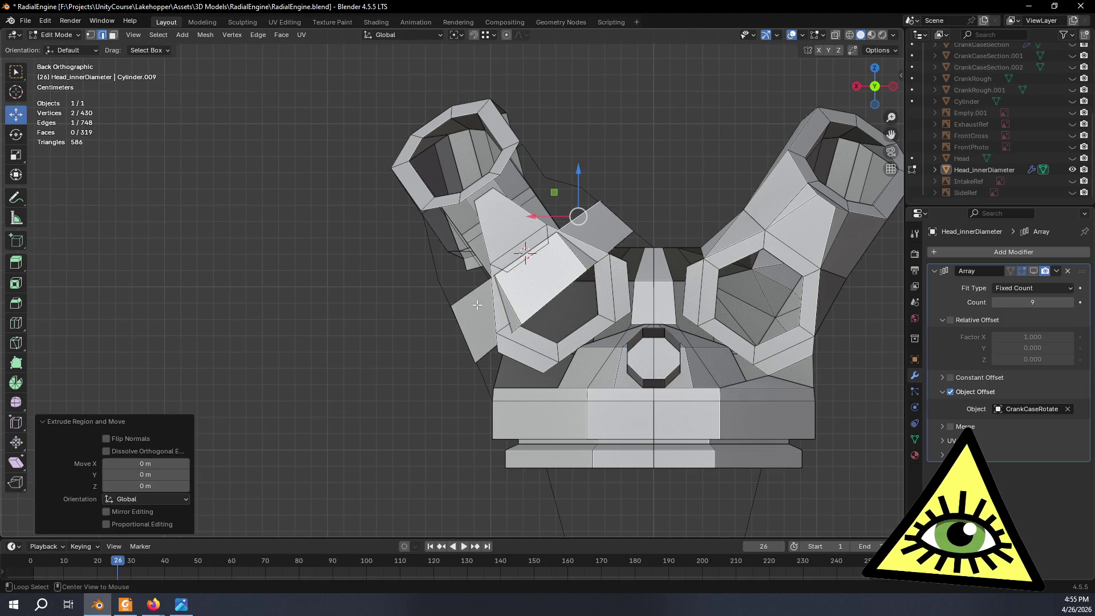
key(ctrl+z)
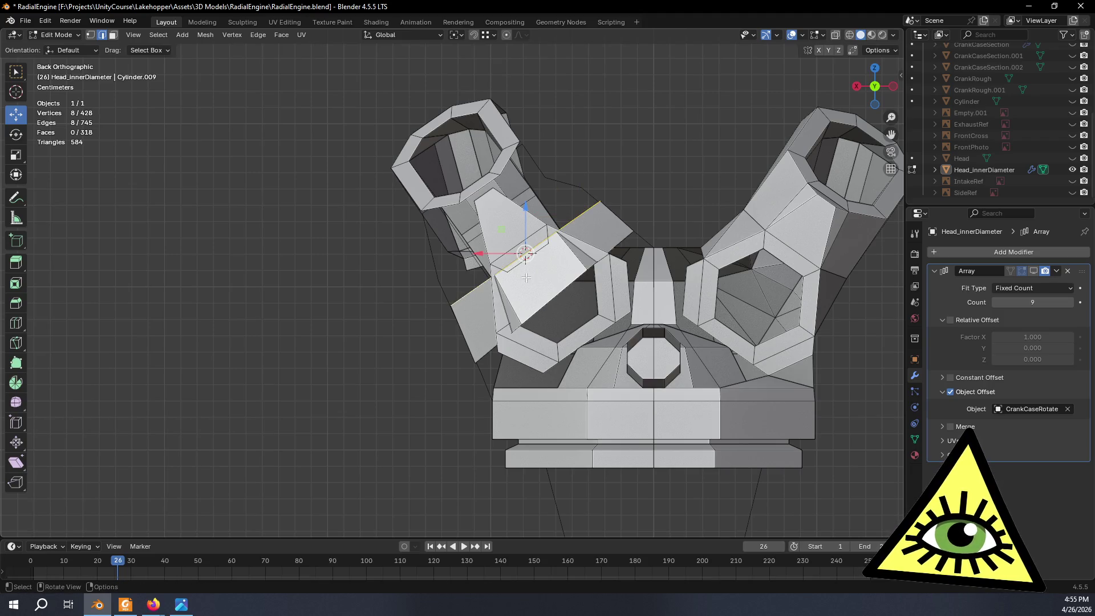
key(e)
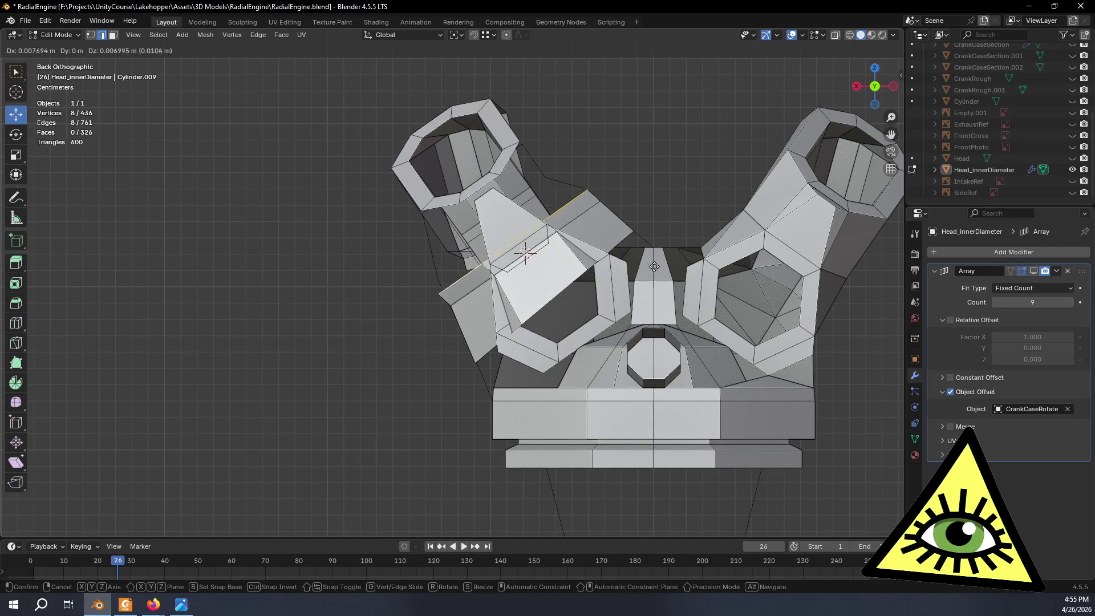
click(634, 231)
Narrow the extruded rim to 0.812 then 0.947, excluding Y, repositioning it after each scale.
mouse_move(390, 211)
middle_down()
mouse_move(461, 229)
mouse_move(411, 227)
middle_up()
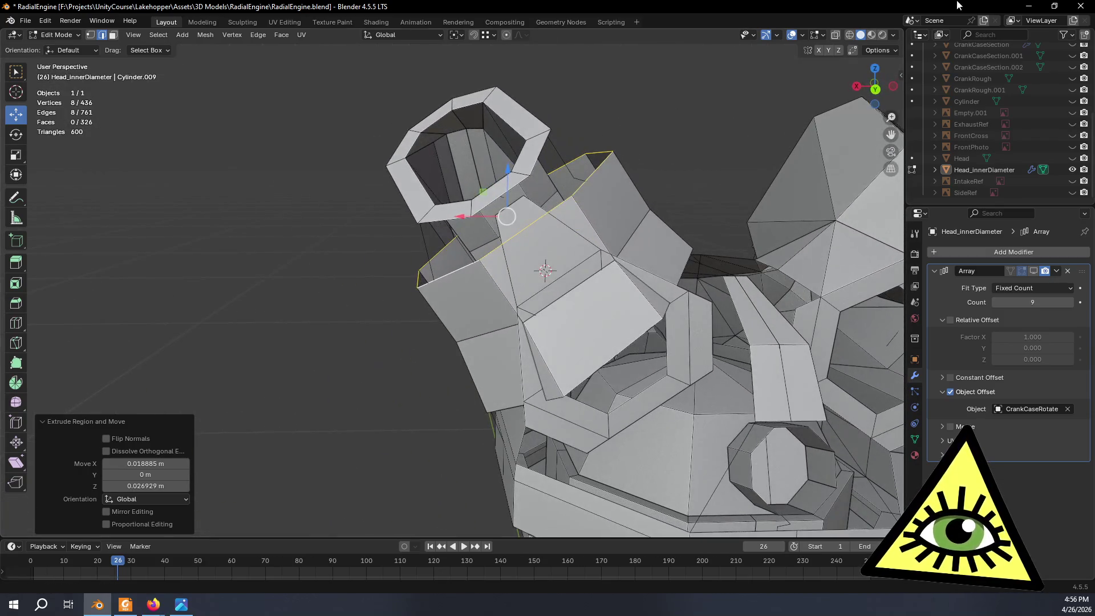
click(875, 89)
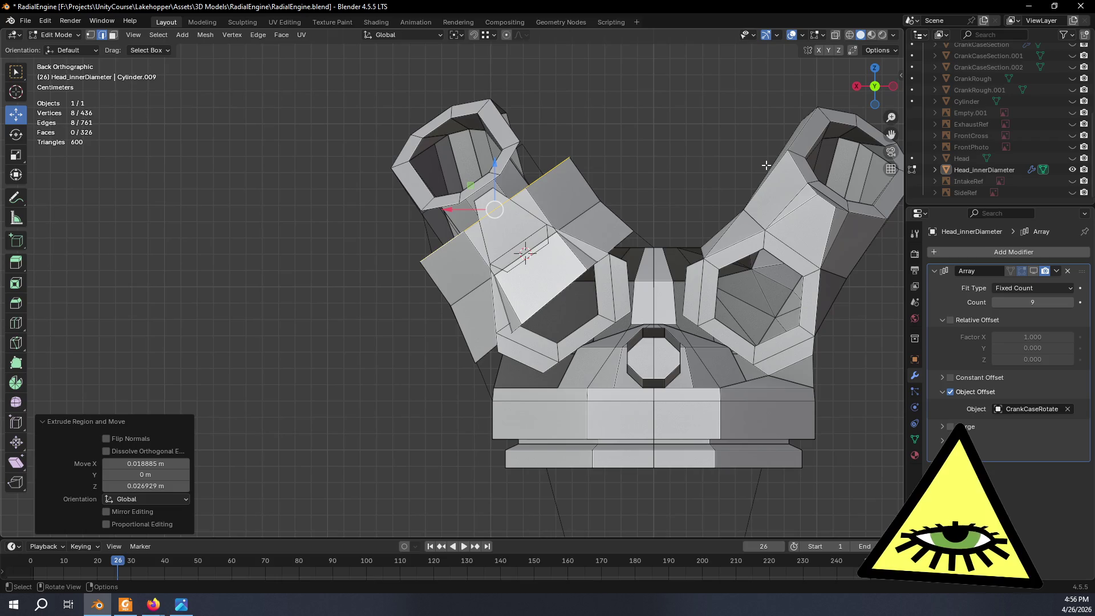
key(s)
key(shift+y)
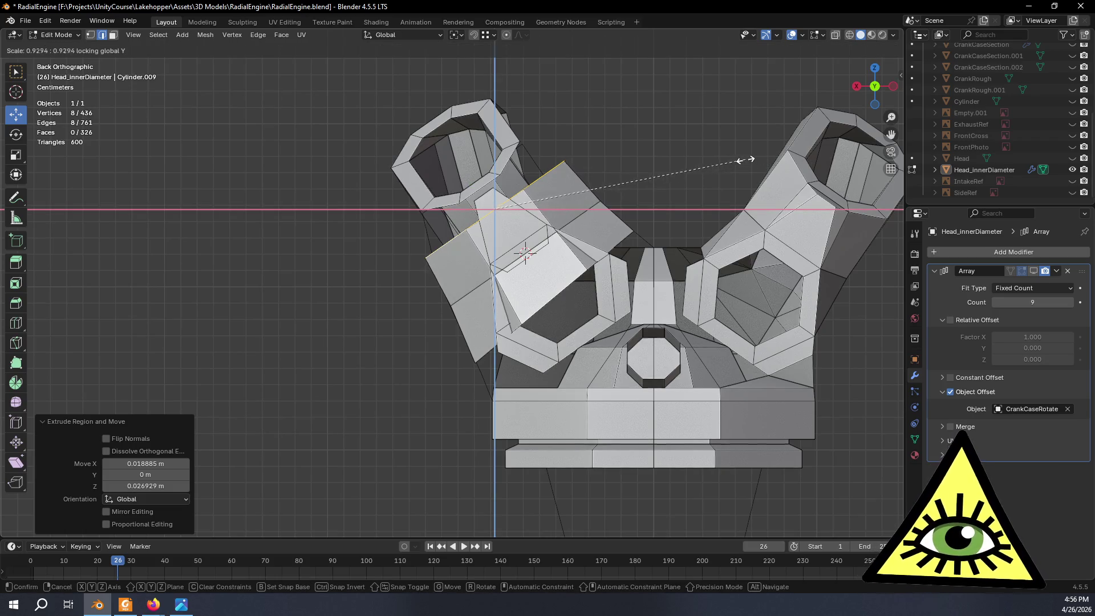
click(713, 165)
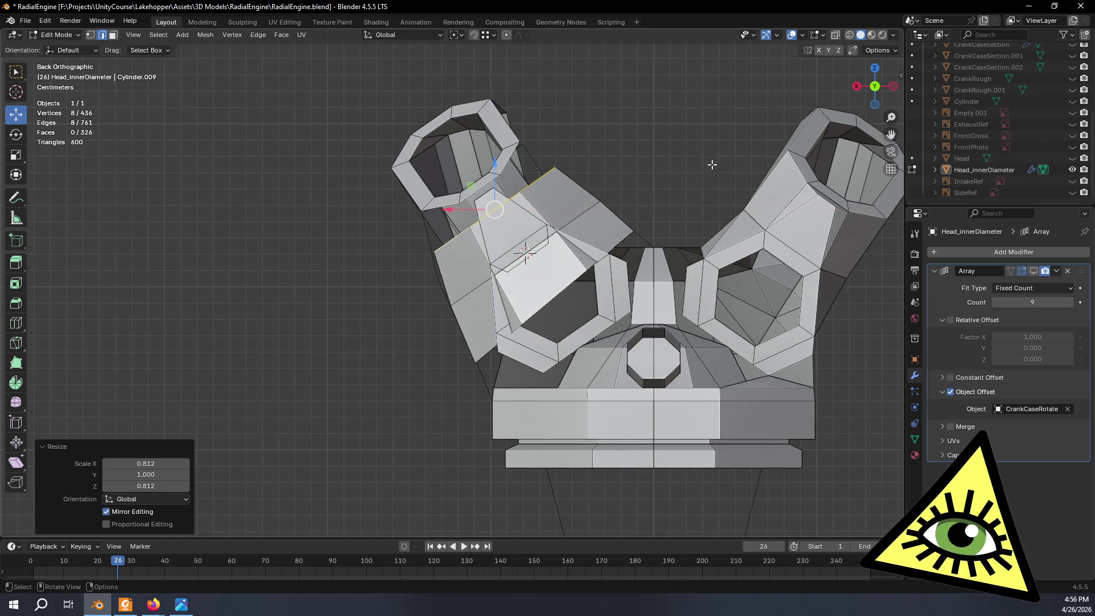
key(g)
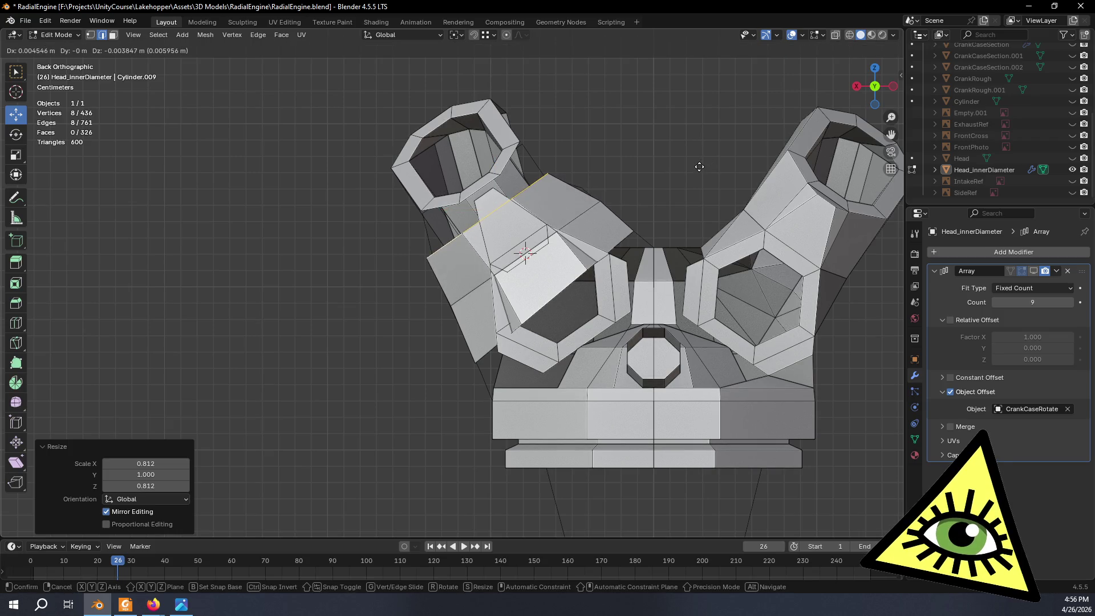
click(723, 154)
key(s)
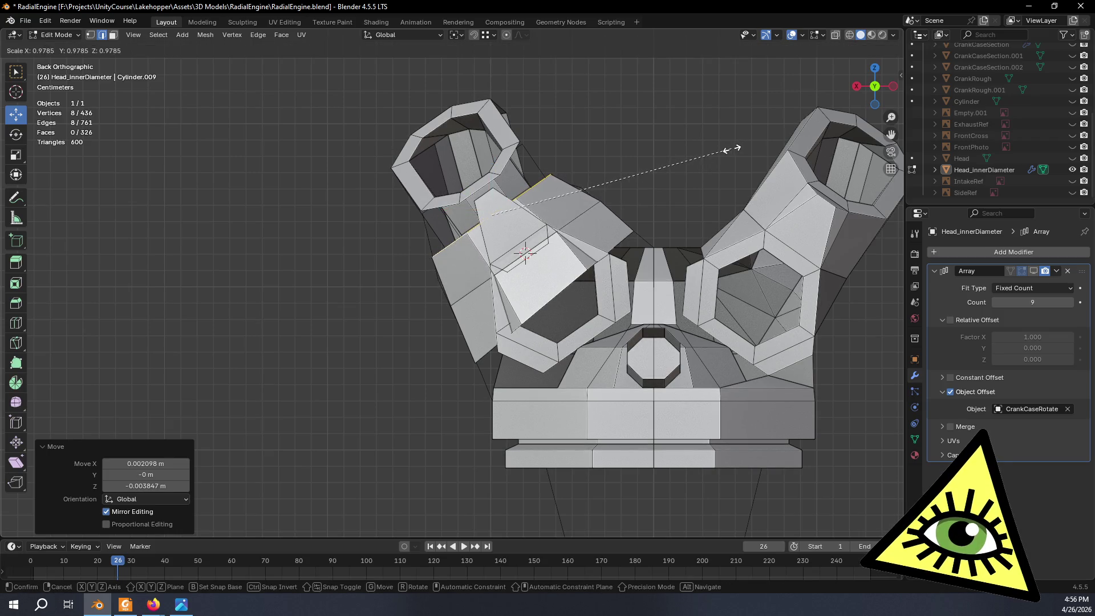
click(723, 153)
key(g)
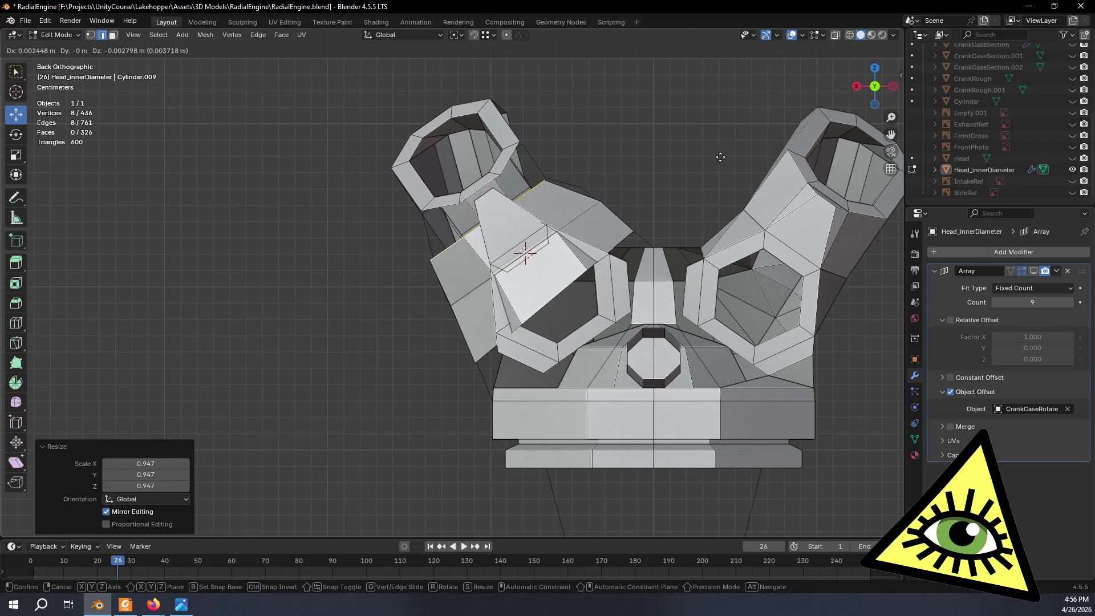
click(722, 154)
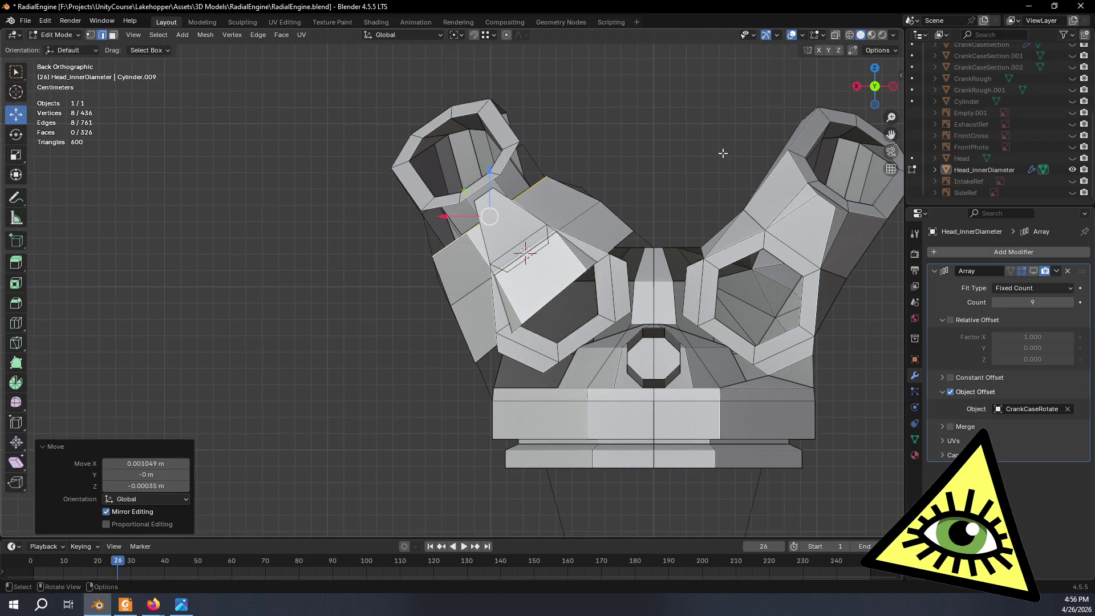
Turn on X-ray so the head mesh is shown see-through.
mouse_move(722, 154)
middle_down()
mouse_move(632, 180)
mouse_move(665, 176)
mouse_move(614, 234)
mouse_move(427, 206)
mouse_move(457, 260)
mouse_move(566, 312)
mouse_move(635, 184)
mouse_move(626, 186)
middle_up()
scroll(426, 206, down, 6)
scroll(458, 261, up, 5)
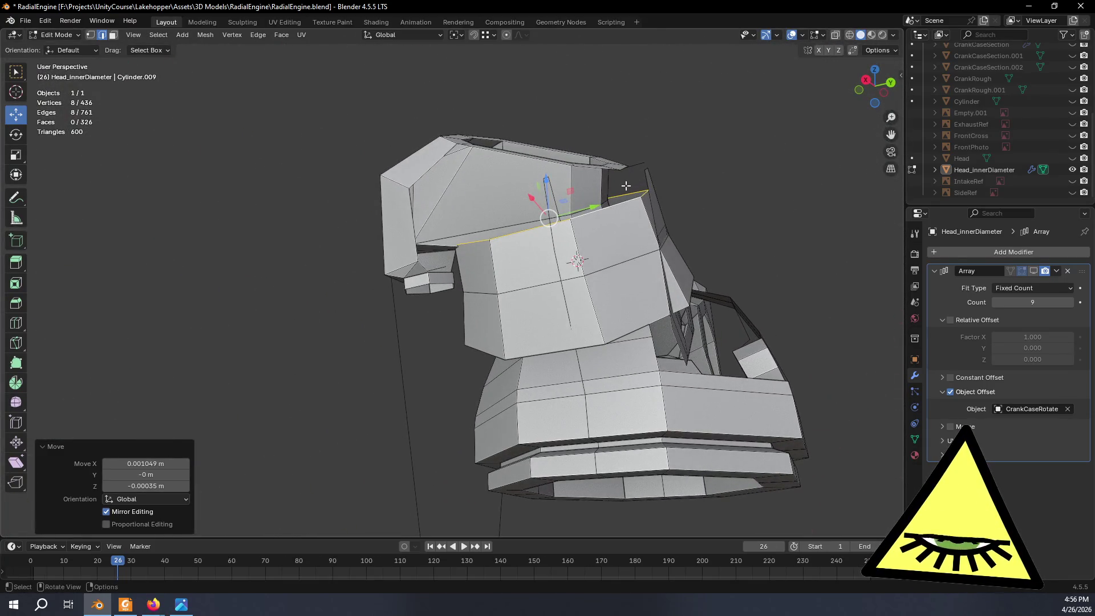
key(alt+z)
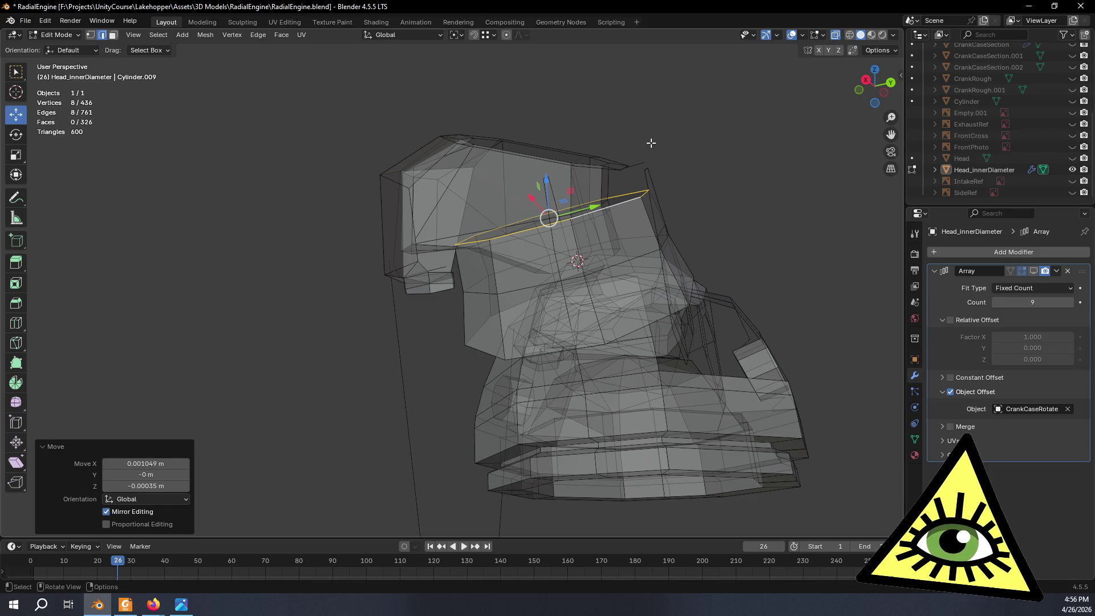
Fill the port's open rim with a cap face and save its normal orientation as Face.003.
middle_drag(680, 118, 605, 170)
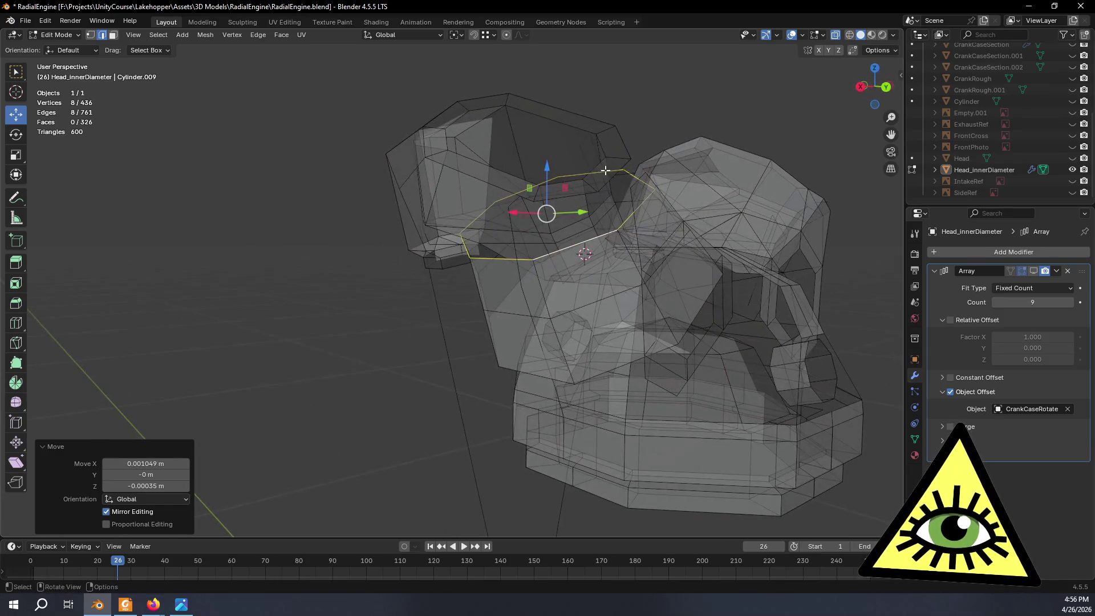
key(f)
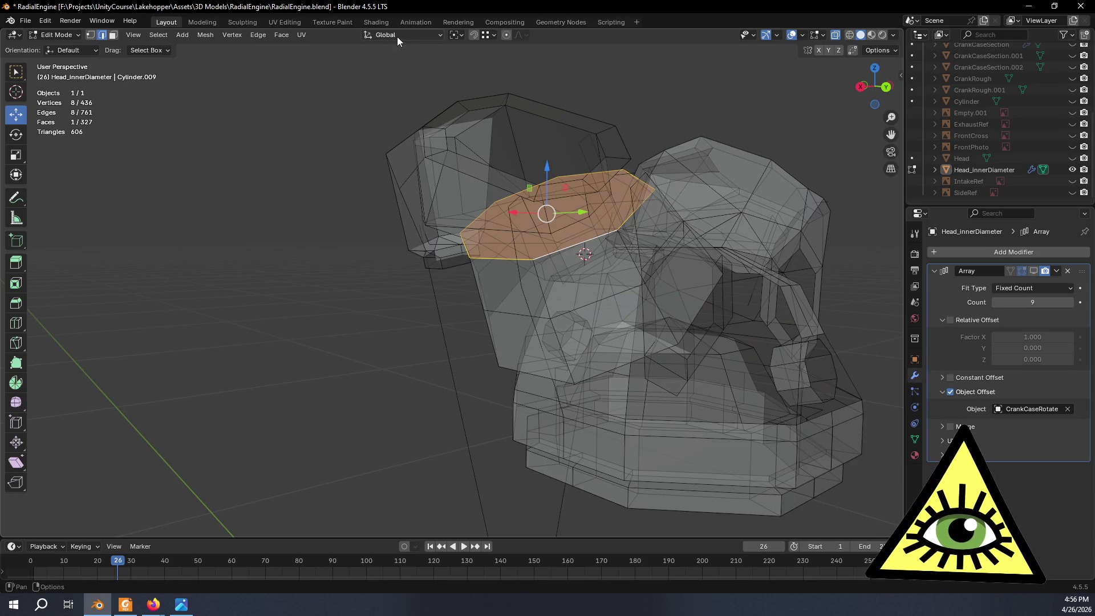
click(398, 37)
click(390, 94)
click(442, 71)
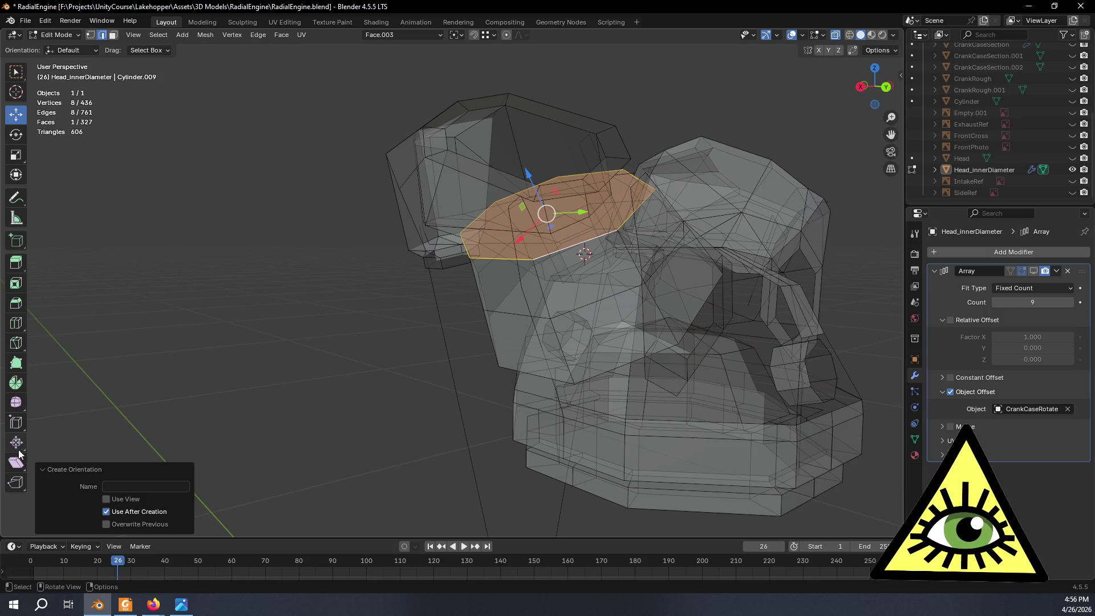
Shear the cap face with the Shear tool, undoing attempts that went the wrong way.
click(20, 469)
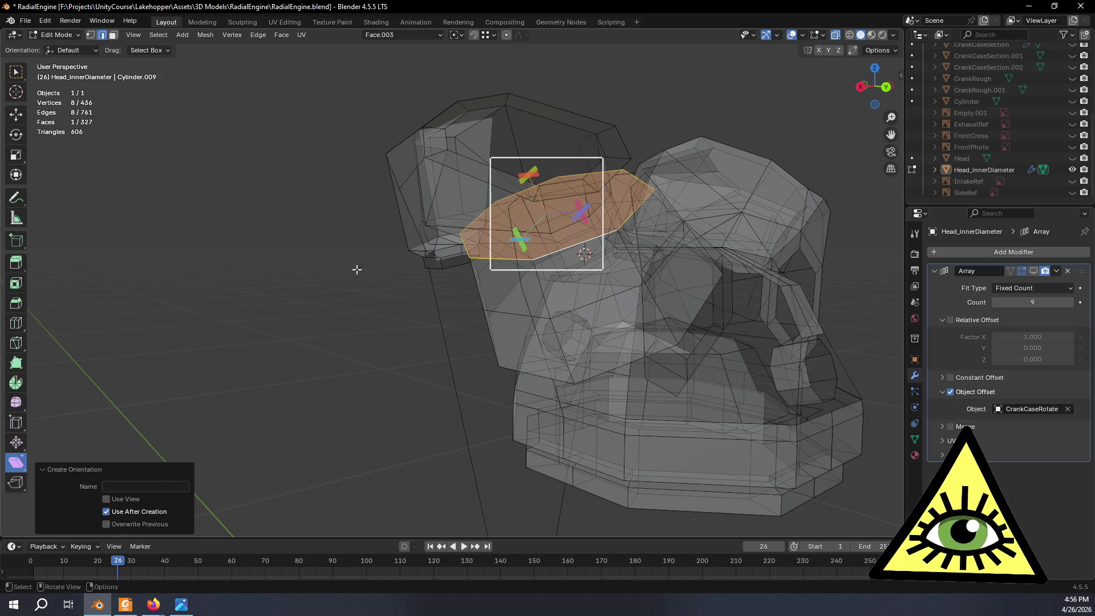
middle_drag(588, 228, 596, 210)
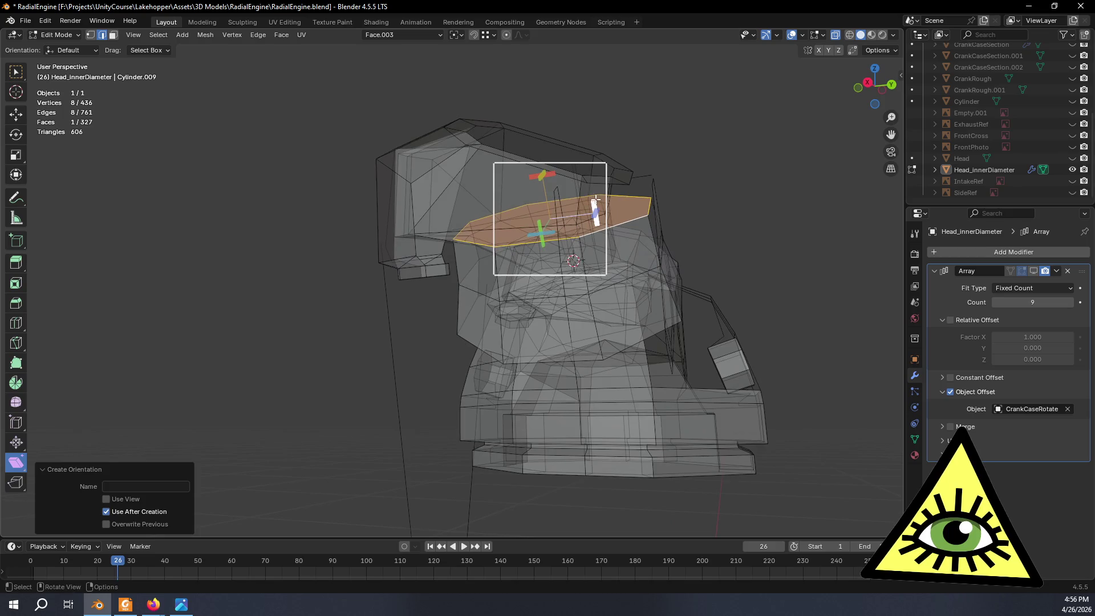
mouse_move(596, 210)
mouse_down()
mouse_move(580, 179)
mouse_move(594, 210)
mouse_up()
drag(544, 243, 502, 86)
click(610, 144)
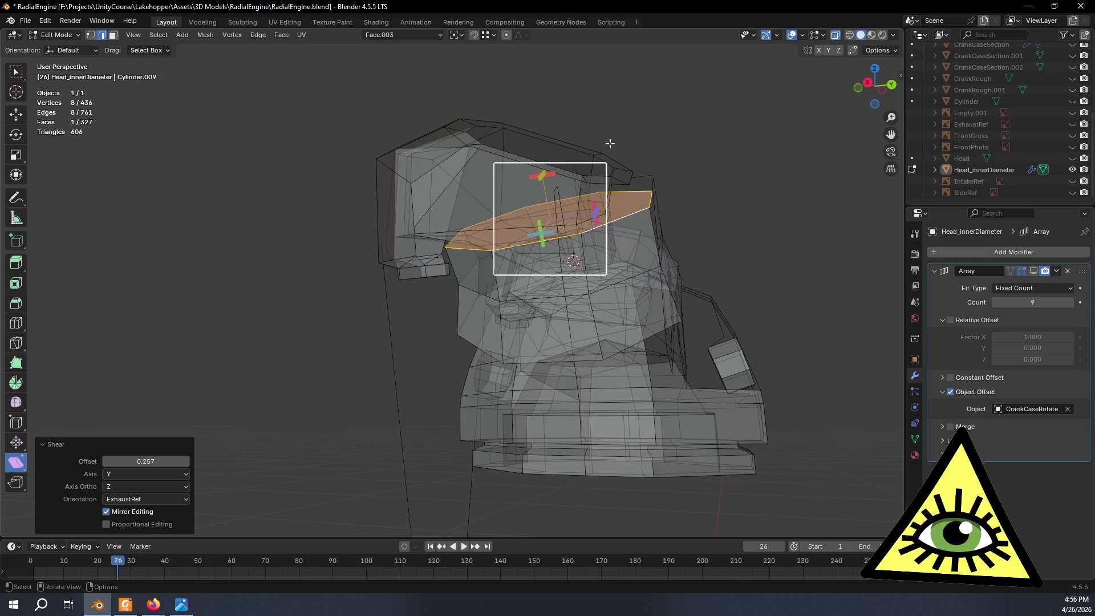
key(ctrl+z)
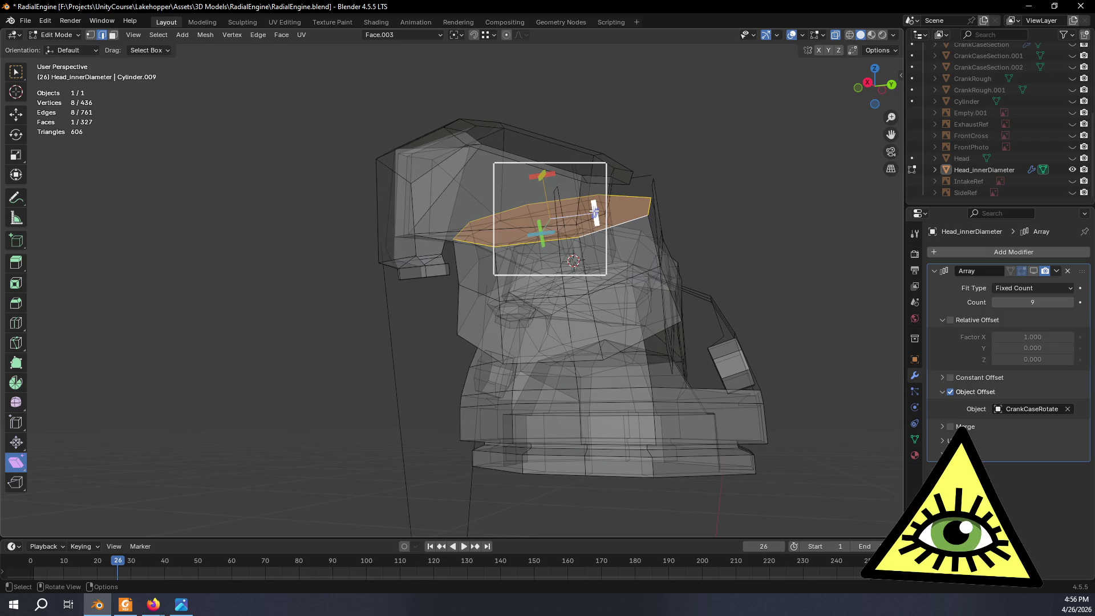
mouse_move(595, 212)
mouse_down()
mouse_move(583, 178)
mouse_move(613, 166)
mouse_up()
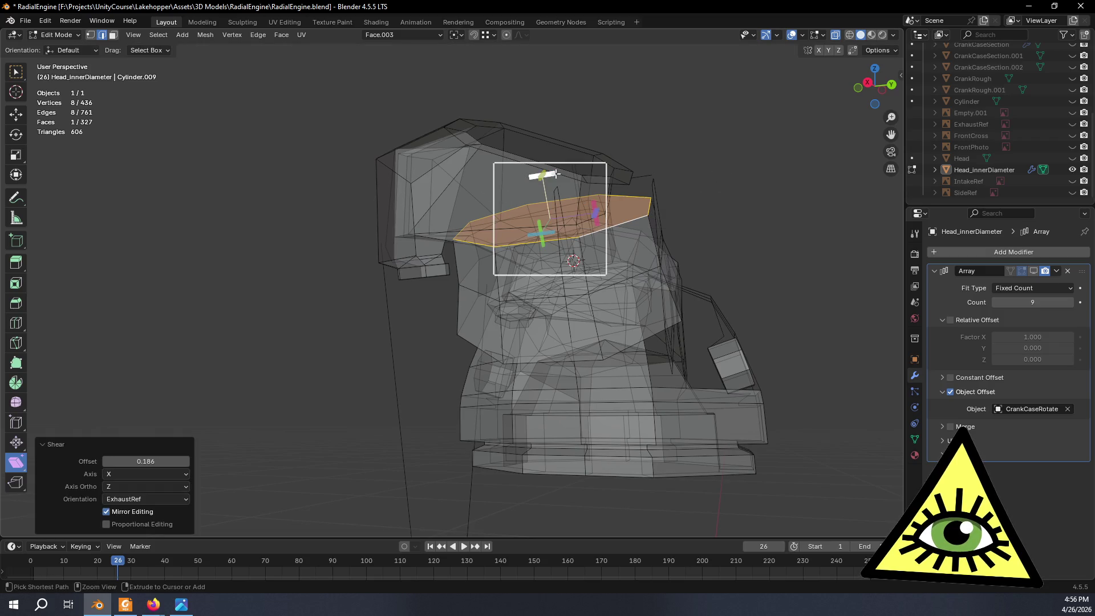
key(ctrl+z)
drag(541, 169, 537, 151)
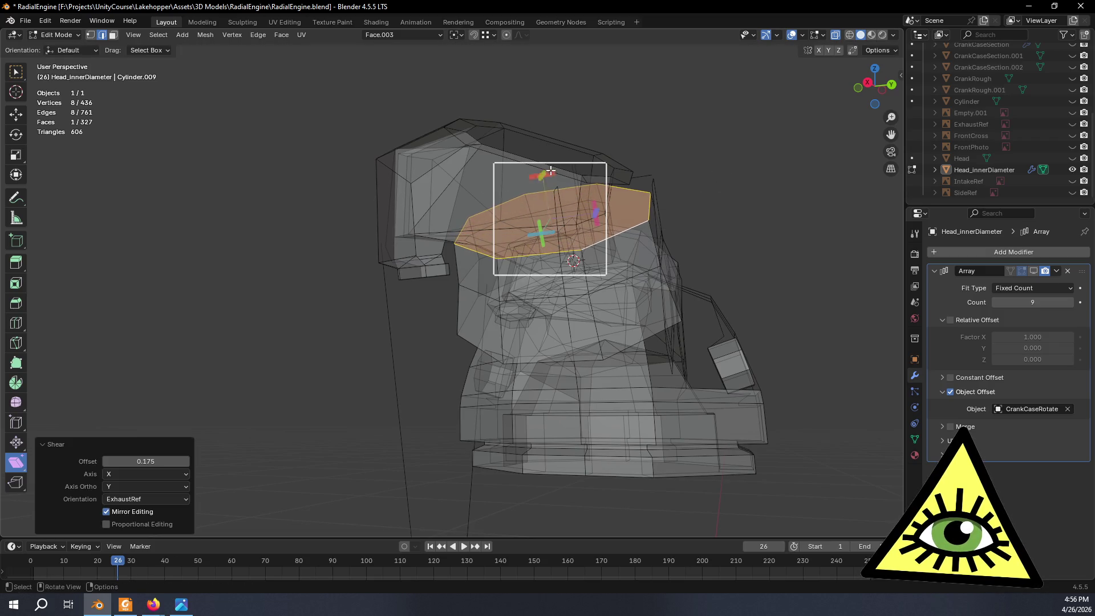
middle_drag(591, 228, 557, 228)
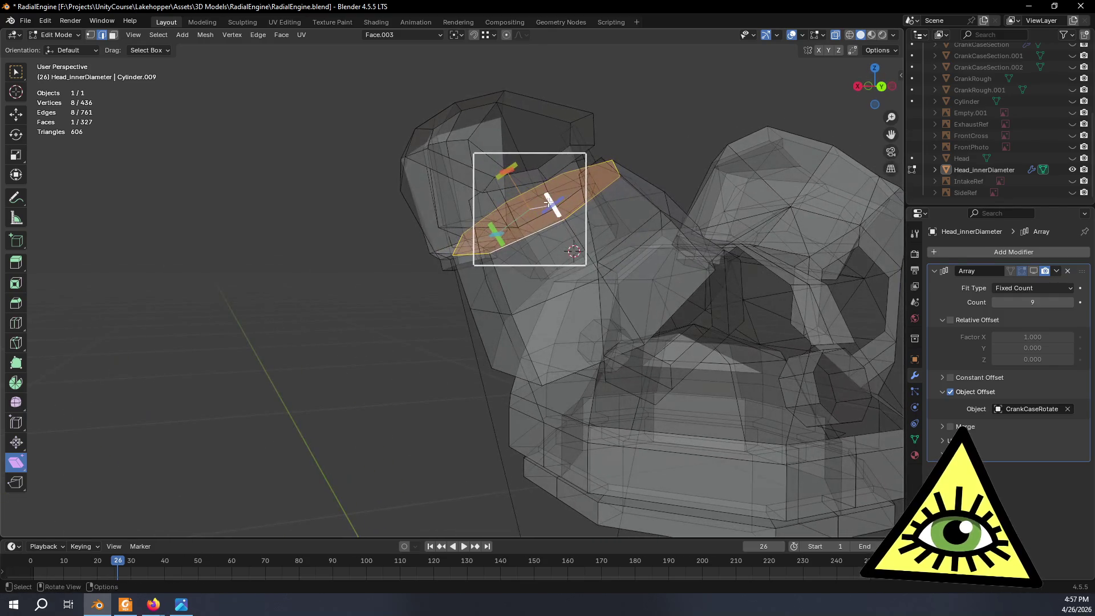
Fine-tune the cap face's shear to -0.040 along Z.
drag(543, 171, 543, 188)
drag(581, 219, 511, 150)
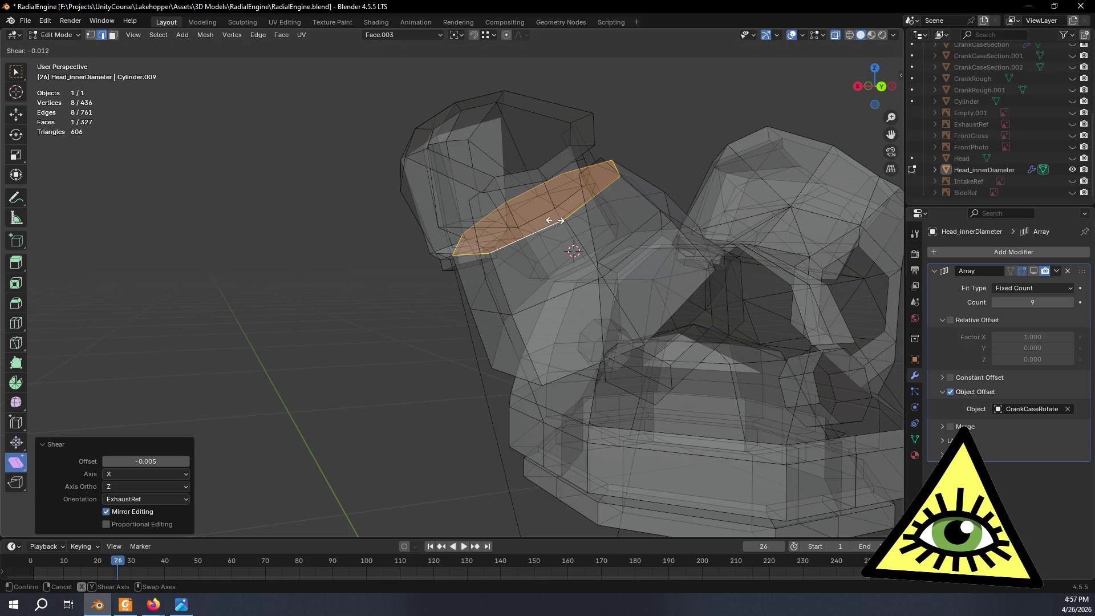
drag(604, 213, 625, 223)
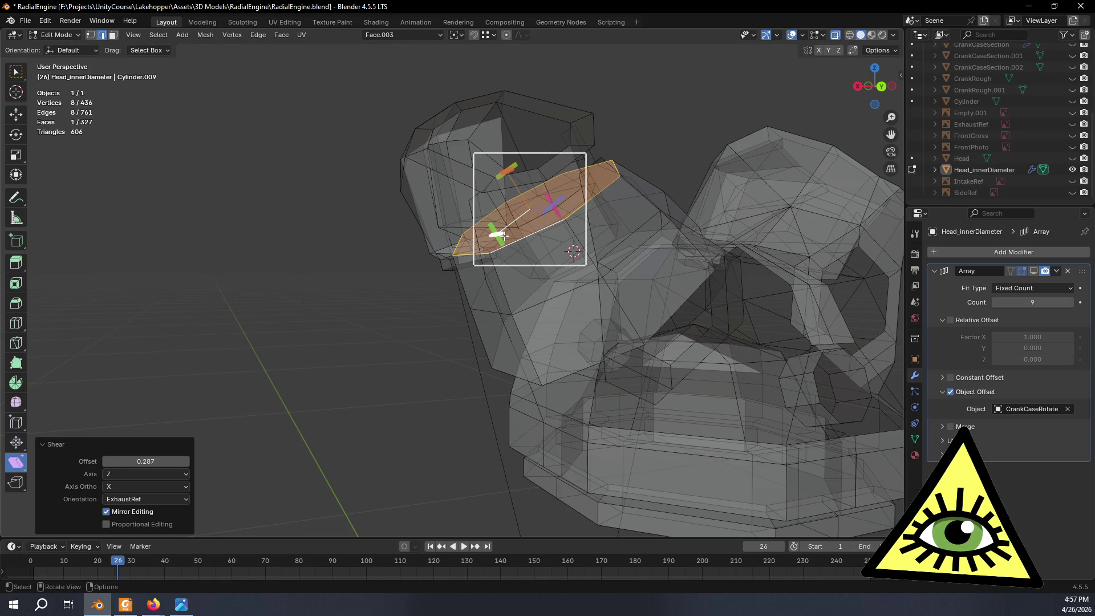
mouse_move(504, 234)
mouse_down()
mouse_move(609, 215)
mouse_move(491, 237)
mouse_move(488, 229)
mouse_up()
middle_drag(488, 229, 551, 236)
drag(577, 227, 568, 239)
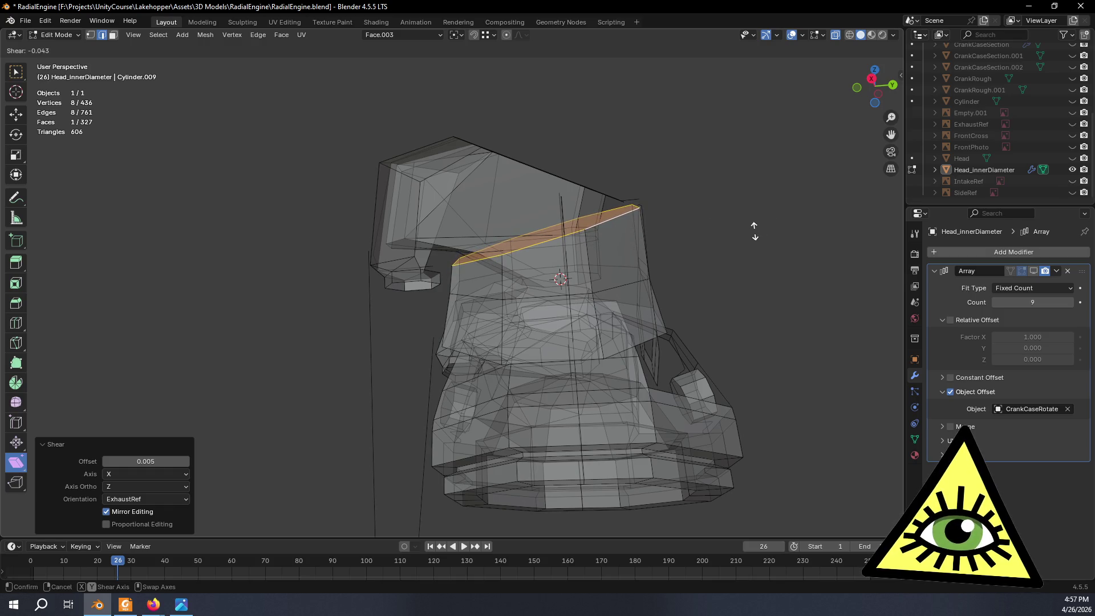
drag(754, 231, 753, 229)
middle_drag(753, 229, 651, 151)
middle_drag(722, 172, 689, 196)
Lower the cap face slightly along Face.003's Z axis with the Move tool.
key(g)
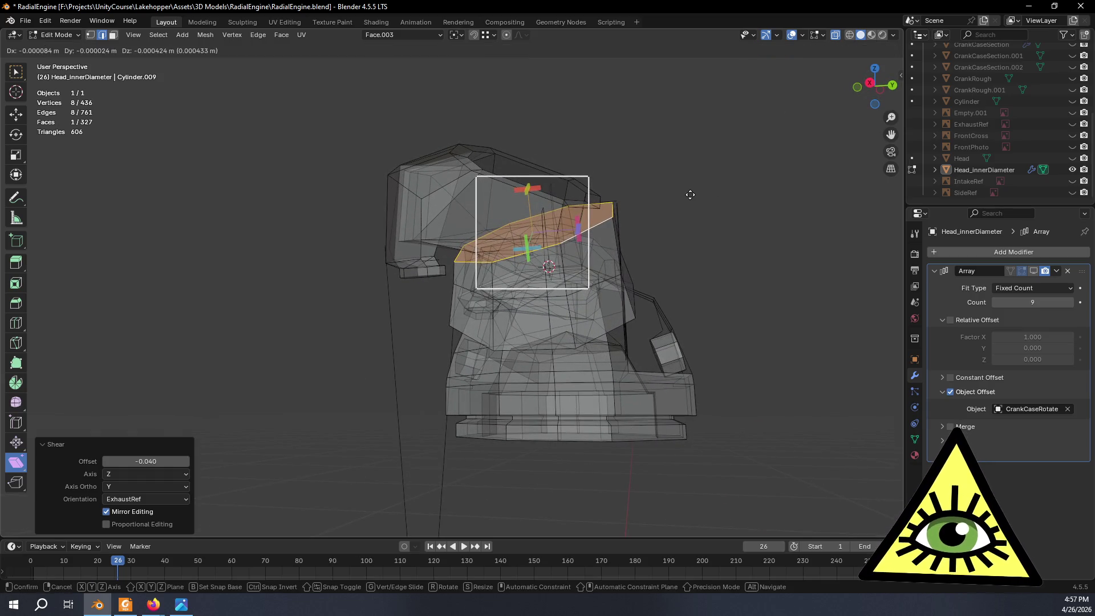
right_click(692, 195)
click(20, 119)
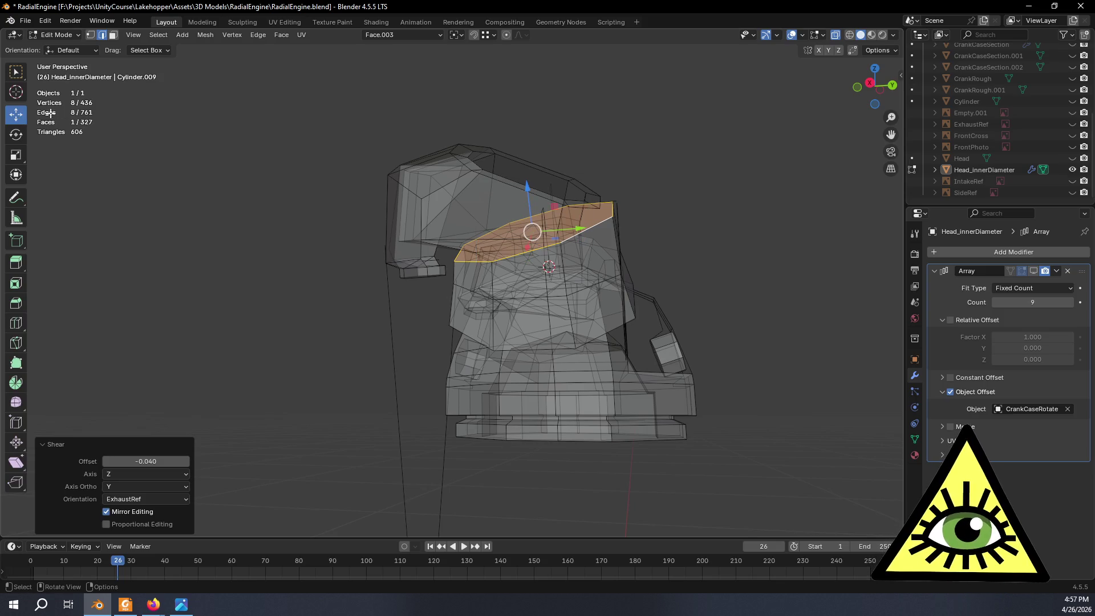
key(g)
key(z)
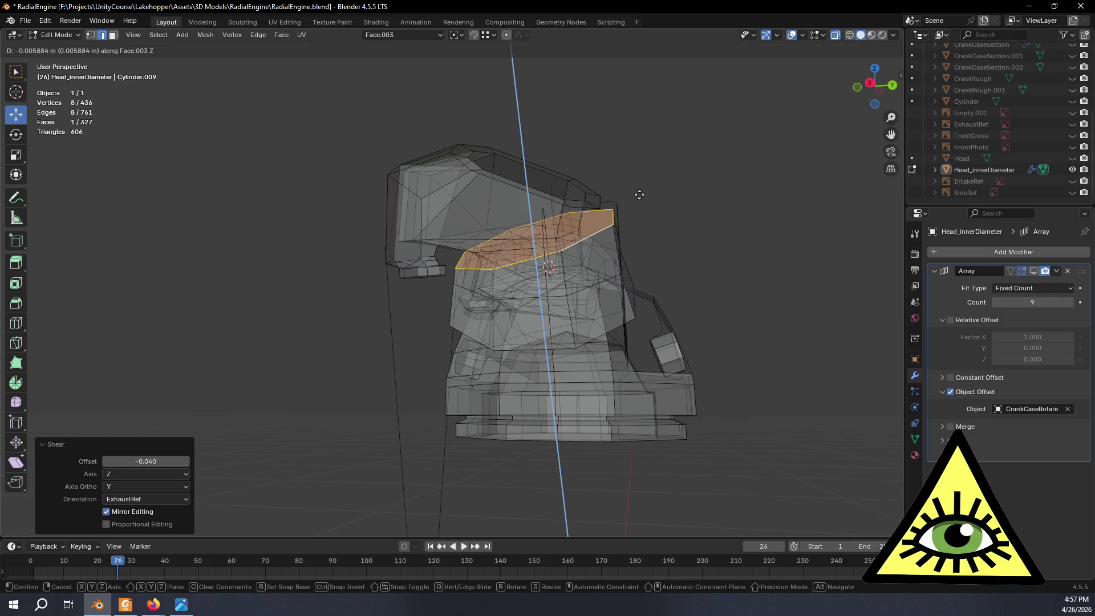
click(640, 194)
mouse_move(640, 195)
middle_down()
mouse_move(633, 215)
mouse_move(668, 207)
mouse_move(631, 191)
mouse_move(663, 201)
mouse_move(644, 213)
mouse_move(541, 195)
middle_up()
drag(528, 206, 528, 200)
click(679, 222)
Check the result from several angles and return to Object Mode.
mouse_move(679, 223)
middle_down()
mouse_move(659, 270)
mouse_move(699, 269)
mouse_move(701, 210)
mouse_move(643, 249)
mouse_move(675, 259)
mouse_move(682, 247)
mouse_move(617, 193)
mouse_move(638, 206)
mouse_move(557, 293)
mouse_move(440, 286)
mouse_move(415, 244)
mouse_move(293, 215)
mouse_move(342, 176)
mouse_move(445, 223)
mouse_move(523, 238)
middle_up()
mouse_move(650, 226)
middle_down()
mouse_move(559, 200)
mouse_move(574, 211)
middle_up()
mouse_move(615, 301)
middle_down()
mouse_move(562, 176)
mouse_move(601, 163)
mouse_move(583, 132)
mouse_move(635, 153)
mouse_move(697, 138)
mouse_move(831, 135)
mouse_move(595, 121)
mouse_move(529, 140)
mouse_move(631, 171)
mouse_move(549, 160)
mouse_move(406, 168)
mouse_move(317, 138)
mouse_move(459, 104)
mouse_move(567, 124)
mouse_move(594, 149)
mouse_move(545, 135)
mouse_move(660, 127)
mouse_move(580, 133)
middle_up()
key(Tab)
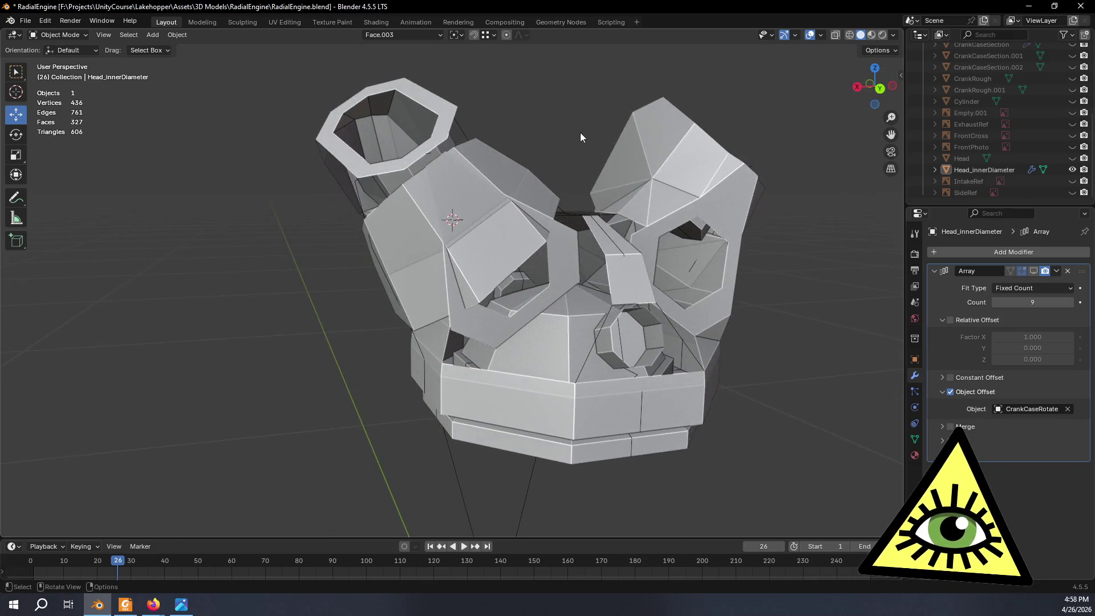
Return to Edit Mode on the cylinder head and turn on X-ray to reveal hidden vertices.
scroll(551, 165, up, 3)
scroll(570, 226, up, 2)
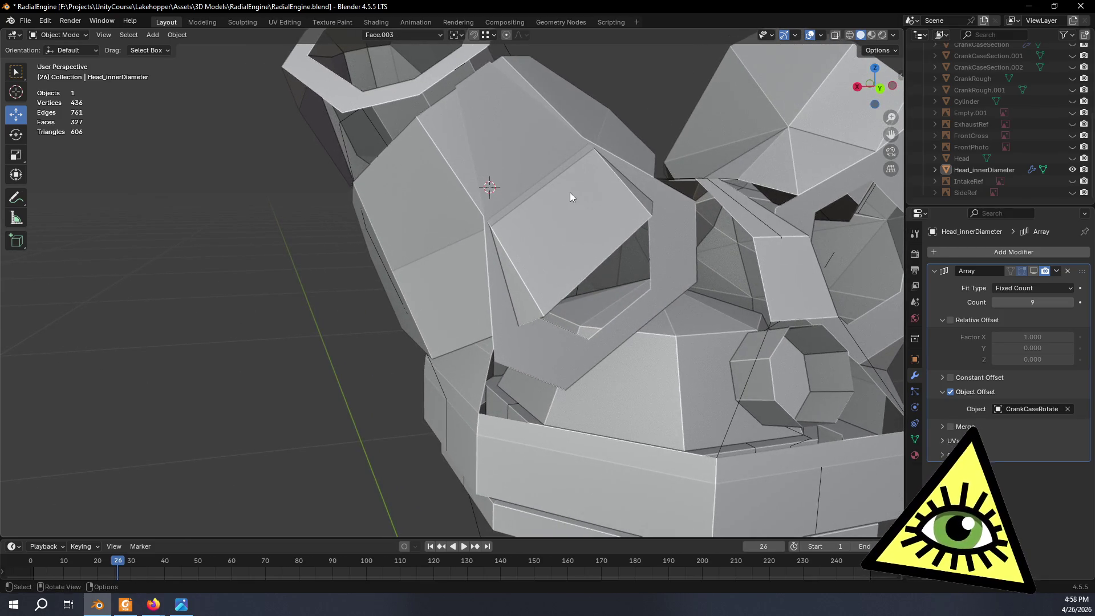
middle_drag(562, 179, 582, 186)
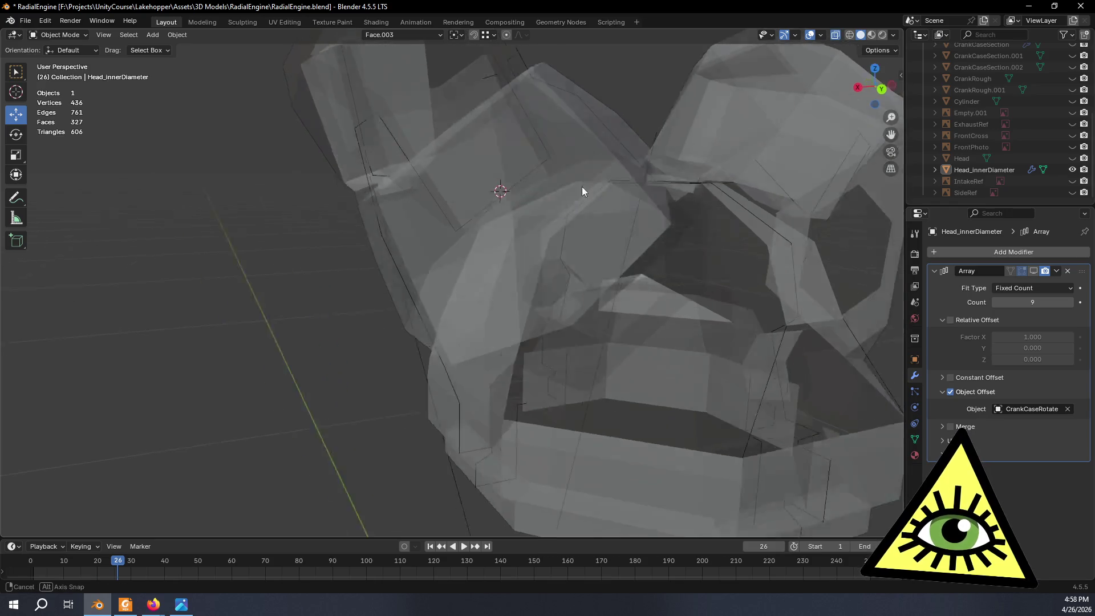
scroll(597, 187, down, 3)
scroll(605, 184, up, 2)
key(Tab)
scroll(604, 184, up, 3)
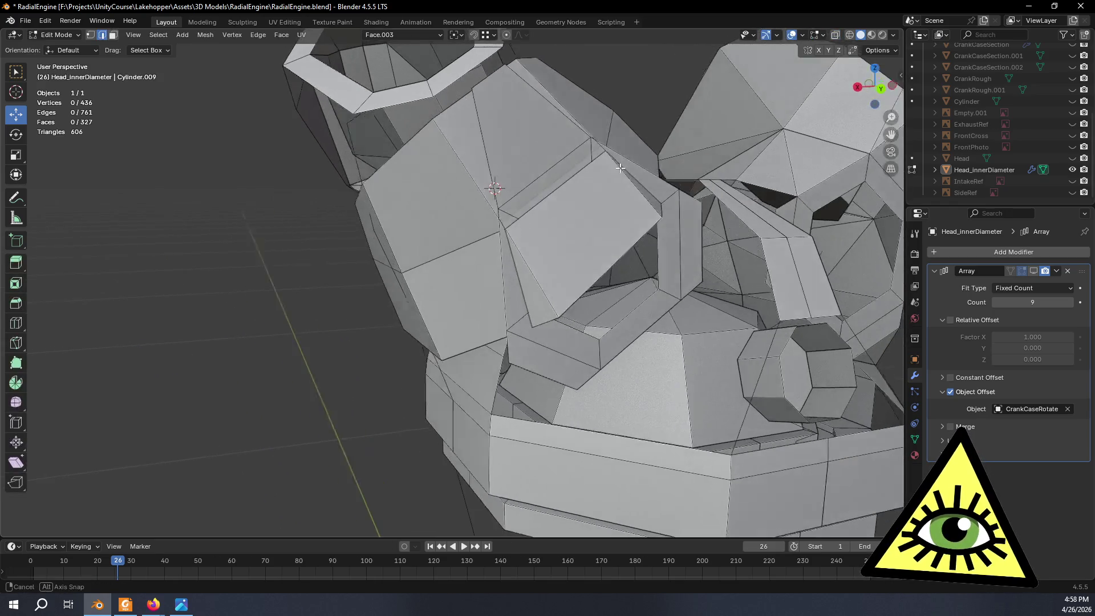
middle_drag(606, 173, 647, 140)
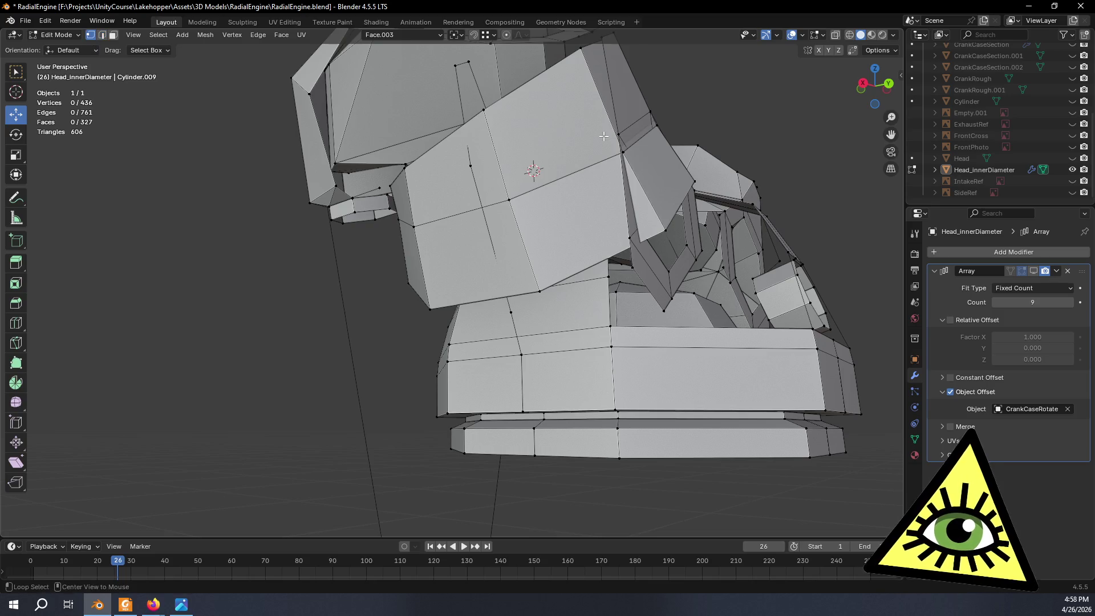
key(alt+z)
middle_drag(604, 136, 544, 181)
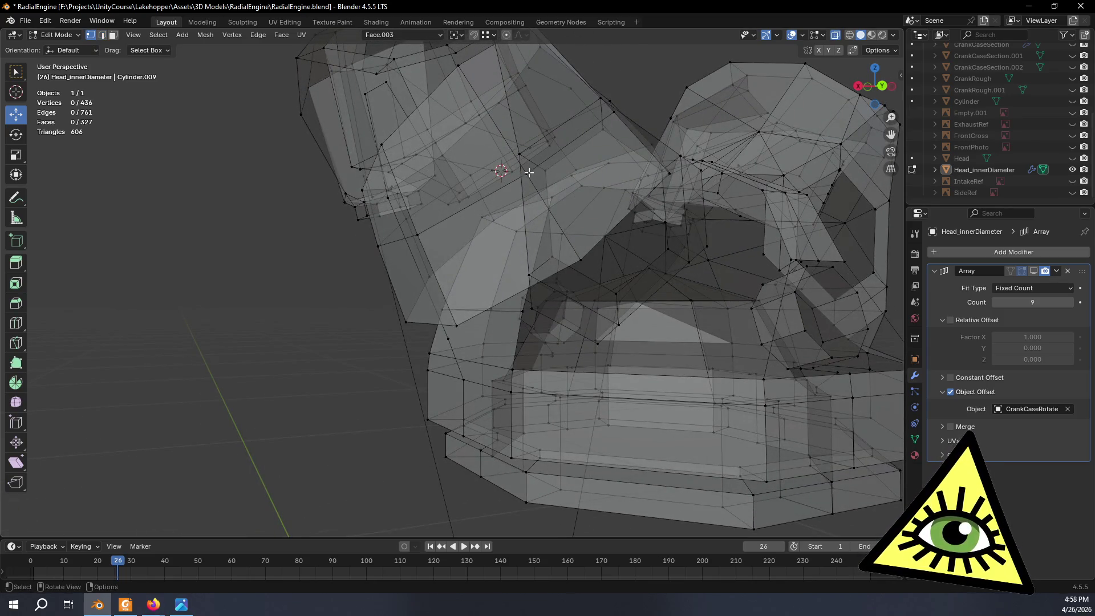
Merge the first two pairs of stray vertices at the last selected vertex.
shift+click(519, 154)
right_click(502, 346)
key(Escape)
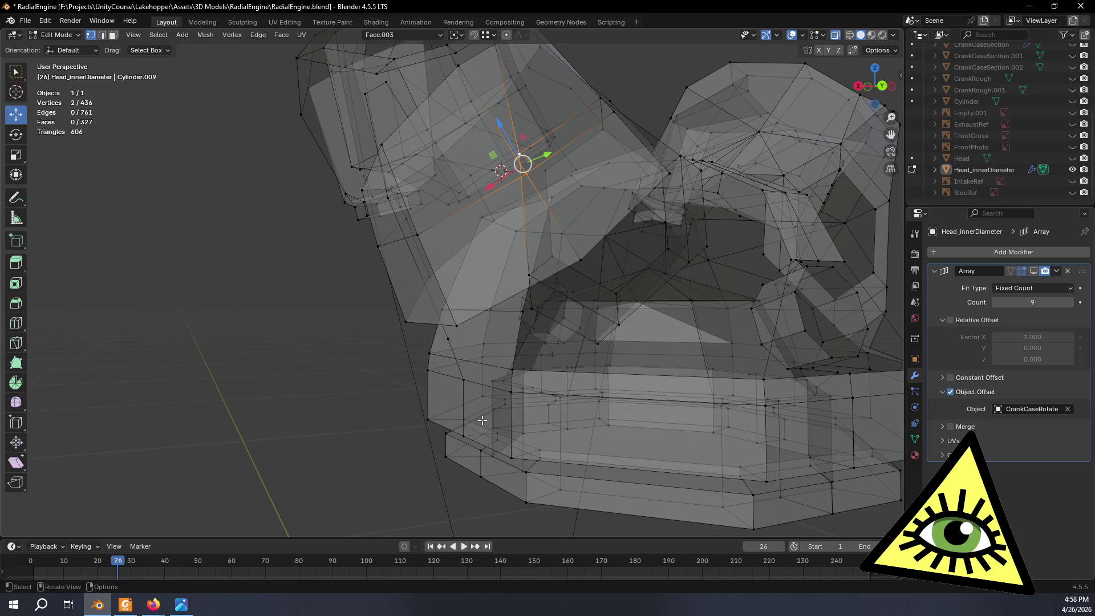
right_click(520, 162)
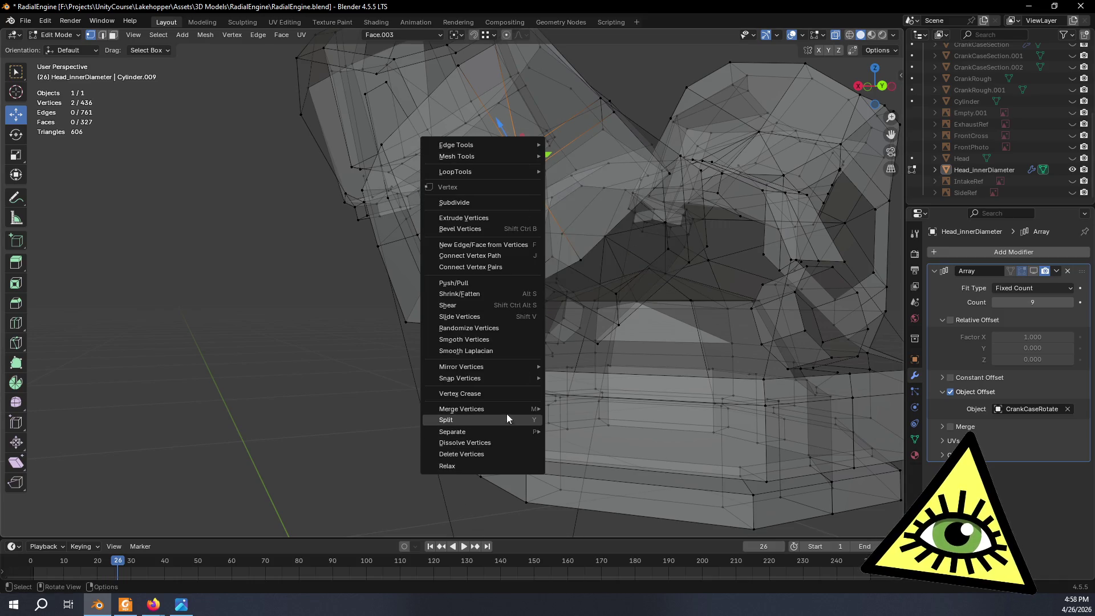
mouse_move(516, 409)
click(577, 463)
middle_drag(608, 269, 607, 224)
click(569, 202)
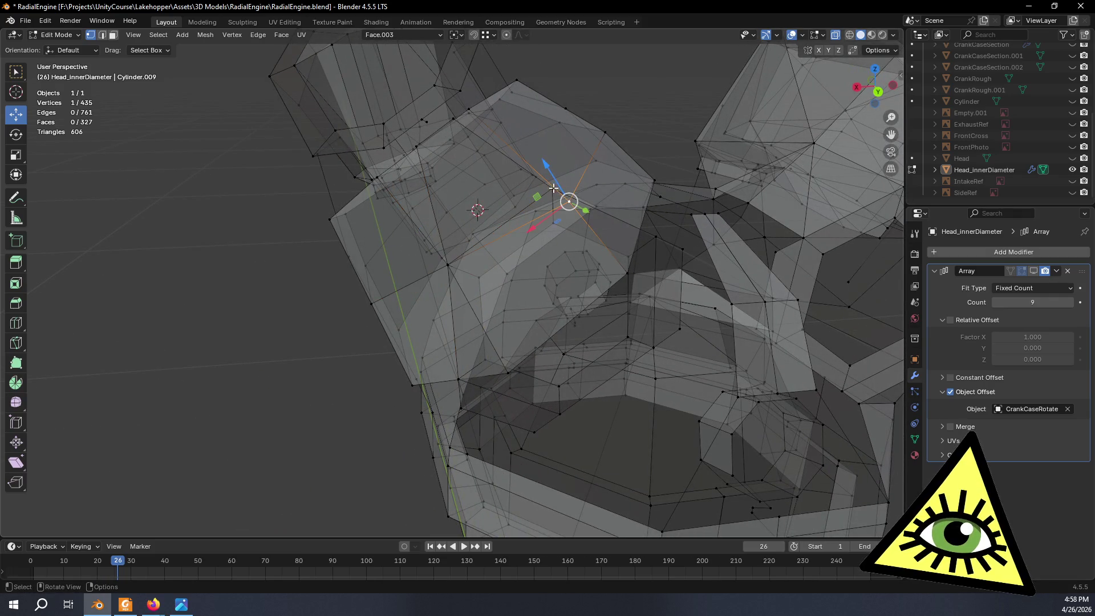
shift+click(529, 190)
right_click(553, 189)
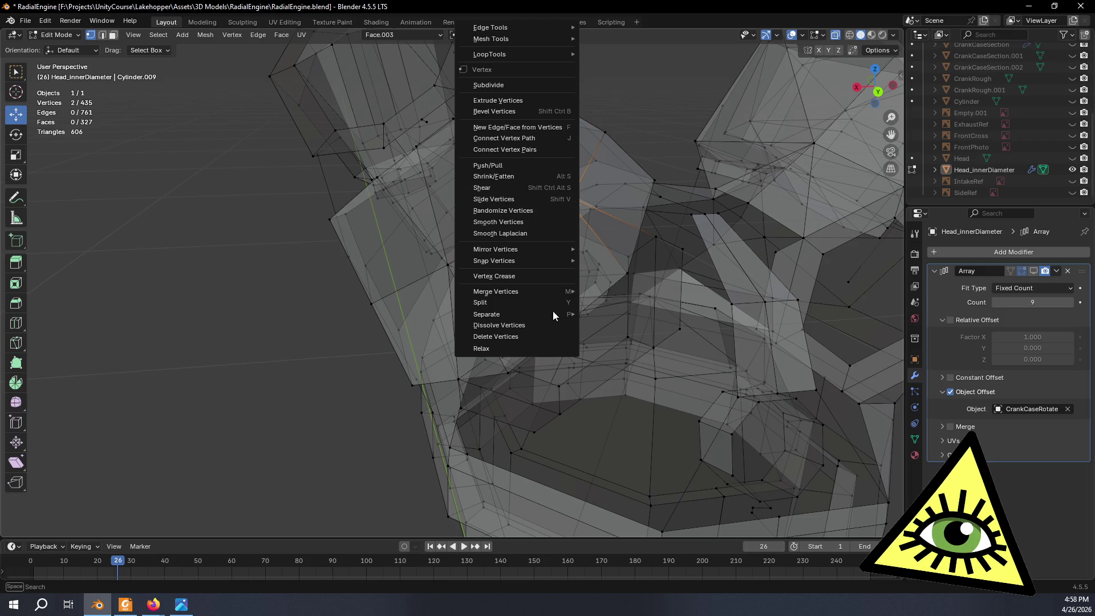
mouse_move(535, 291)
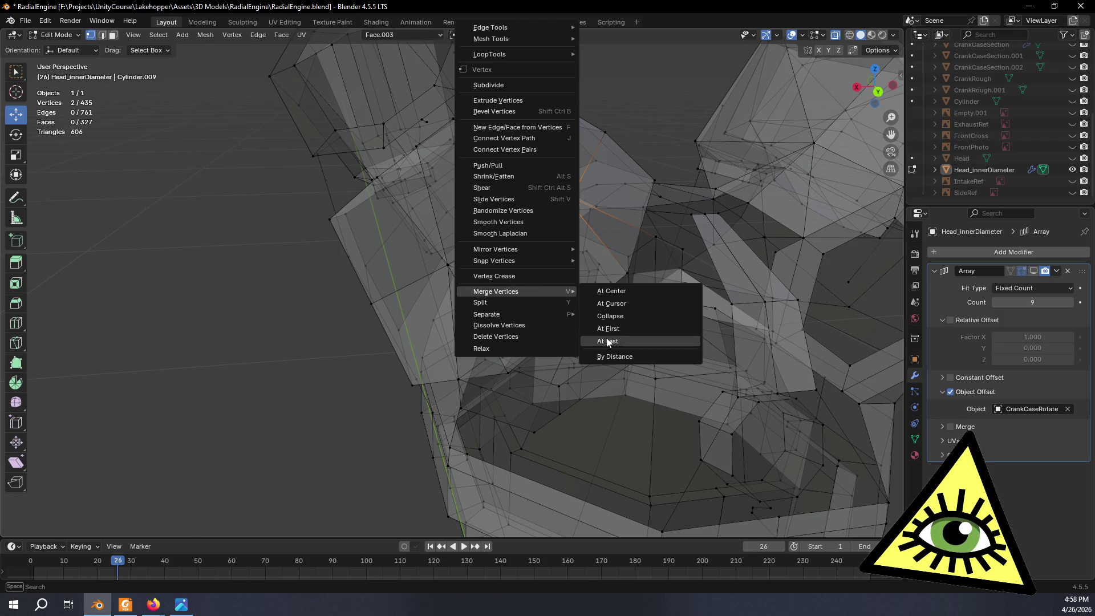
click(608, 342)
Merge two more stray vertex pairs at the last selected vertex.
mouse_move(628, 182)
middle_down()
mouse_move(647, 122)
mouse_move(557, 226)
mouse_move(566, 163)
mouse_move(619, 257)
mouse_move(603, 194)
middle_up()
mouse_move(621, 128)
middle_down()
mouse_move(616, 115)
mouse_move(526, 147)
mouse_move(461, 251)
mouse_move(520, 296)
mouse_move(523, 264)
mouse_move(491, 257)
middle_up()
middle_drag(432, 170, 433, 195)
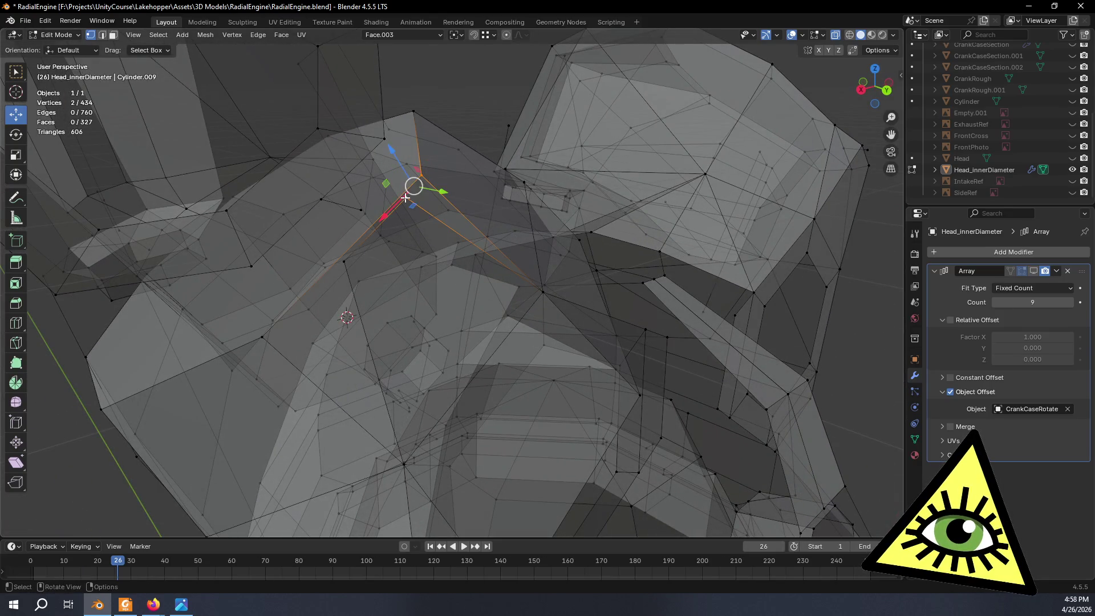
shift+click(406, 195)
right_click(406, 197)
mouse_move(379, 293)
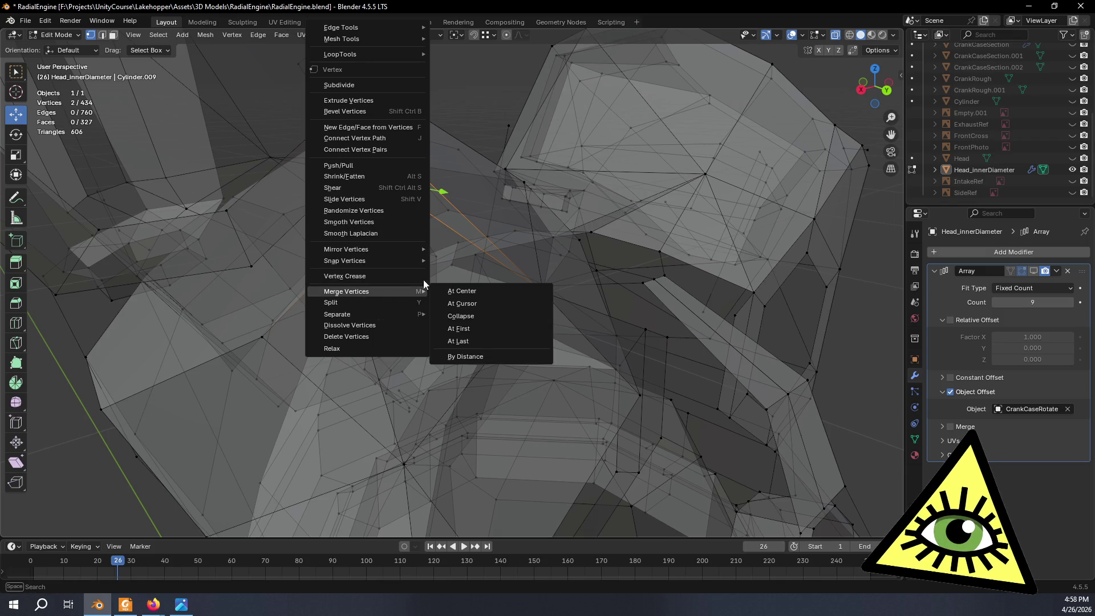
click(478, 340)
mouse_move(374, 320)
middle_down()
mouse_move(404, 317)
mouse_move(370, 329)
middle_up()
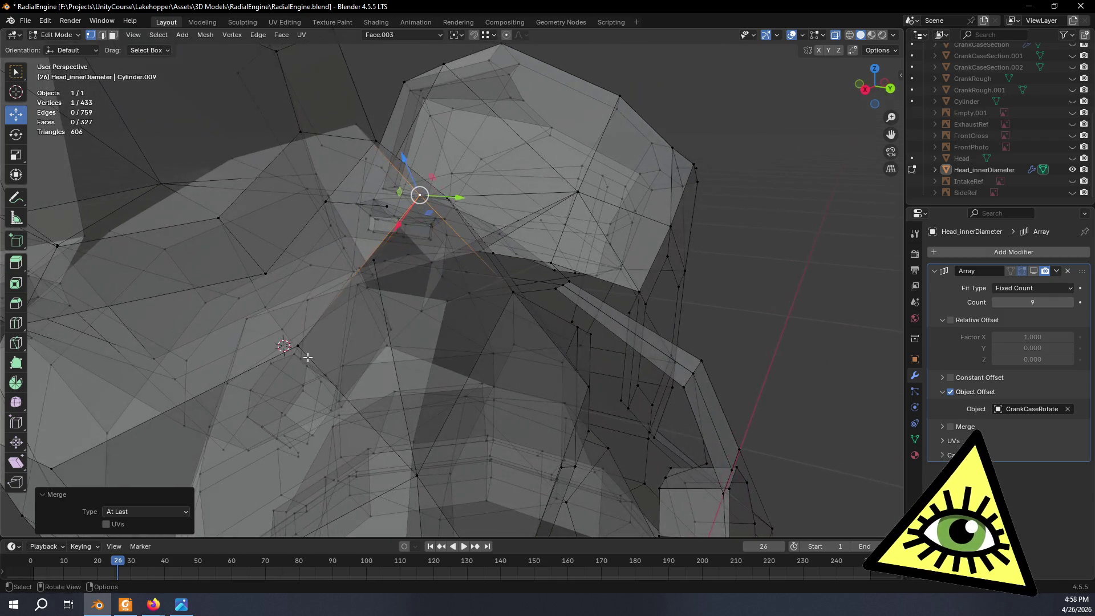
middle_drag(299, 346, 391, 260)
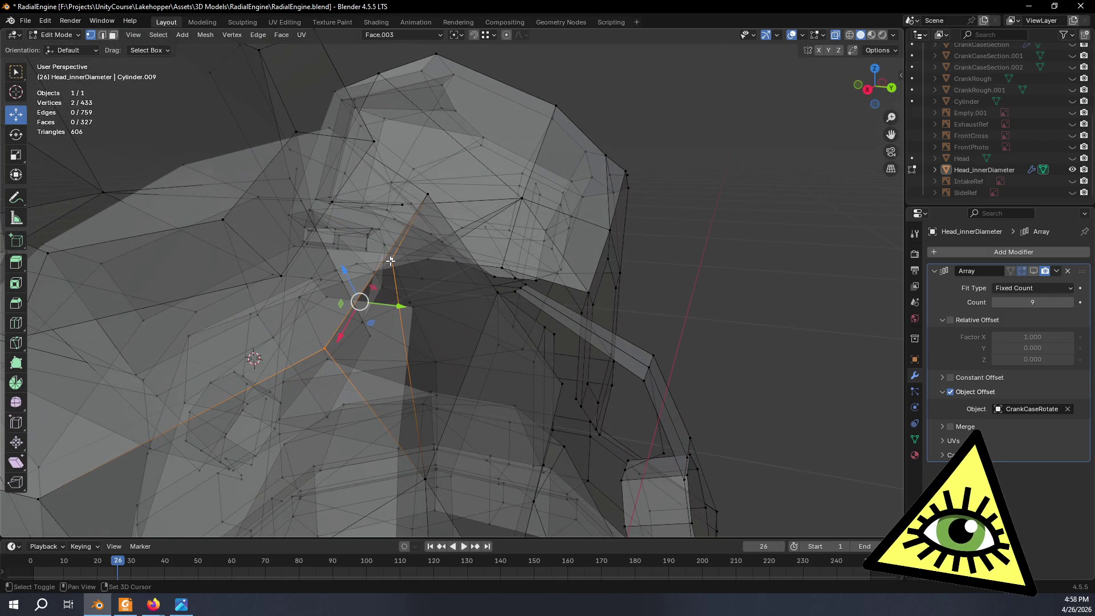
right_click(391, 261)
mouse_move(372, 295)
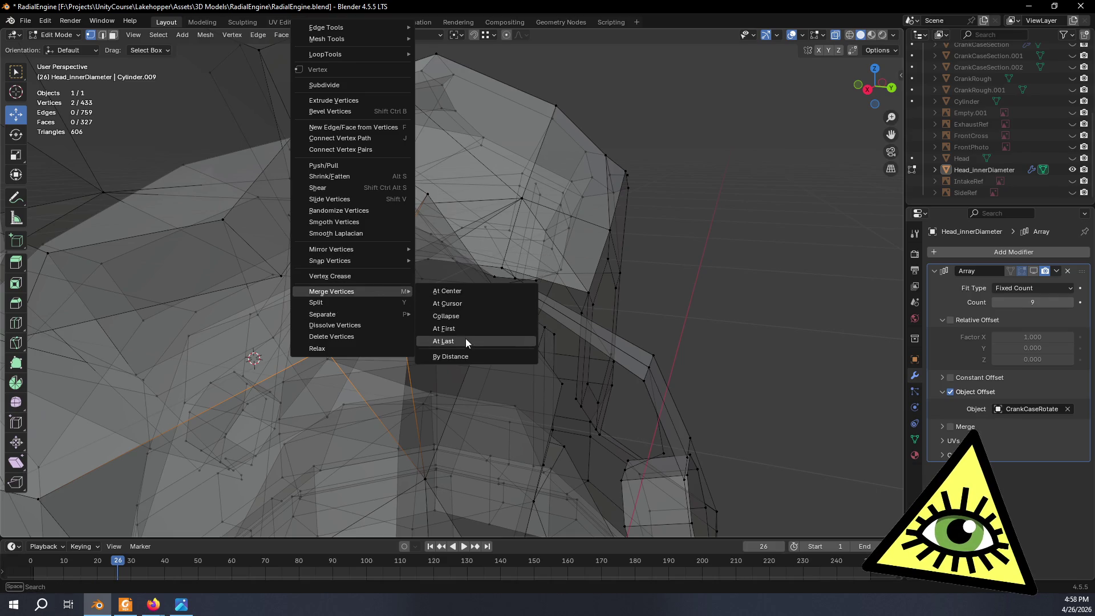
click(467, 341)
Turn off X-ray and try deleting a broken edge's two vertices, then undo the deletion.
mouse_move(468, 340)
middle_down()
mouse_move(639, 287)
mouse_move(670, 296)
mouse_move(590, 288)
mouse_move(599, 308)
mouse_move(574, 370)
middle_up()
key(alt+z)
scroll(638, 281, up, 3)
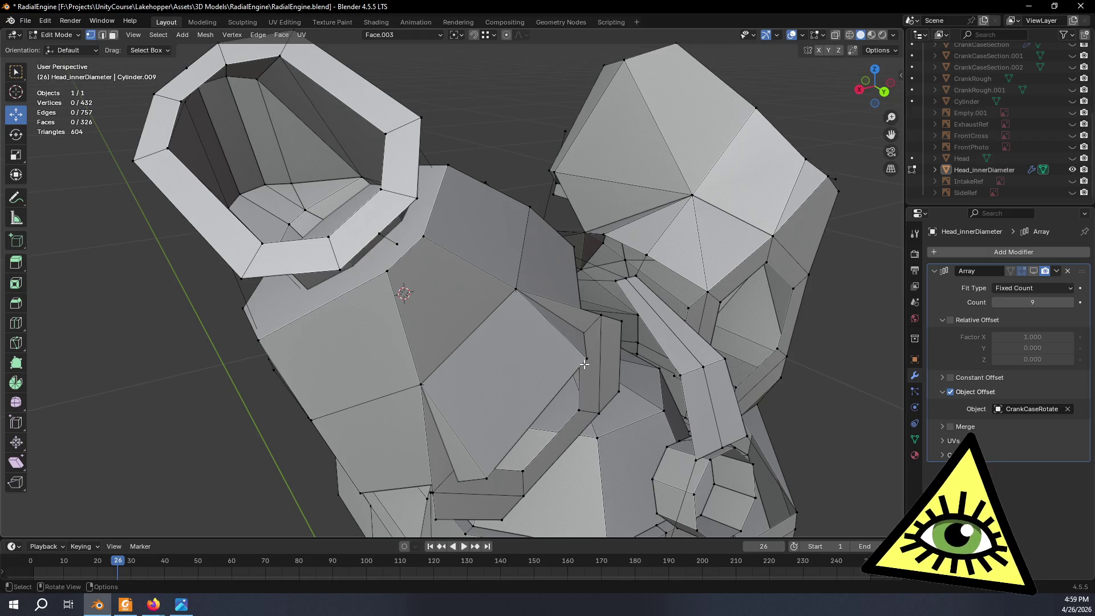
click(587, 360)
shift+click(485, 476)
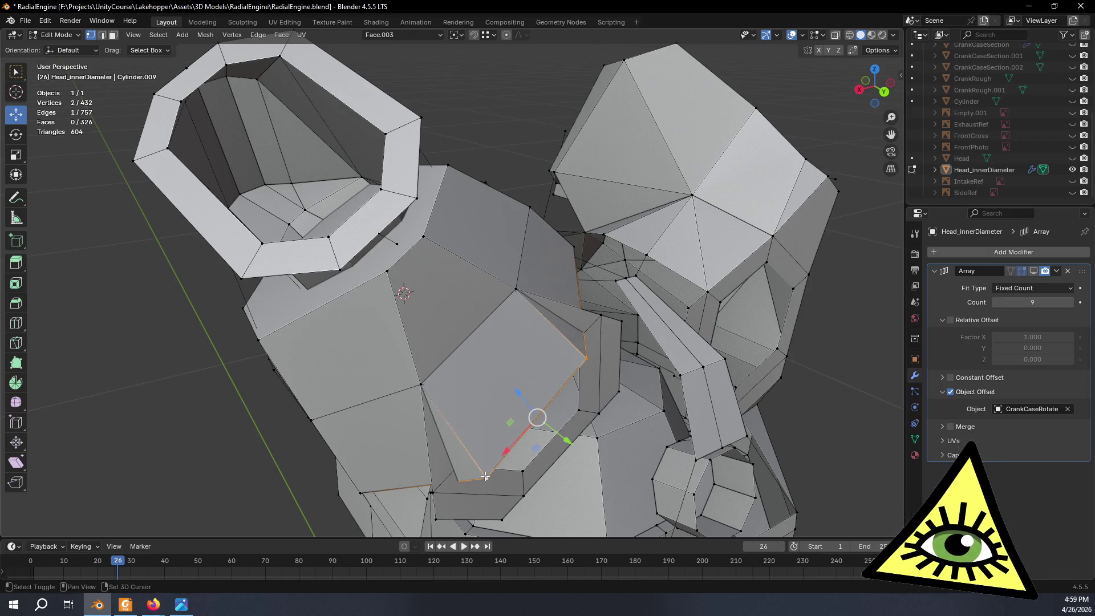
key(x)
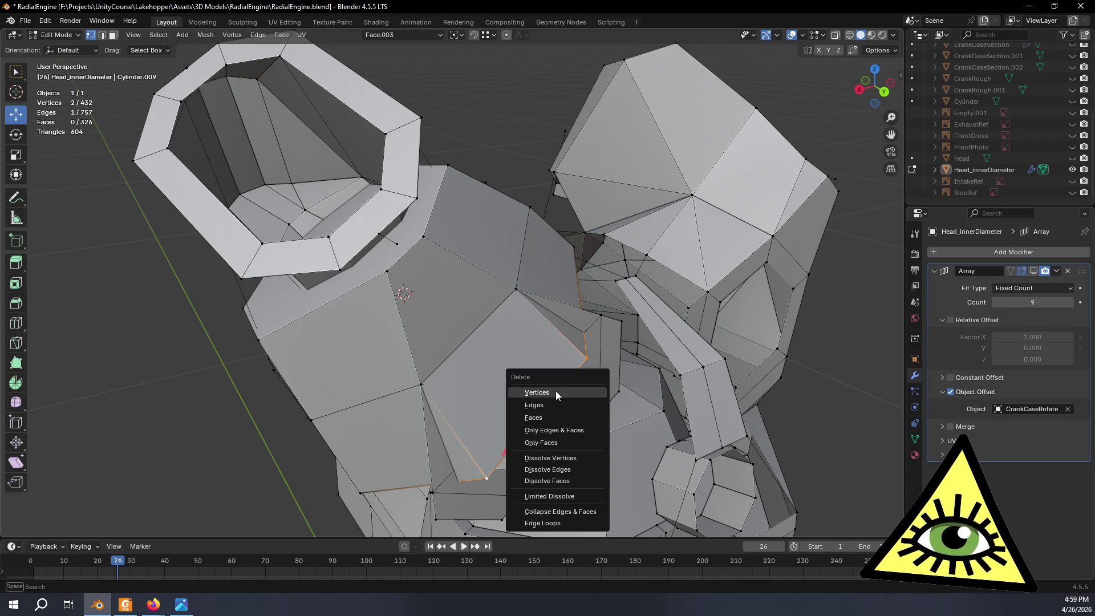
click(557, 392)
middle_drag(557, 396, 543, 396)
key(ctrl+z)
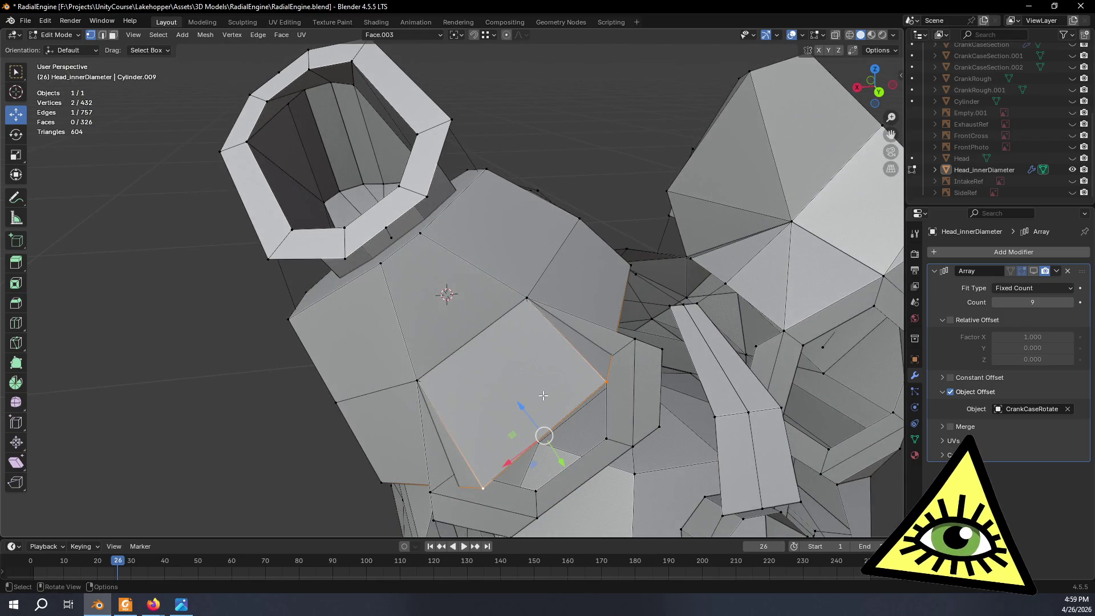
Merge two further stray vertices into their target vertices at last.
click(607, 381)
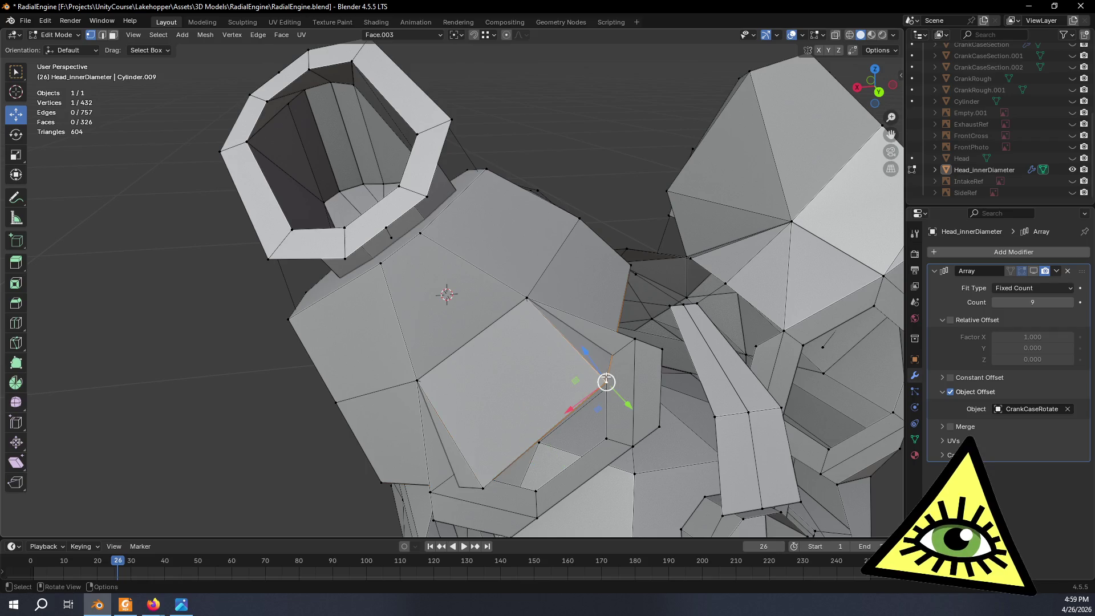
shift+click(638, 338)
right_click(639, 339)
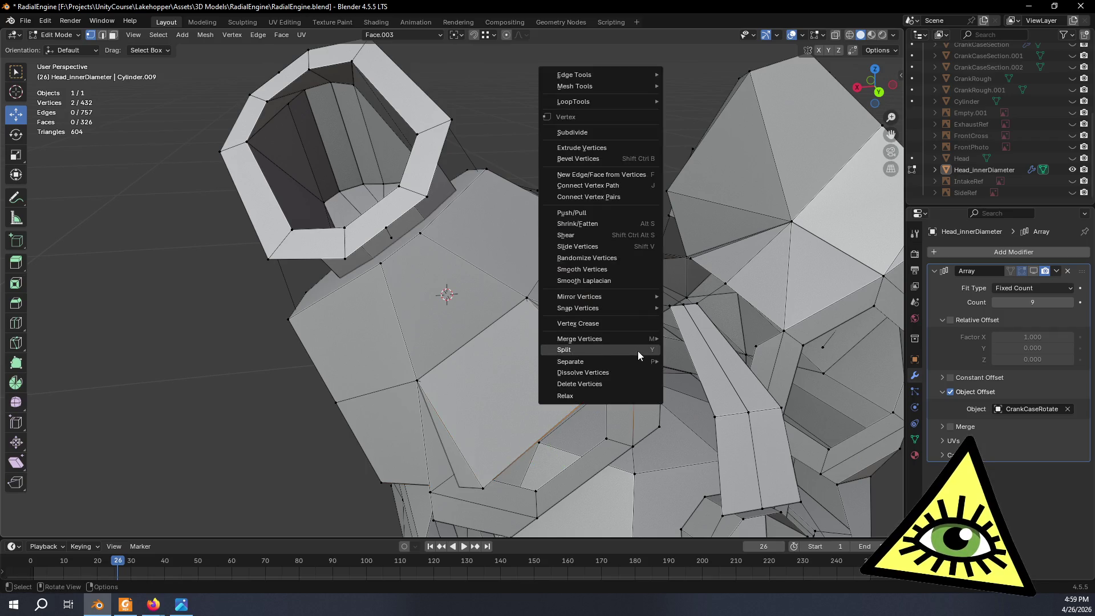
mouse_move(660, 340)
click(708, 391)
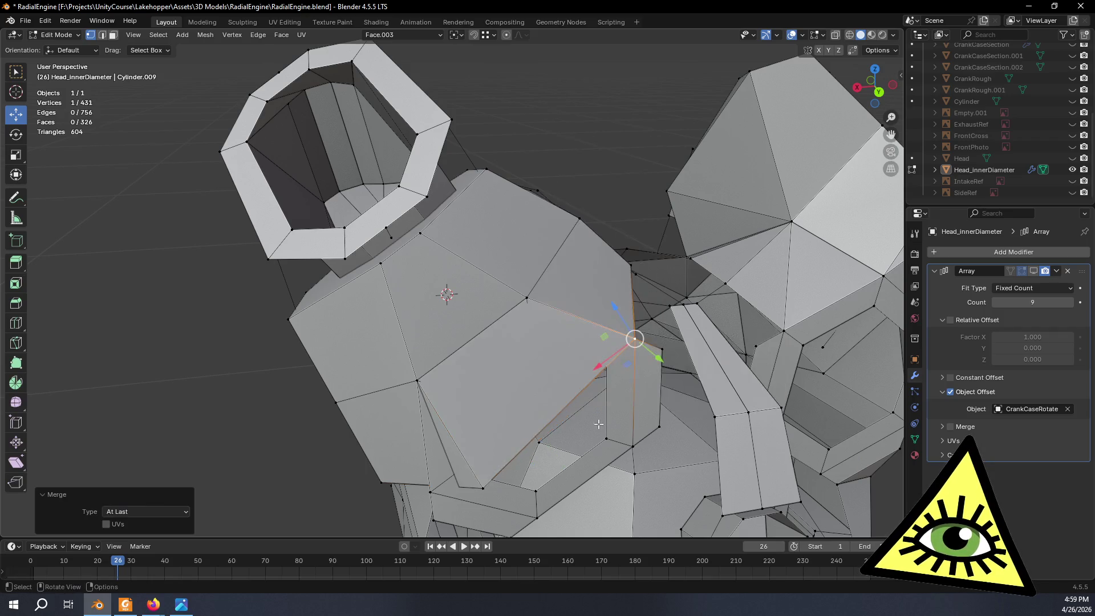
click(484, 487)
shift+click(428, 492)
right_click(428, 491)
mouse_move(436, 494)
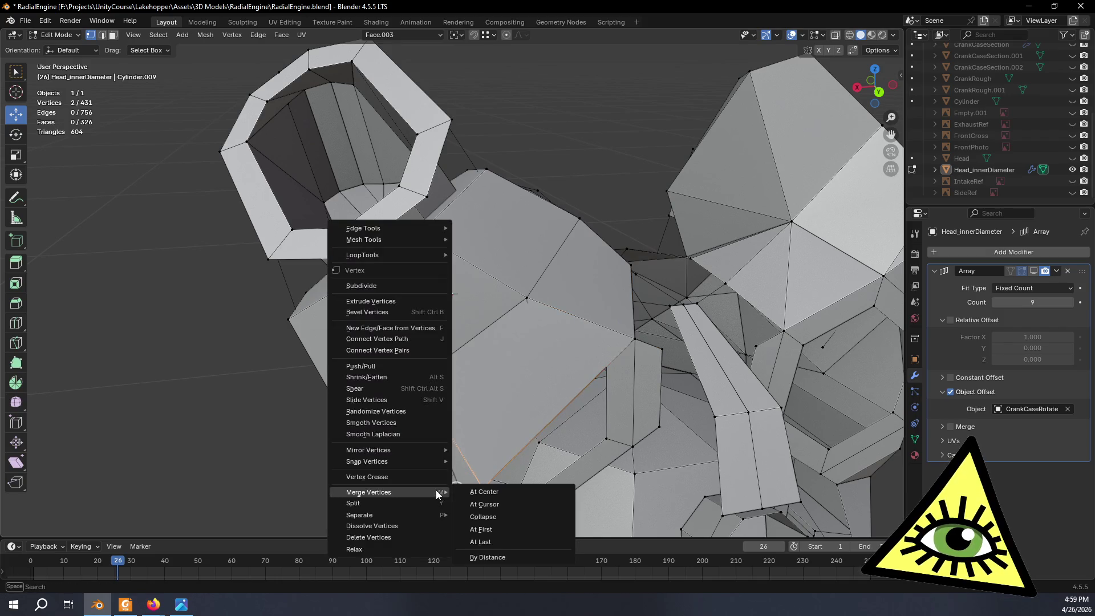
click(504, 544)
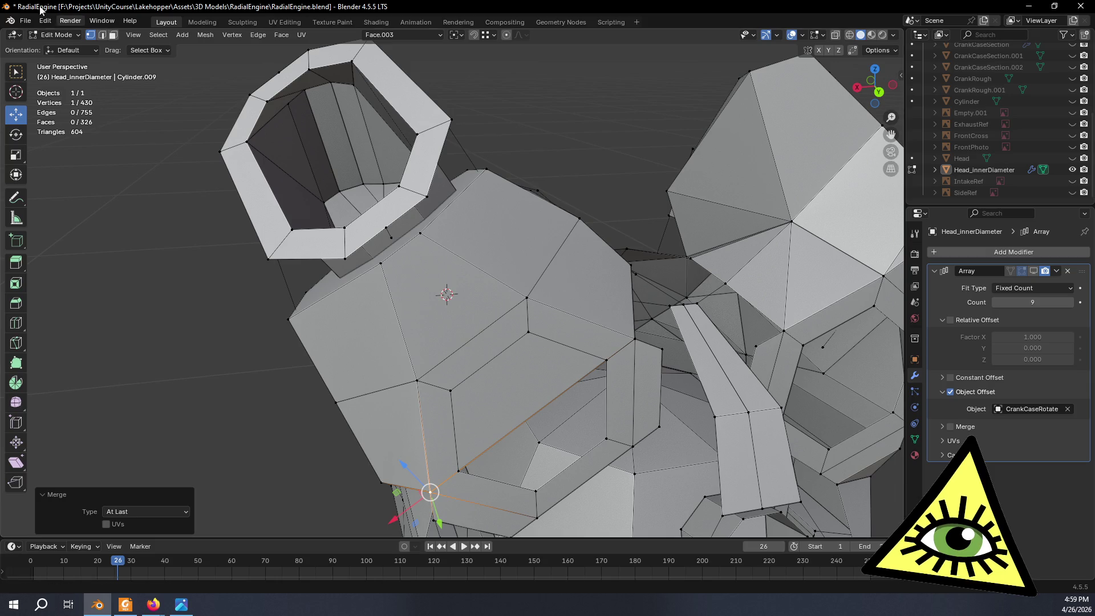
Delete the leftover stray edge in edge select mode, leaving 430 vertices.
click(103, 35)
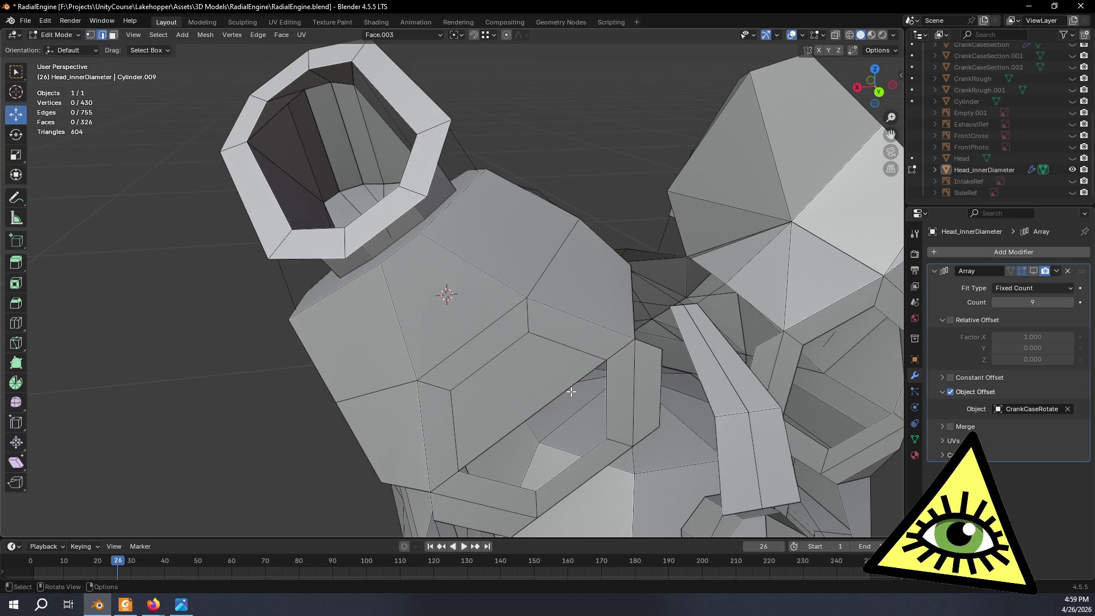
key(x)
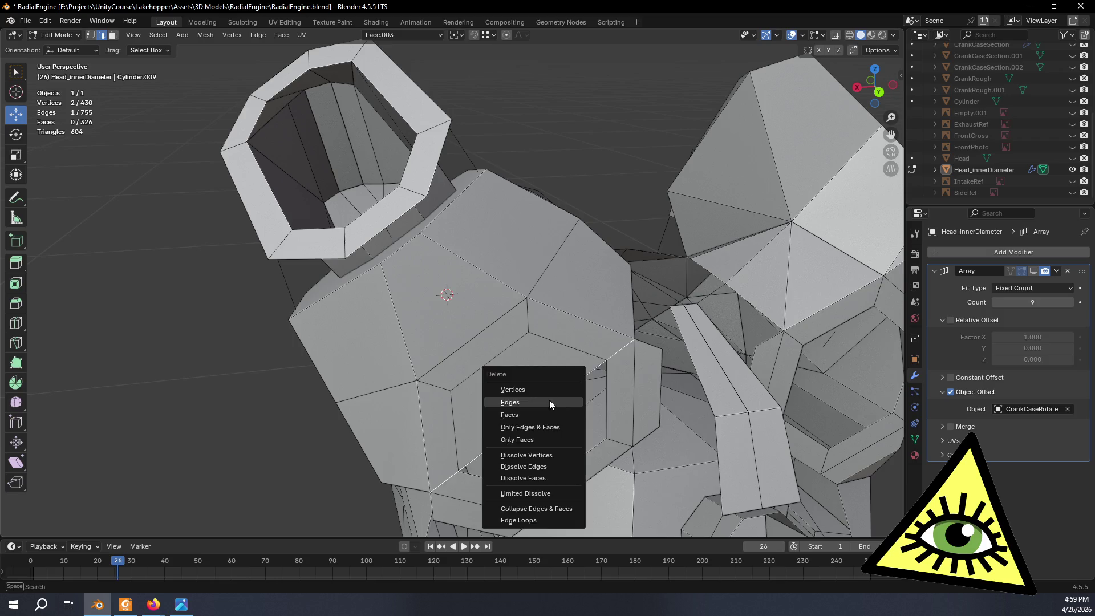
click(549, 400)
scroll(557, 401, down, 8)
mouse_move(557, 401)
middle_down()
mouse_move(483, 397)
mouse_move(308, 431)
mouse_move(221, 334)
mouse_move(100, 348)
mouse_move(140, 340)
mouse_move(377, 433)
mouse_move(493, 369)
mouse_move(550, 403)
mouse_move(556, 371)
mouse_move(449, 382)
mouse_move(459, 379)
middle_up()
Zoom in on the intake port base and select the two edges where the ring meets the head.
scroll(629, 280, up, 5)
mouse_move(629, 280)
middle_down()
mouse_move(542, 294)
mouse_move(451, 274)
mouse_move(465, 325)
mouse_move(422, 342)
mouse_move(459, 343)
mouse_move(405, 293)
mouse_move(469, 313)
mouse_move(514, 310)
mouse_move(546, 349)
mouse_move(594, 265)
middle_up()
scroll(548, 343, down, 5)
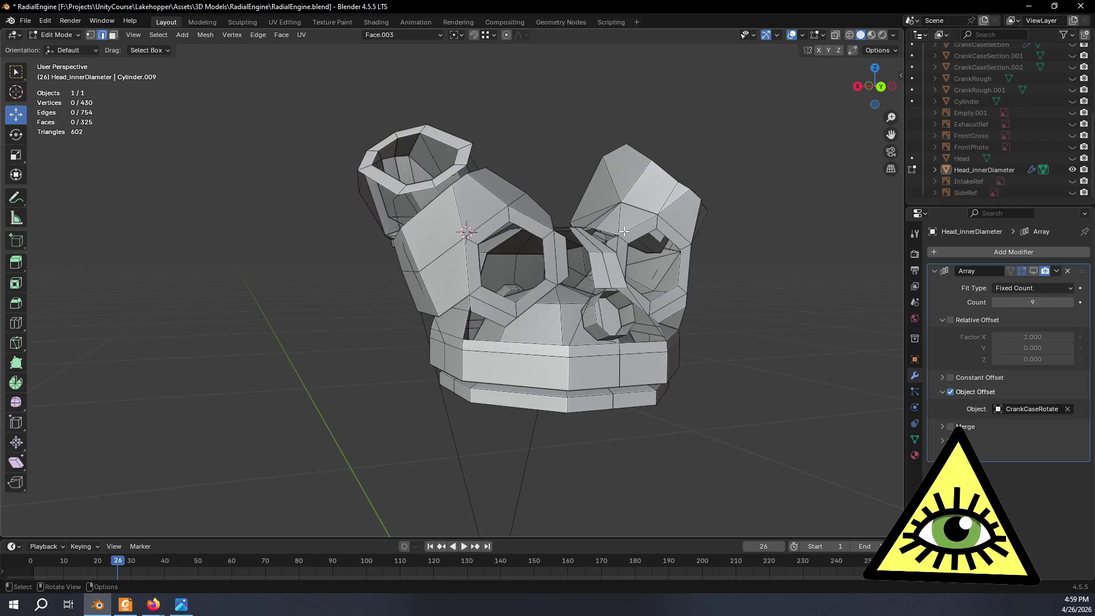
mouse_move(542, 230)
middle_down()
mouse_move(613, 200)
mouse_move(513, 285)
mouse_move(461, 354)
middle_up()
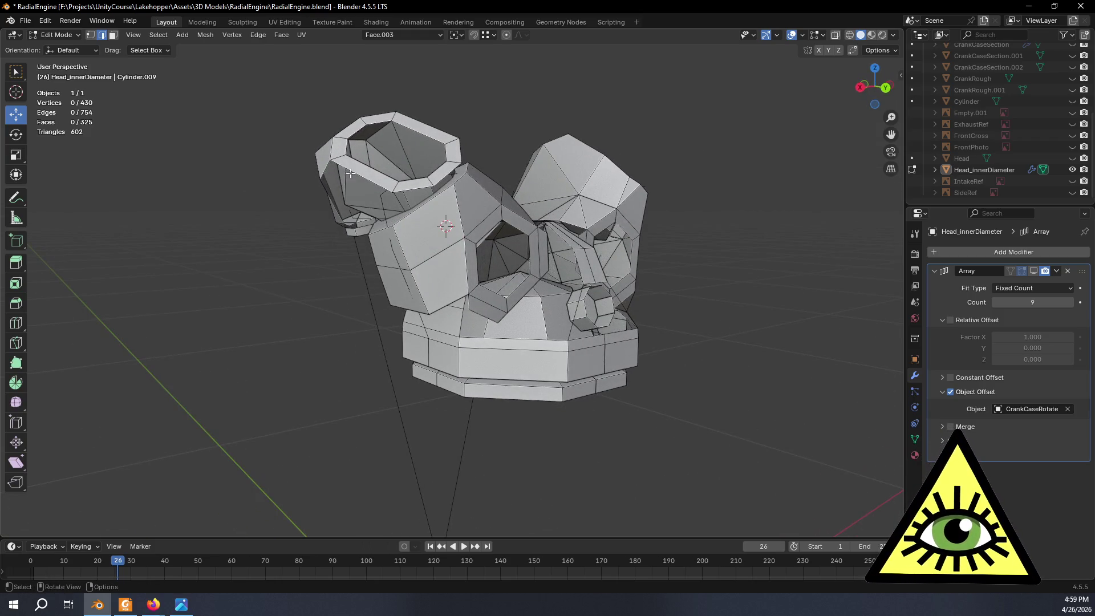
middle_drag(450, 183, 507, 257)
scroll(552, 320, up, 4)
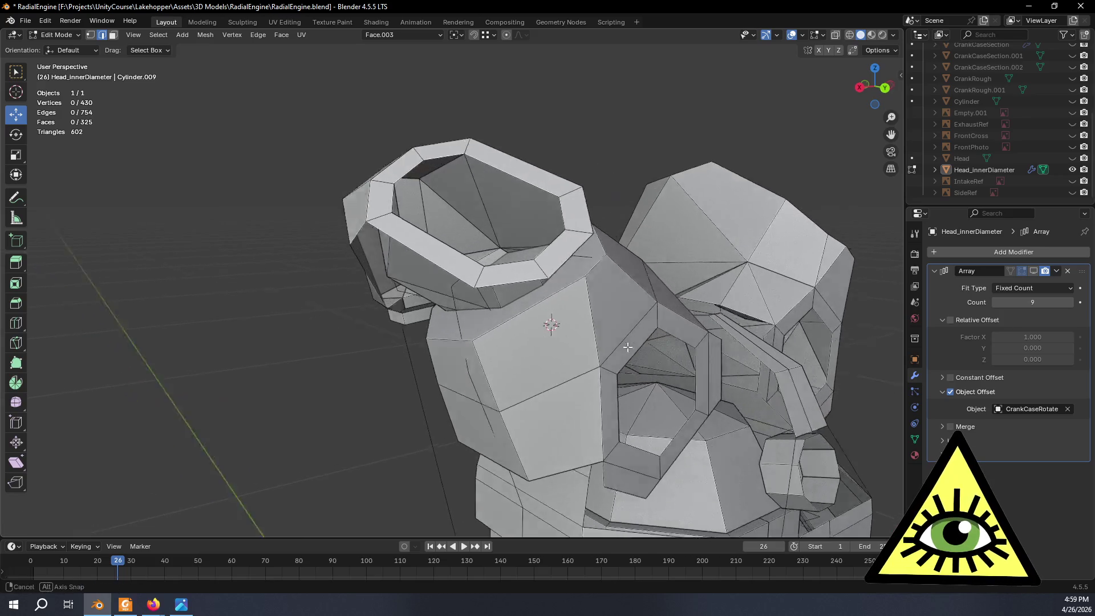
mouse_move(553, 320)
middle_down()
mouse_move(573, 352)
mouse_move(207, 141)
middle_up()
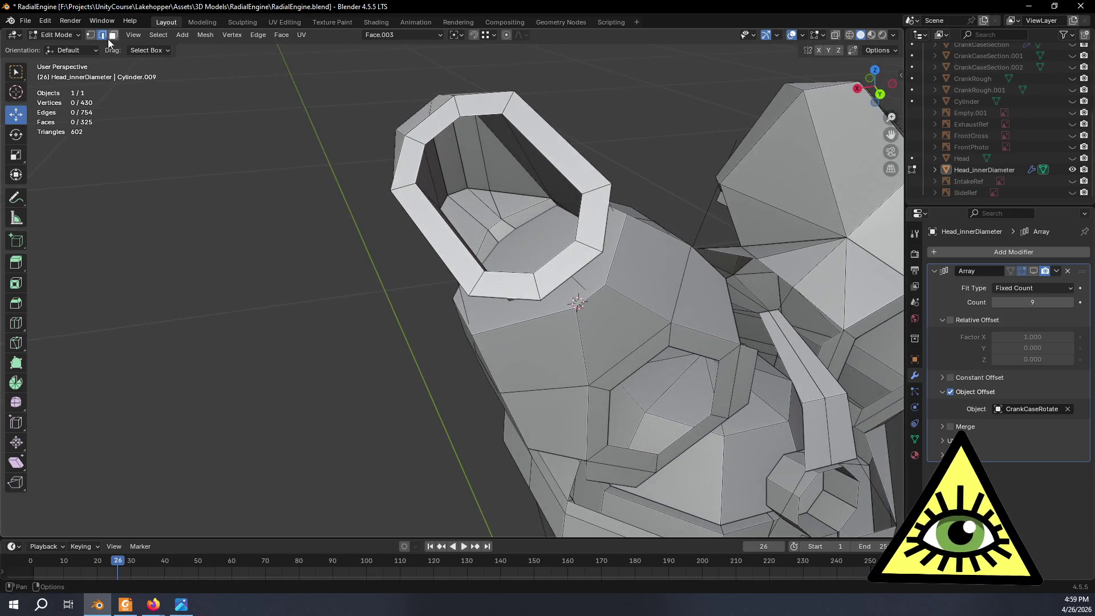
click(599, 285)
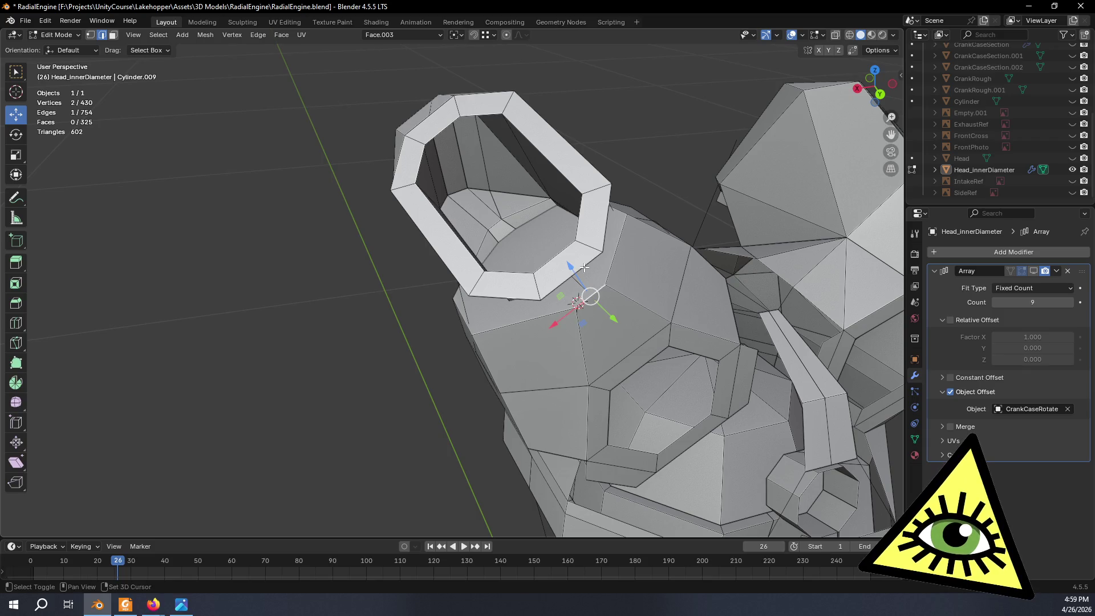
shift+click(586, 266)
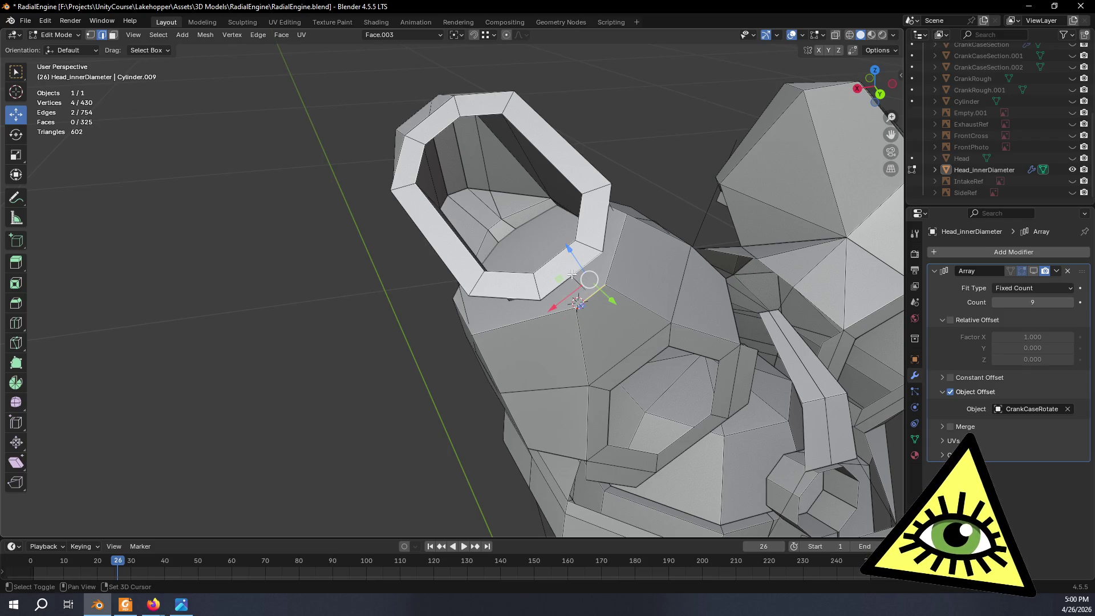
scroll(263, 112, up, 1)
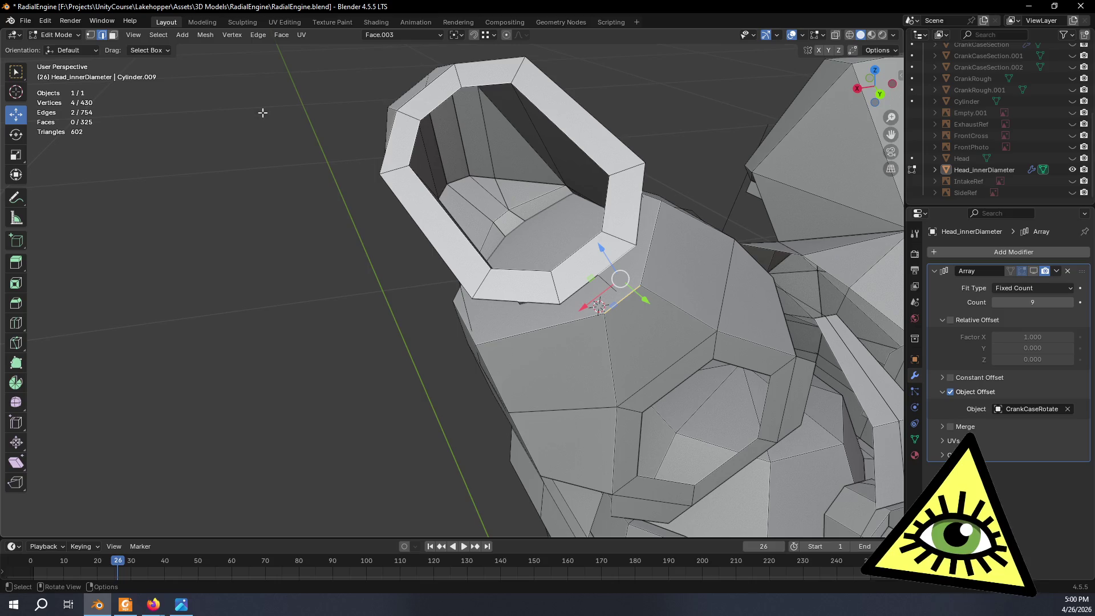
With X-ray in vertex mode, dissolve the stray vertex beside the port, then return to solid edge select.
click(90, 35)
key(alt+z)
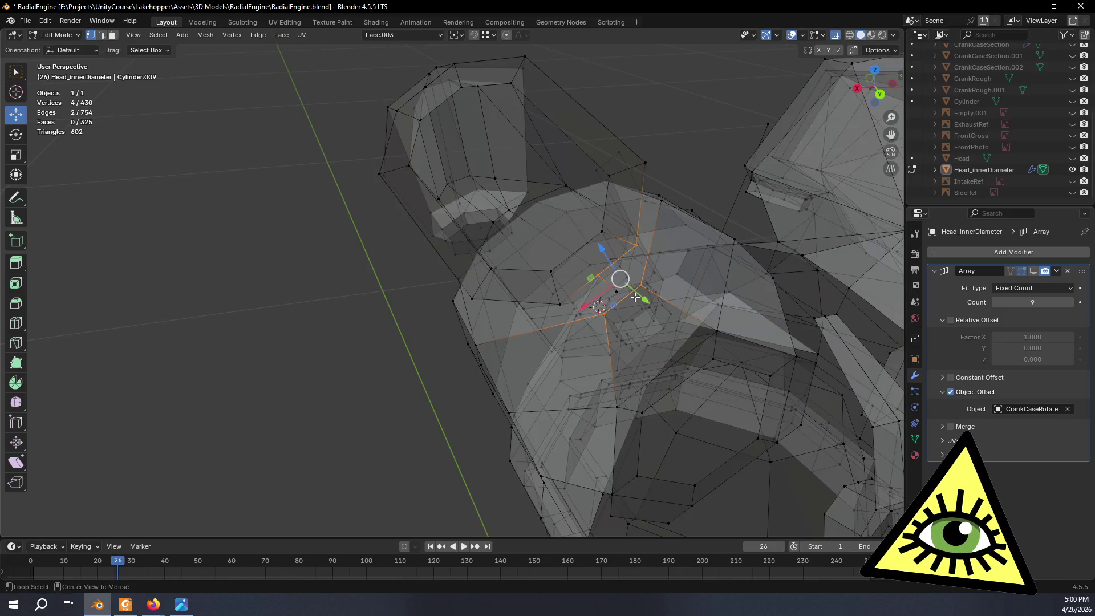
middle_drag(620, 293, 627, 171)
click(638, 84)
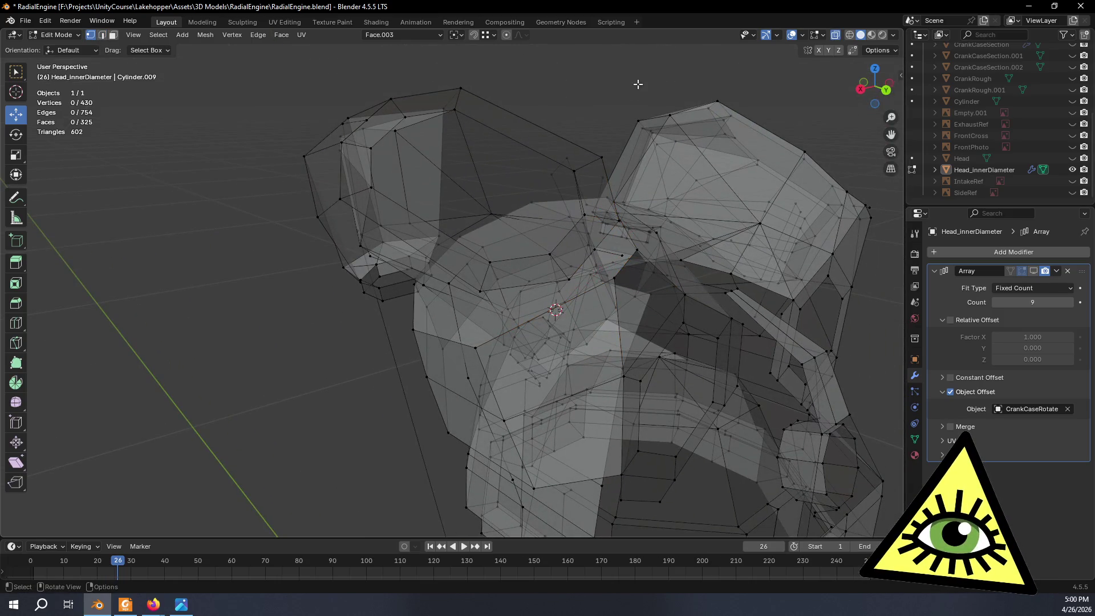
click(622, 254)
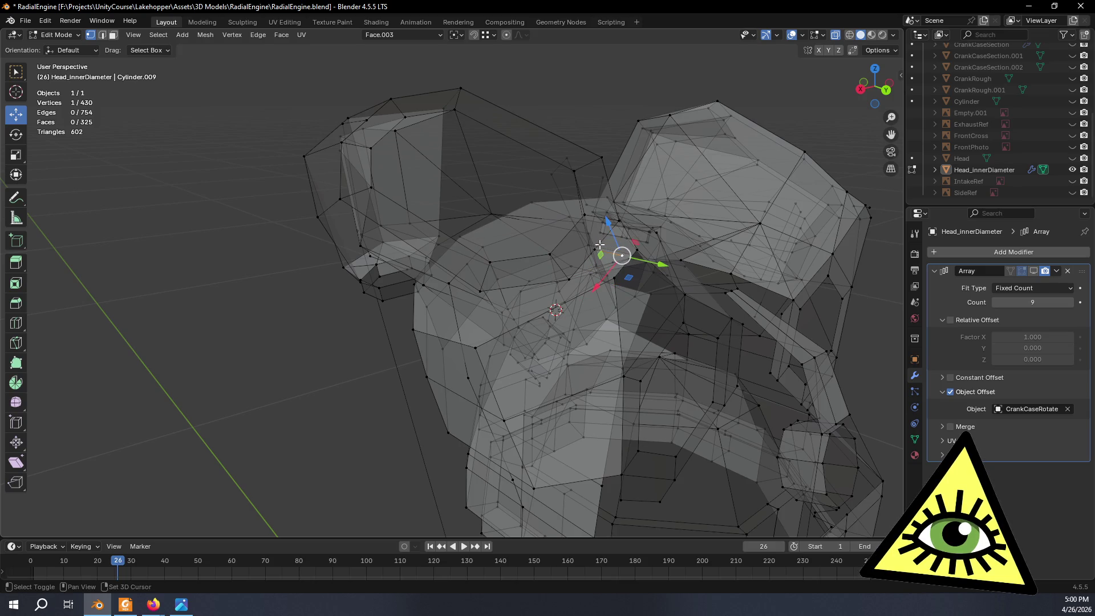
middle_drag(625, 219, 666, 219)
key(x)
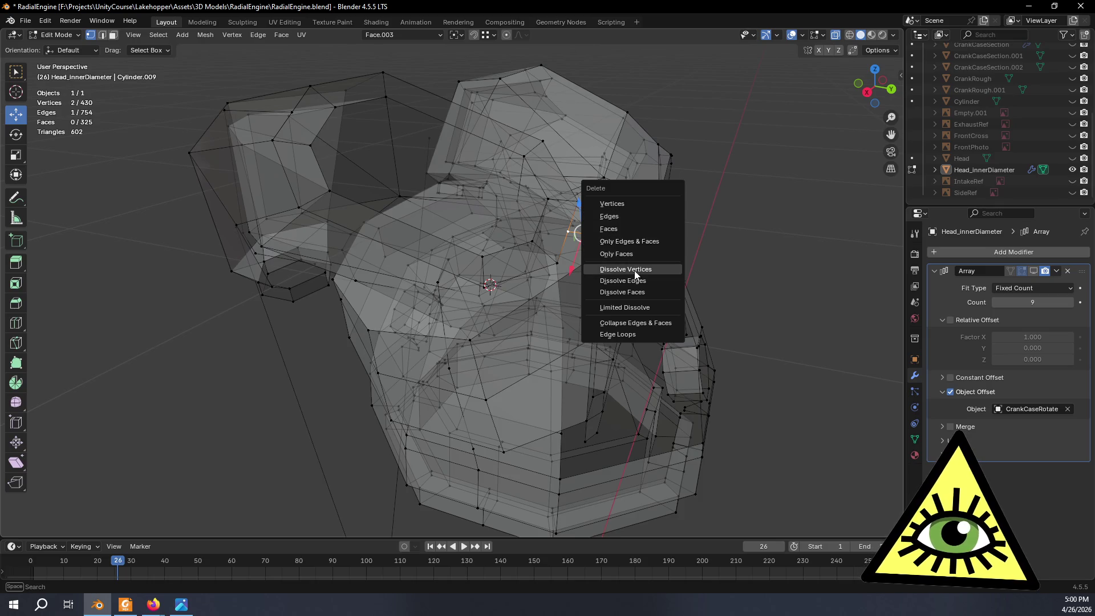
click(636, 275)
middle_drag(634, 268, 532, 186)
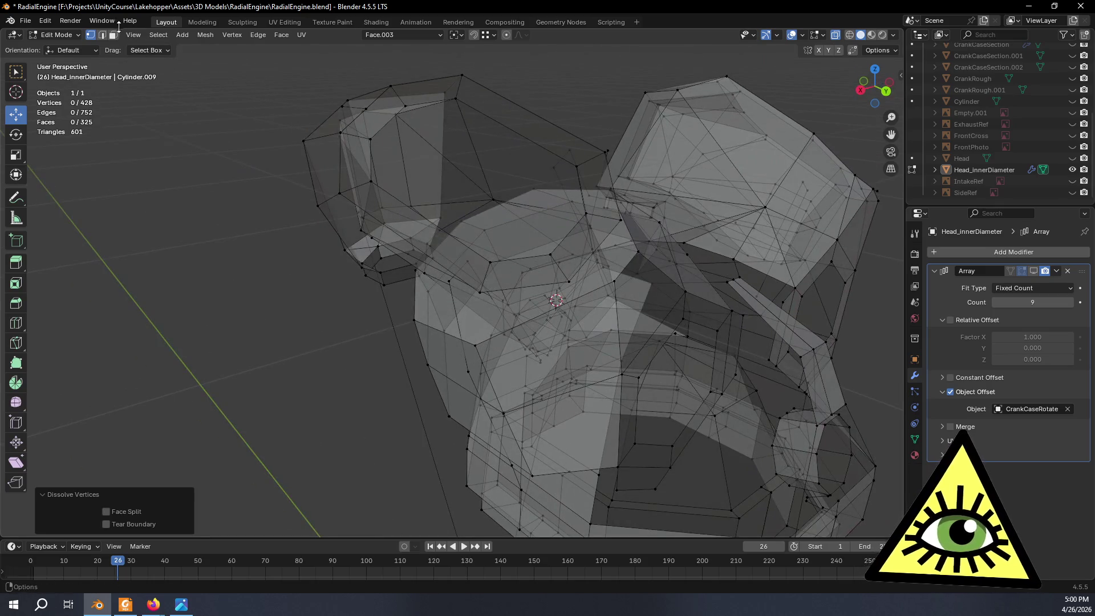
click(103, 36)
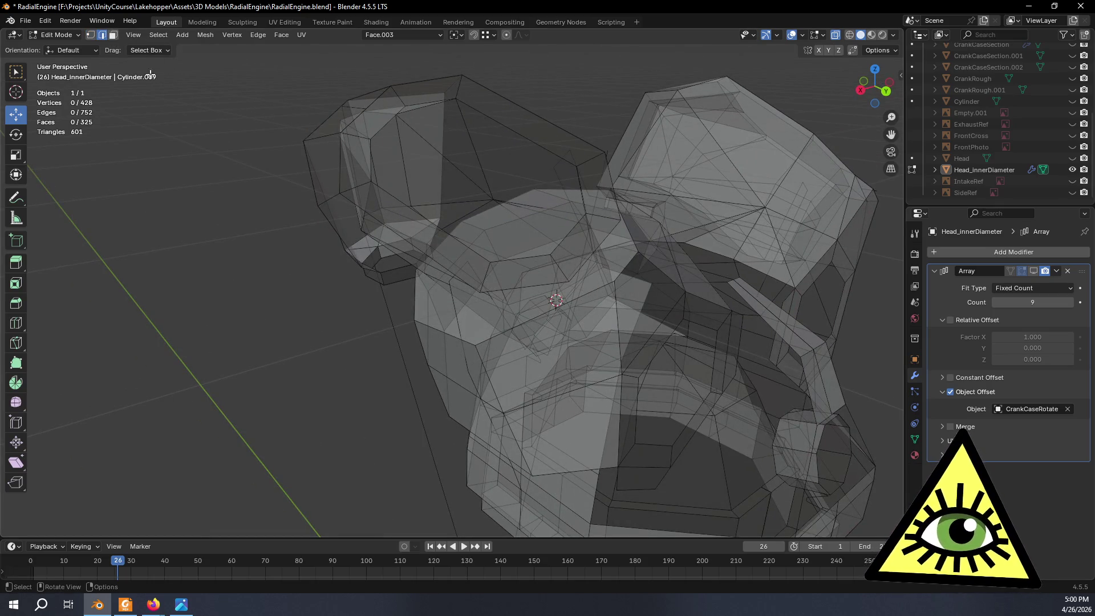
key(alt+z)
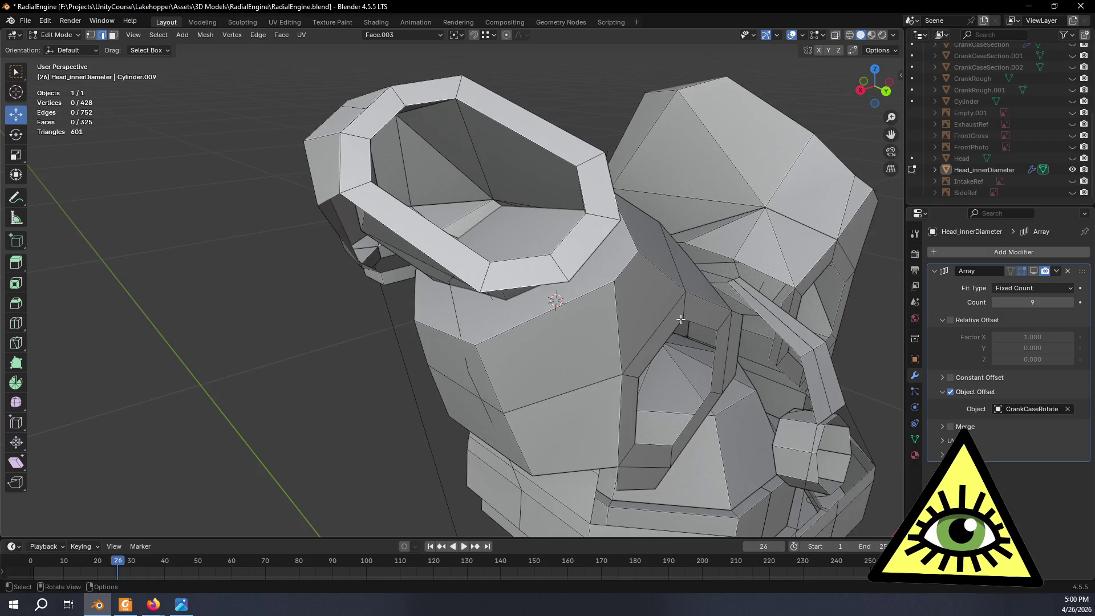
Fill the first two gaps at the intake port base with new faces.
middle_drag(617, 268, 652, 292)
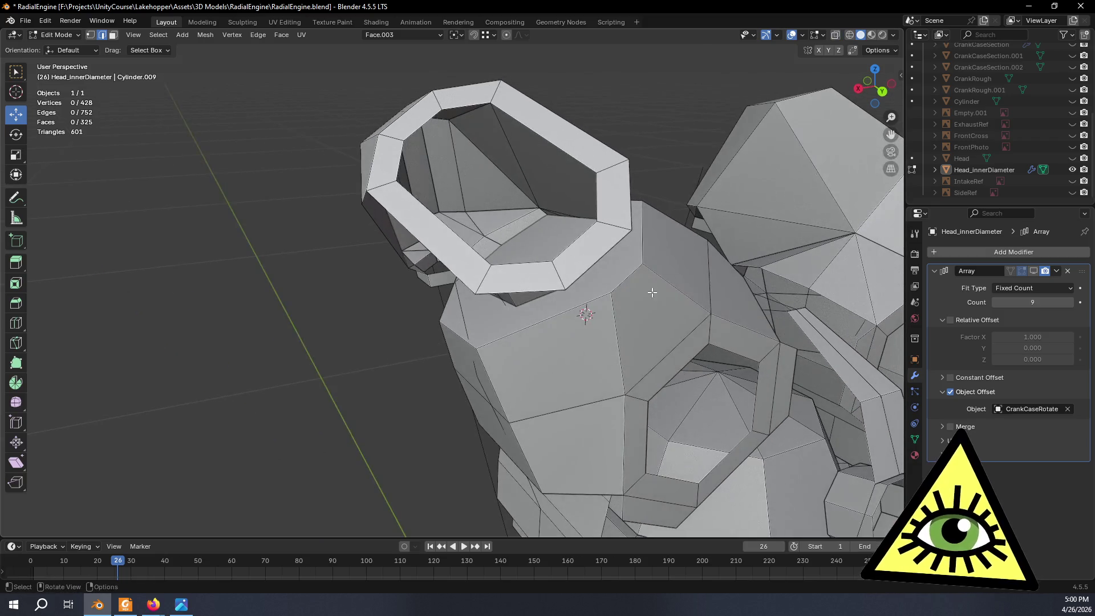
shift+click(593, 266)
key(f)
middle_drag(594, 266, 651, 290)
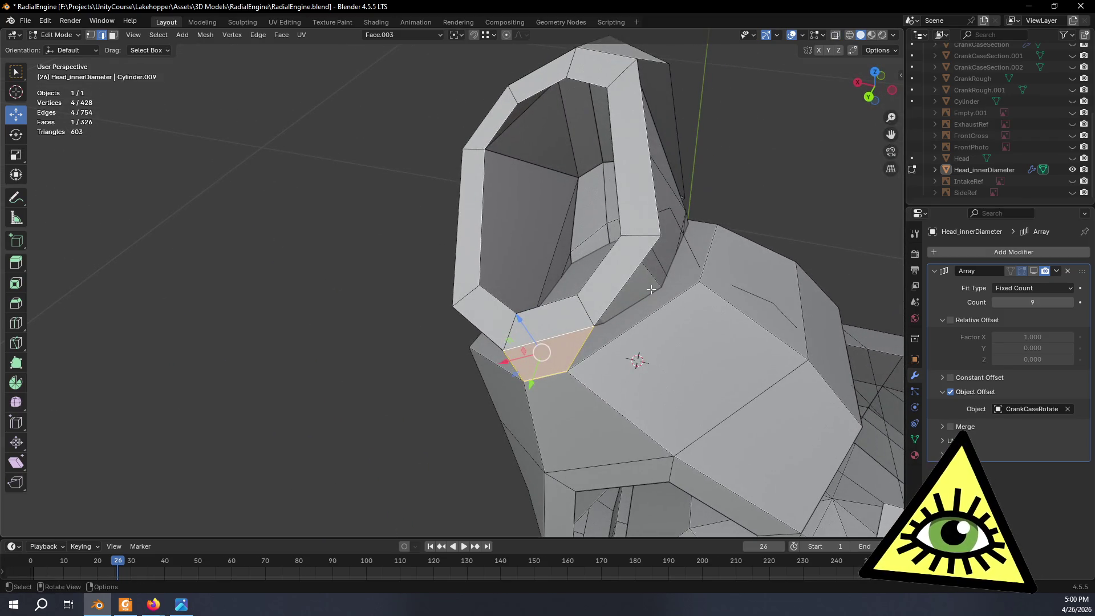
click(638, 272)
key(f)
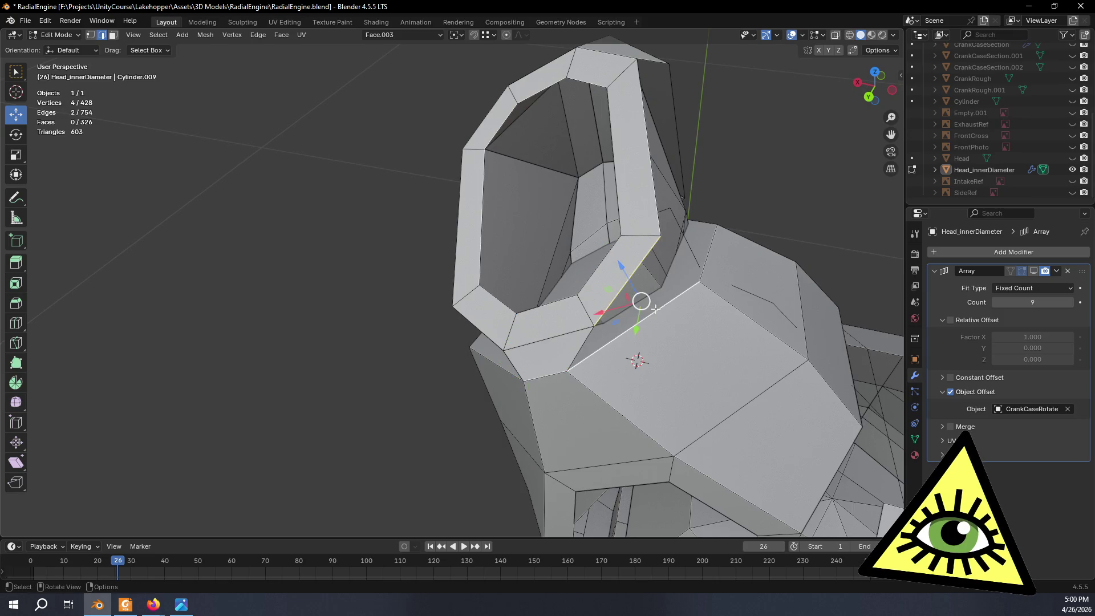
Fill three more gaps around the port base, bringing the mesh to 330 faces.
mouse_move(656, 308)
middle_down()
mouse_move(605, 283)
mouse_move(550, 287)
middle_up()
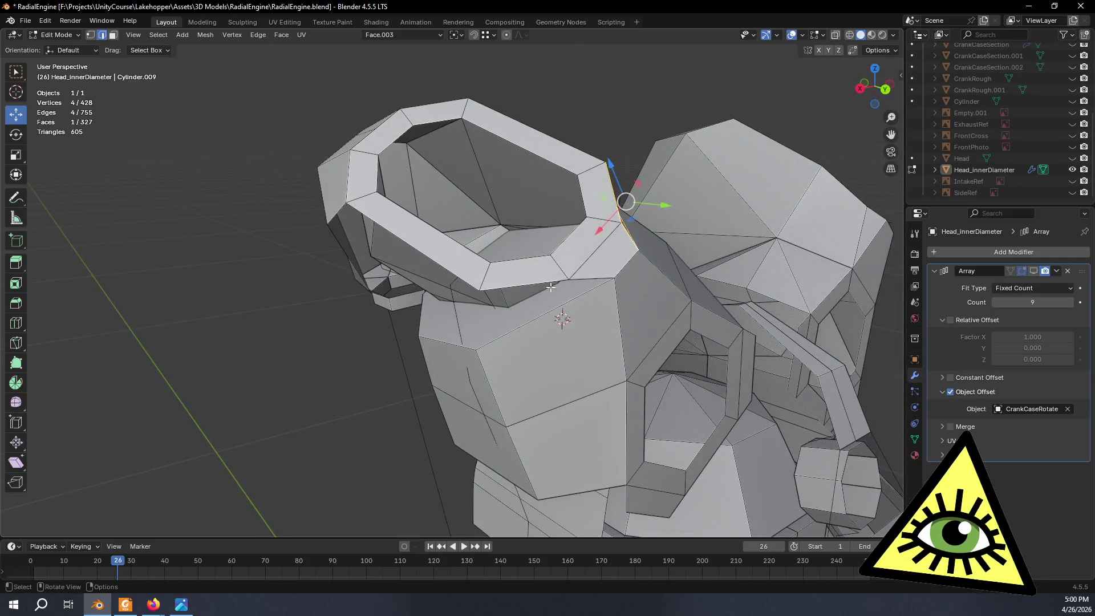
click(550, 285)
key(f)
mouse_move(524, 324)
middle_down()
mouse_move(677, 303)
mouse_move(633, 384)
mouse_move(615, 324)
mouse_move(681, 279)
mouse_move(551, 308)
mouse_move(676, 414)
middle_up()
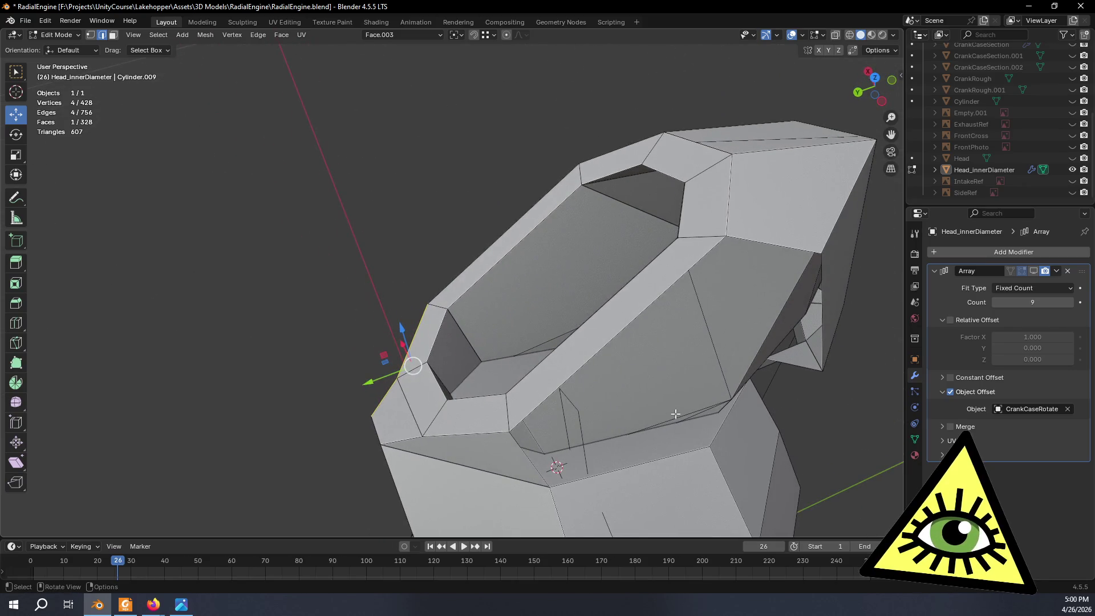
shift+click(635, 322)
key(f)
middle_drag(635, 322, 588, 292)
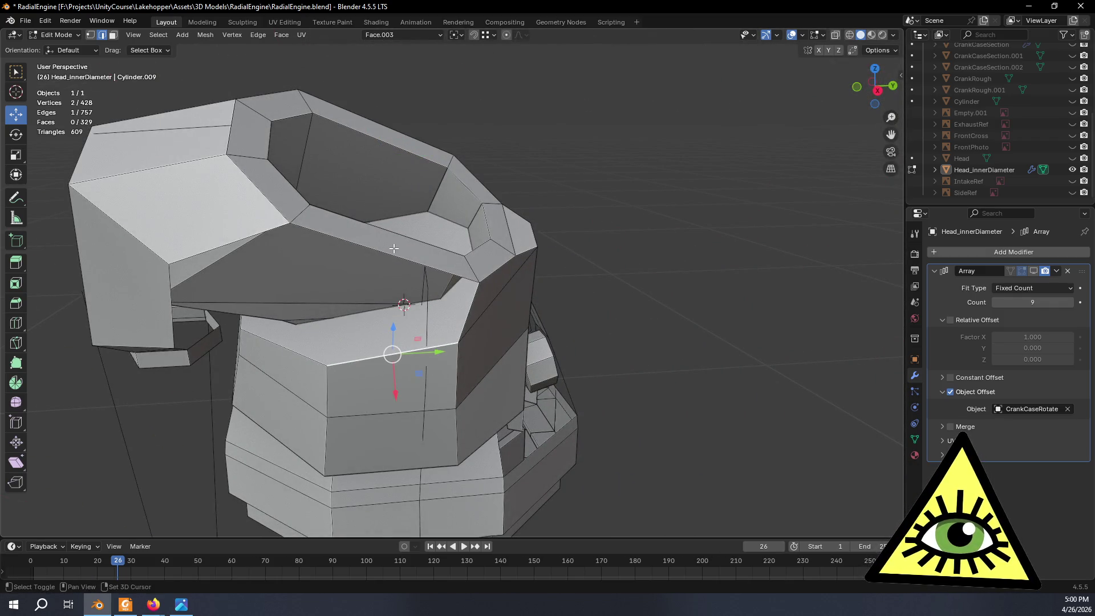
key(f)
mouse_move(393, 252)
middle_down()
mouse_move(323, 240)
mouse_move(295, 295)
mouse_move(479, 281)
mouse_move(420, 252)
mouse_move(542, 257)
mouse_move(616, 310)
mouse_move(641, 357)
mouse_move(628, 388)
mouse_move(489, 420)
mouse_move(453, 374)
mouse_move(460, 331)
mouse_move(479, 396)
mouse_move(444, 272)
middle_up()
scroll(618, 412, up, 1)
Orbit to the port's overhang, starting and cancelling a scale of the selection.
middle_drag(437, 187, 453, 327)
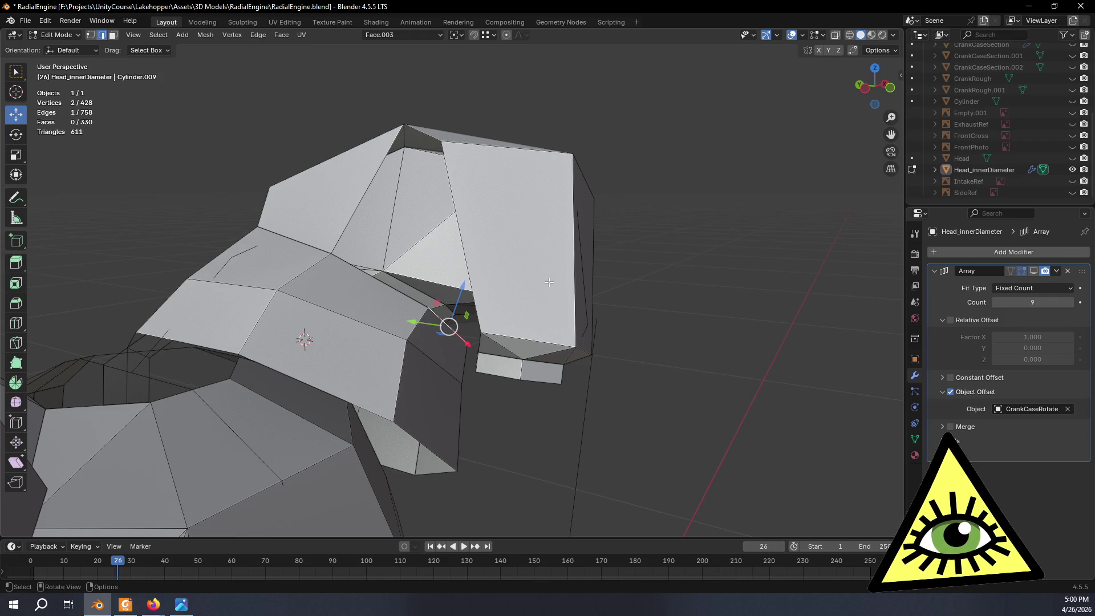
middle_drag(549, 282, 554, 286)
key(s)
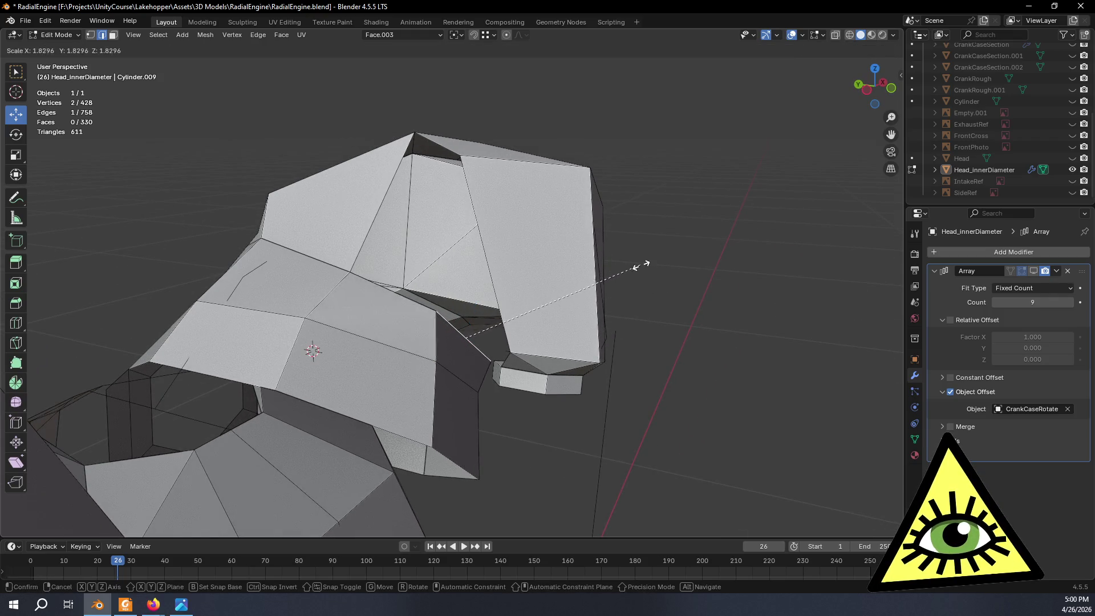
right_click(679, 251)
shift+middle_drag(456, 157, 466, 187)
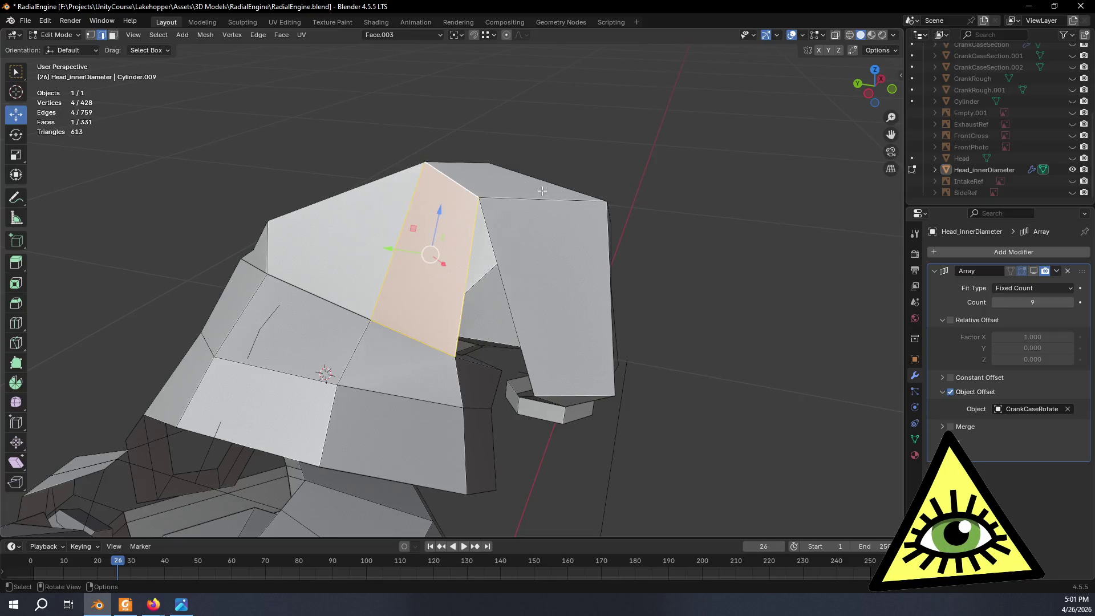
mouse_move(542, 191)
middle_down()
mouse_move(438, 264)
mouse_move(475, 274)
middle_up()
Scale a single edge of the port opening down to 0.777.
click(392, 262)
key(s)
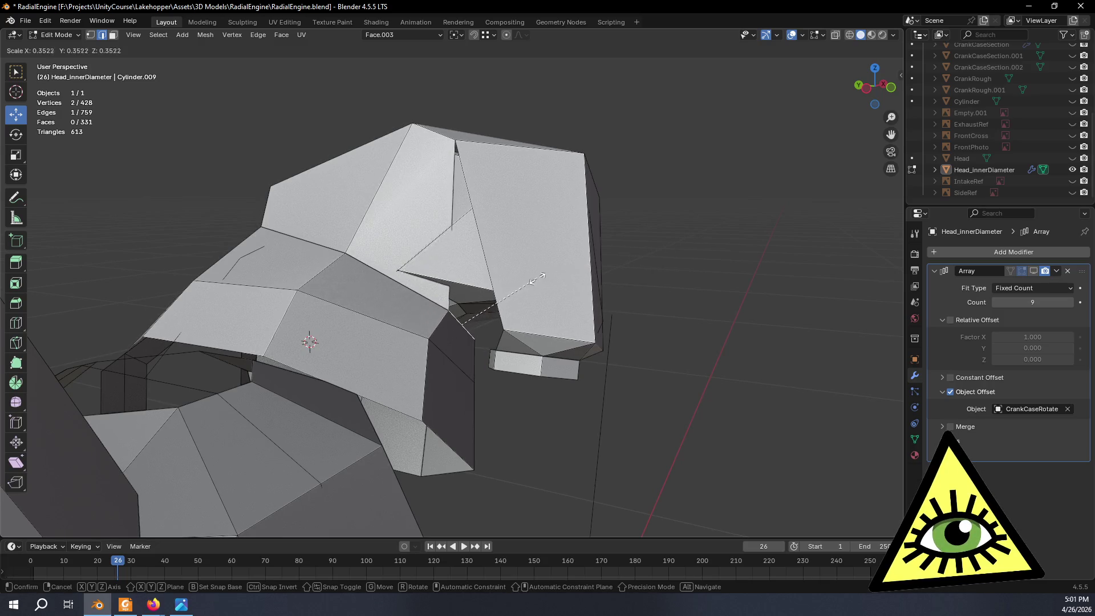
click(640, 259)
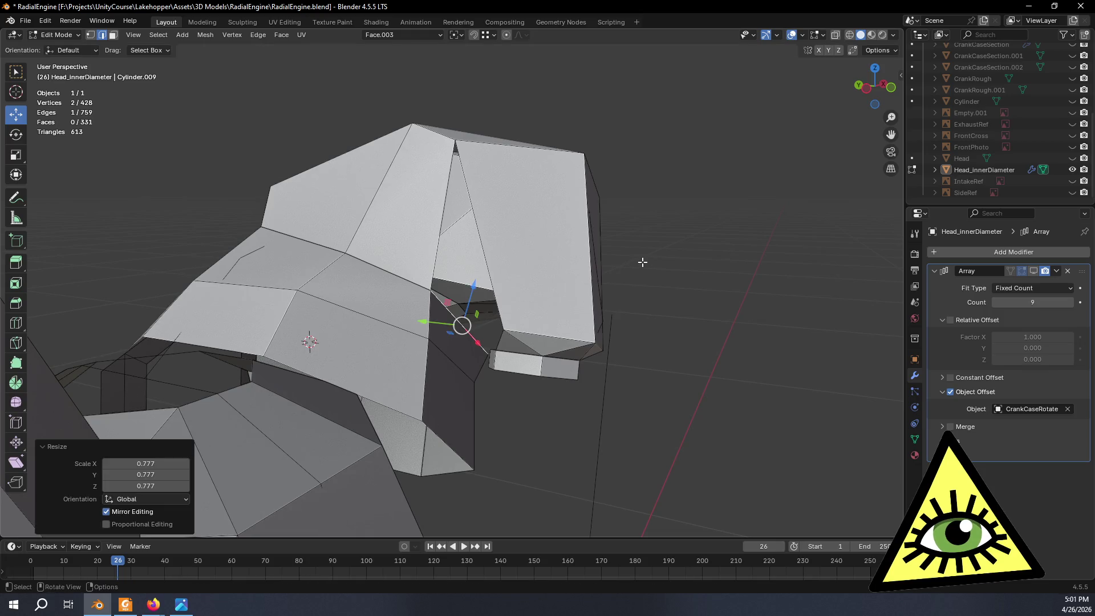
mouse_move(641, 260)
middle_down()
mouse_move(527, 221)
mouse_move(577, 198)
mouse_move(538, 193)
mouse_move(468, 268)
mouse_move(412, 223)
middle_up()
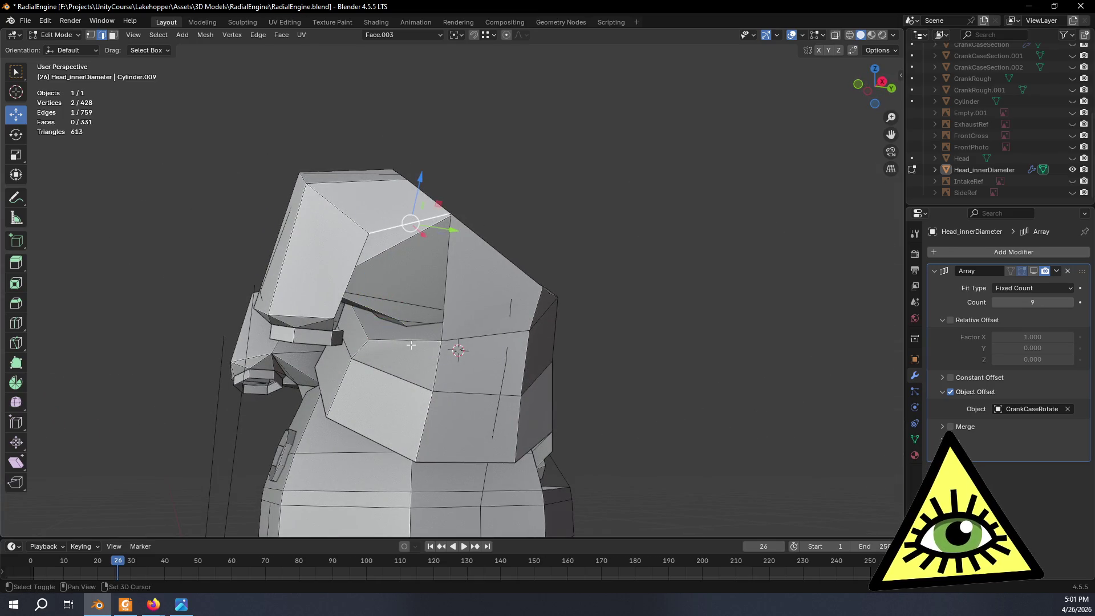
mouse_move(426, 379)
middle_down()
mouse_move(506, 399)
mouse_move(521, 325)
mouse_move(339, 254)
mouse_move(350, 392)
mouse_move(467, 395)
mouse_move(525, 423)
mouse_move(553, 404)
mouse_move(529, 422)
mouse_move(533, 447)
mouse_move(502, 466)
mouse_move(636, 432)
mouse_move(487, 461)
middle_up()
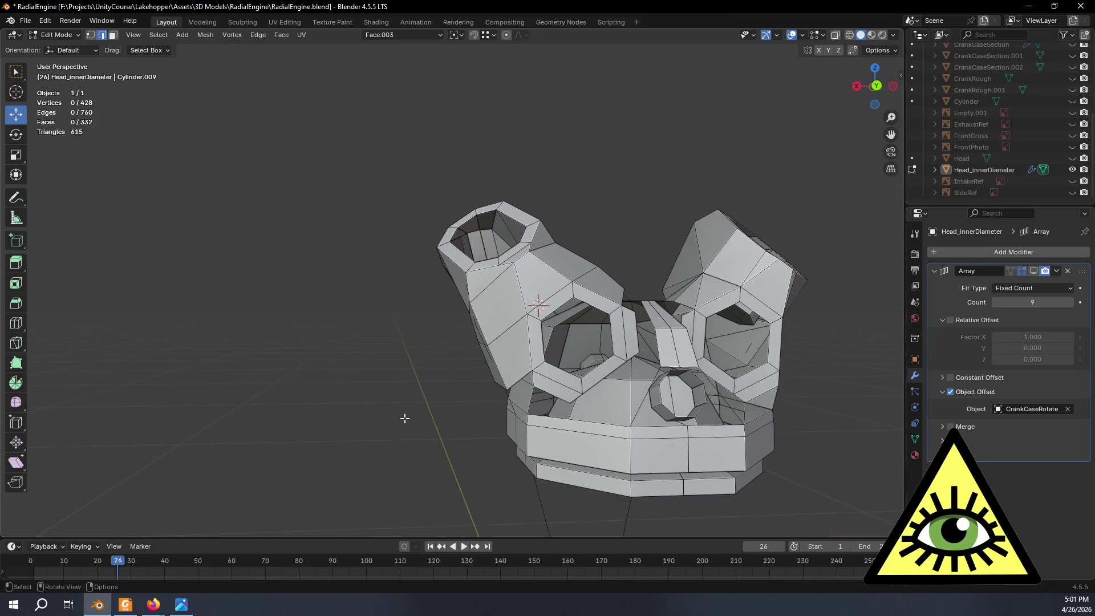
Inspect the full arrayed head ring in Object Mode, return to Edit Mode, then bring up the YouTube reference video.
scroll(405, 419, down, 3)
mouse_move(405, 418)
middle_down()
mouse_move(587, 350)
mouse_move(537, 387)
mouse_move(616, 409)
mouse_move(575, 403)
mouse_move(616, 348)
mouse_move(707, 349)
mouse_move(651, 314)
middle_up()
key(Tab)
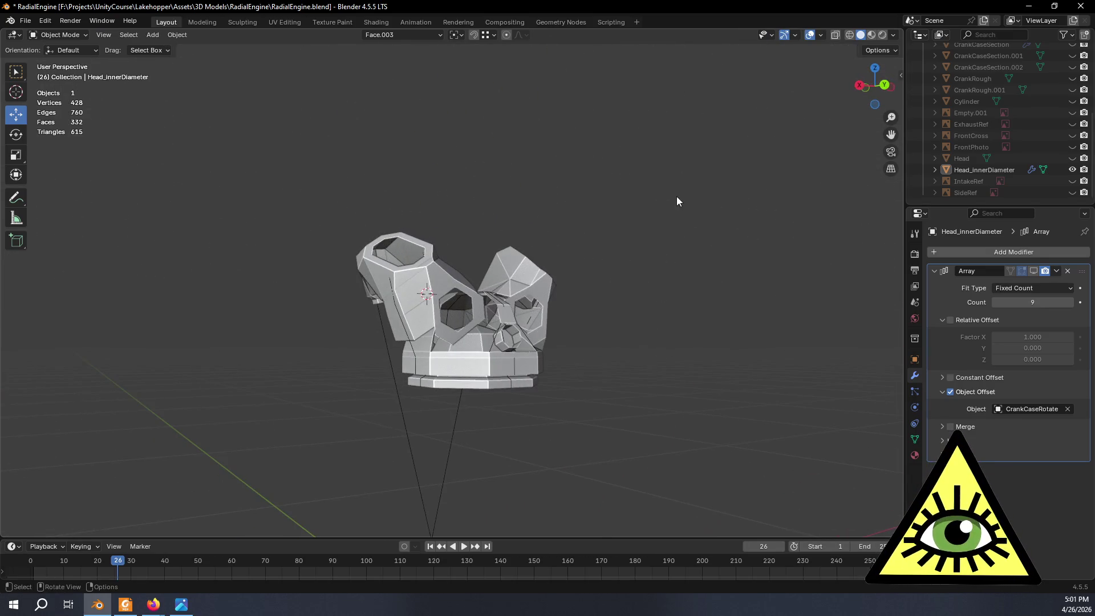
mouse_move(678, 201)
middle_down()
mouse_move(597, 251)
mouse_move(546, 264)
mouse_move(678, 225)
mouse_move(642, 180)
mouse_move(687, 172)
mouse_move(766, 187)
mouse_move(768, 220)
mouse_move(683, 270)
mouse_move(650, 247)
mouse_move(642, 204)
mouse_move(625, 186)
mouse_move(618, 204)
middle_up()
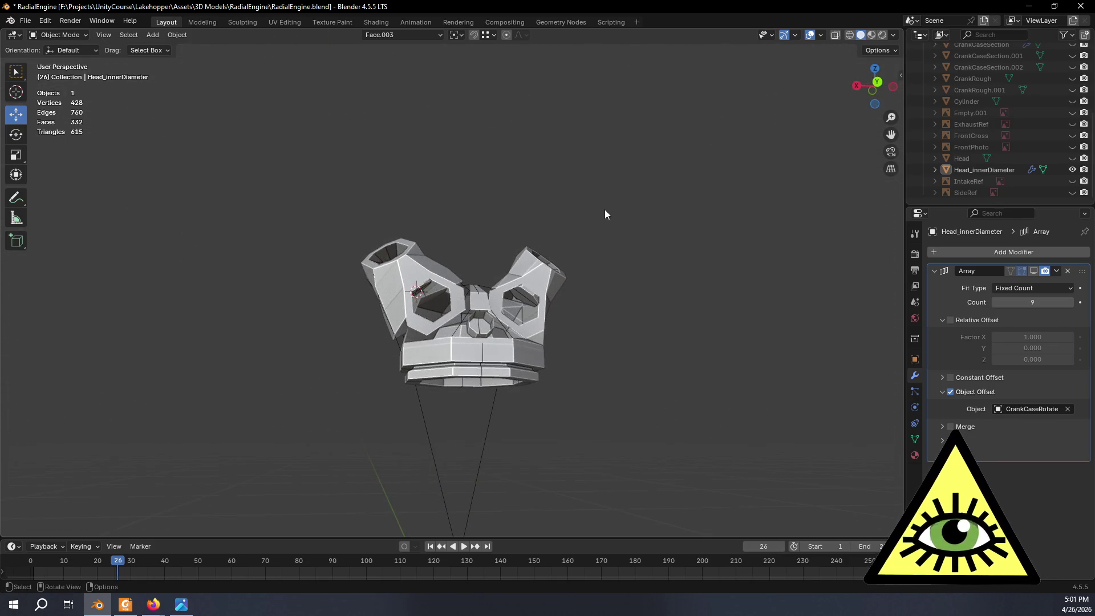
key(Tab)
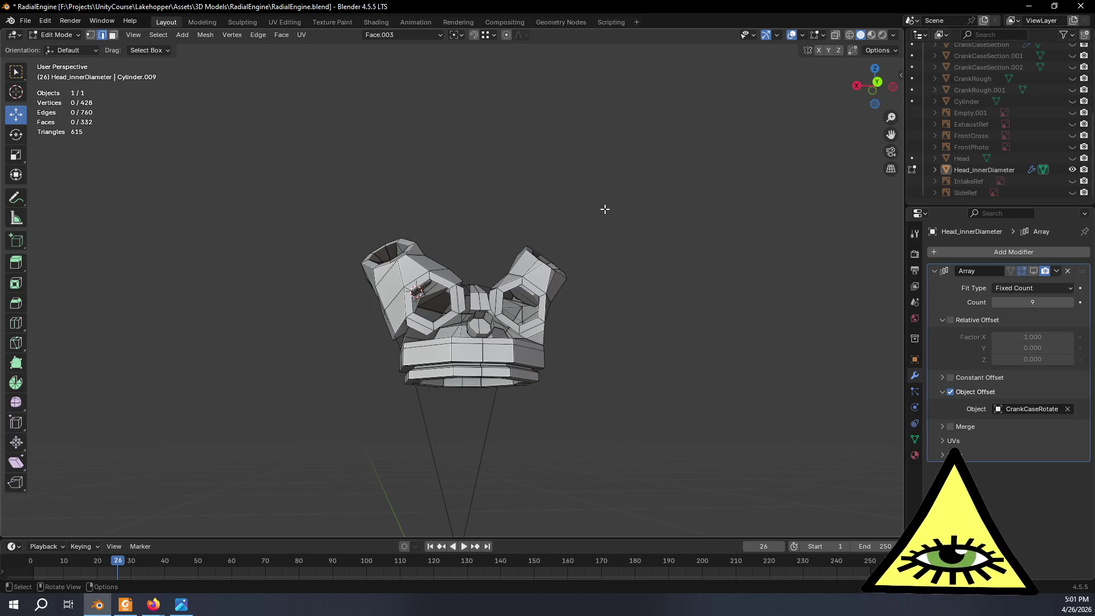
key(alt+Tab)
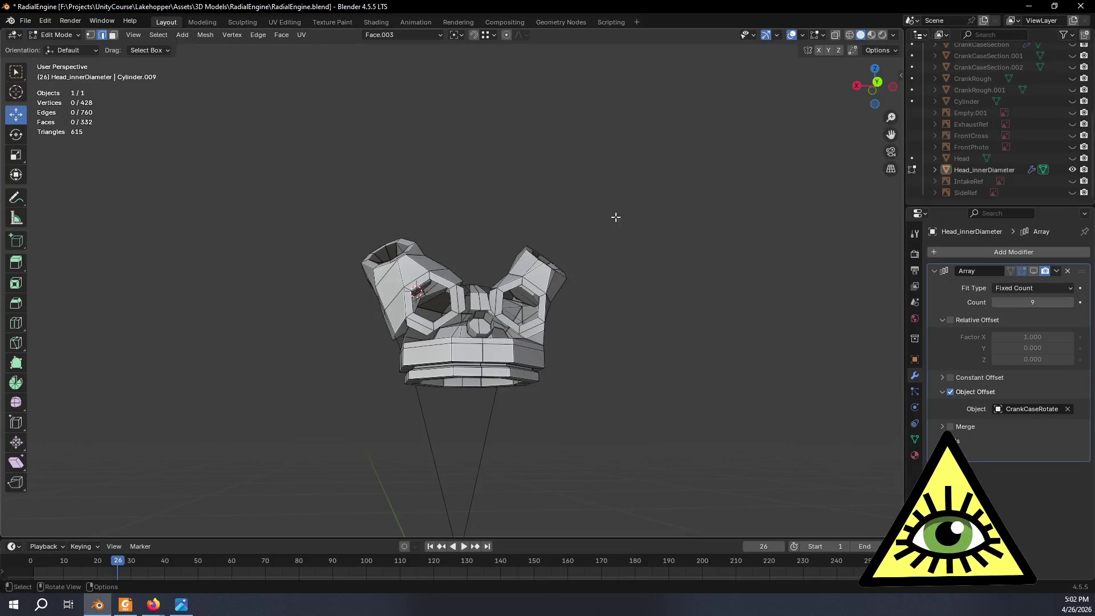
mouse_move(411, 240)
middle_down()
mouse_move(495, 238)
mouse_move(594, 297)
mouse_move(626, 333)
mouse_move(639, 340)
mouse_move(647, 319)
middle_up()
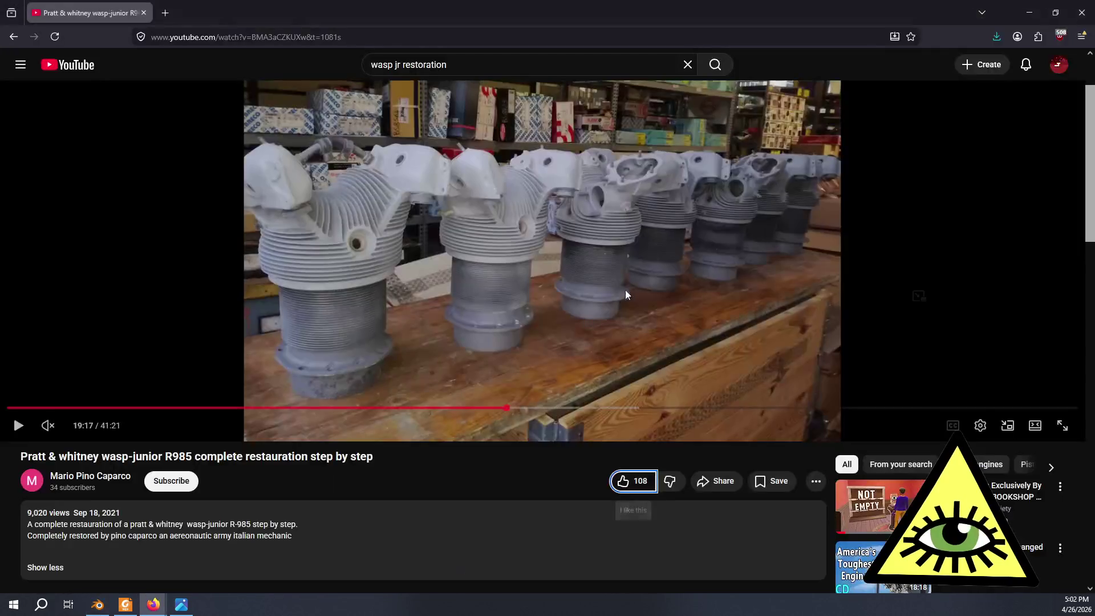
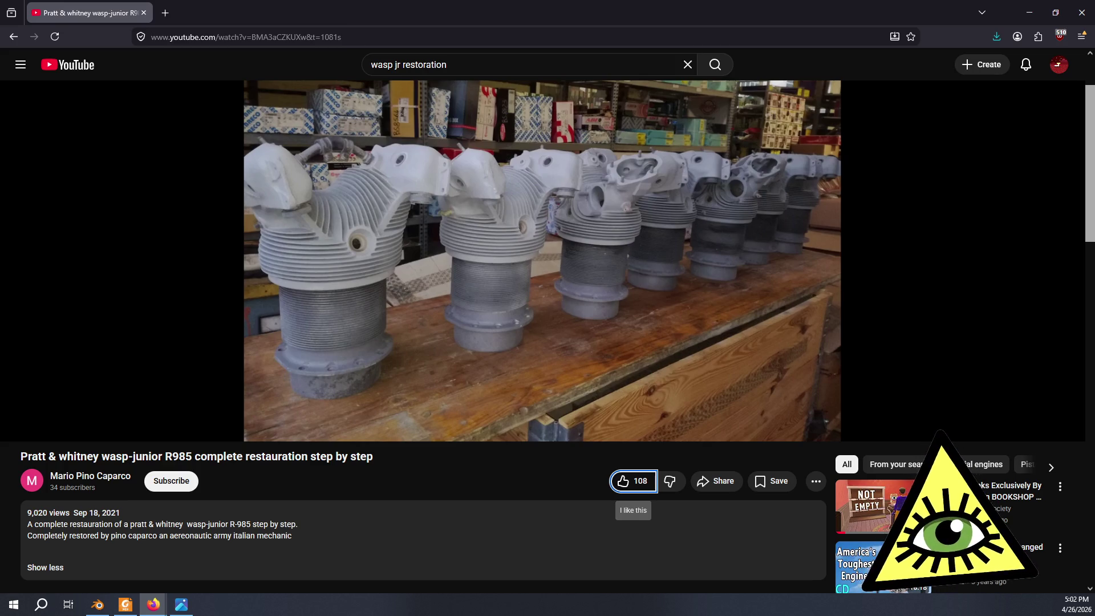
Return from the YouTube reference to the Blender cylinder head model and orbit around it.
key(alt+Tab)
mouse_move(450, 304)
middle_down()
mouse_move(417, 303)
mouse_move(579, 306)
mouse_move(604, 379)
mouse_move(620, 357)
mouse_move(650, 384)
mouse_move(795, 289)
mouse_move(771, 281)
mouse_move(616, 315)
middle_up()
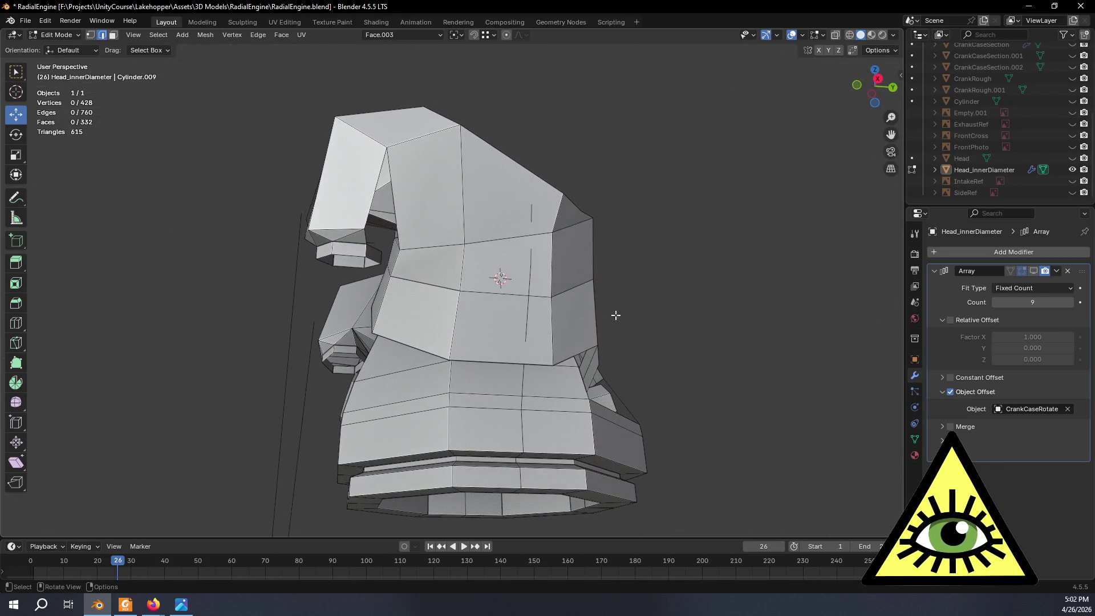
mouse_move(466, 294)
middle_down()
mouse_move(648, 314)
mouse_move(678, 333)
mouse_move(513, 289)
mouse_move(552, 306)
mouse_move(644, 393)
mouse_move(731, 418)
middle_up()
scroll(654, 359, down, 5)
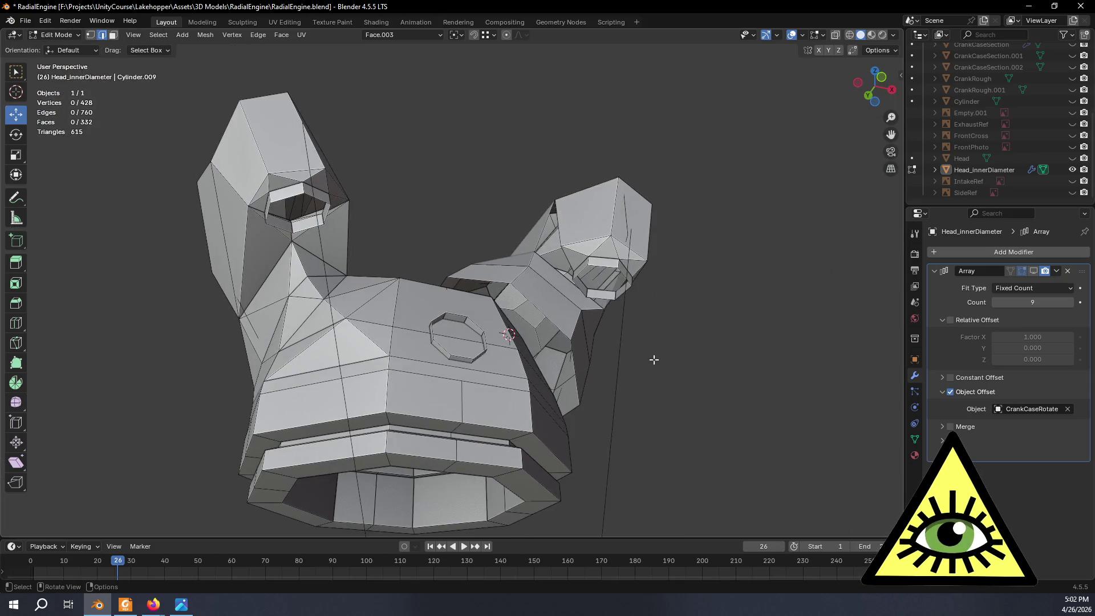
mouse_move(550, 438)
middle_down()
mouse_move(297, 365)
mouse_move(622, 365)
mouse_move(603, 374)
mouse_move(585, 344)
middle_up()
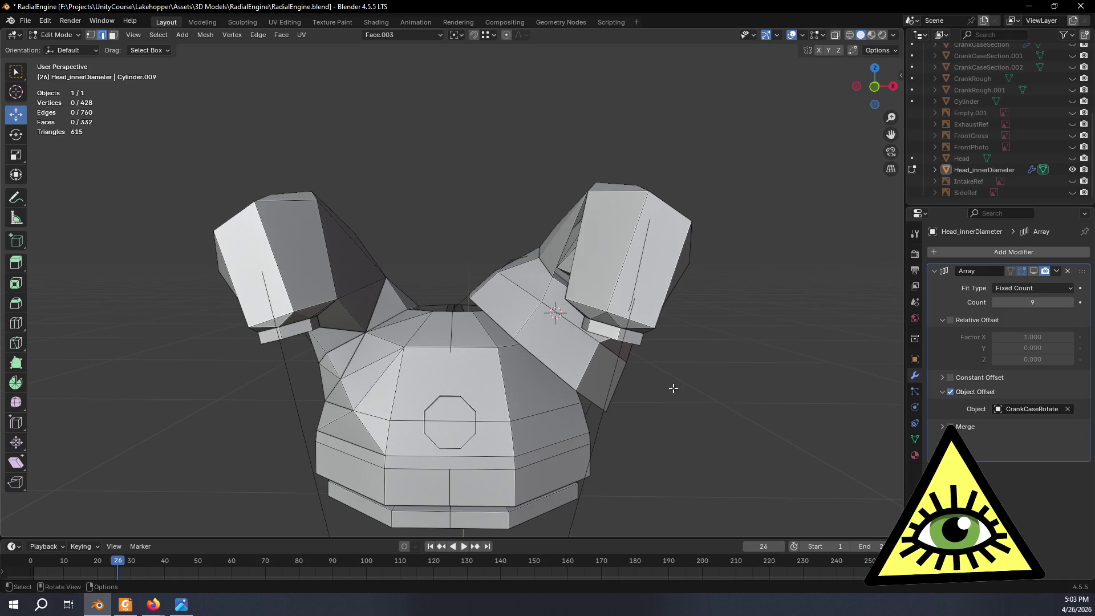
mouse_move(334, 325)
middle_down()
mouse_move(410, 293)
mouse_move(348, 404)
mouse_move(306, 416)
mouse_move(335, 369)
mouse_move(389, 337)
mouse_move(603, 247)
mouse_move(567, 362)
mouse_move(485, 348)
middle_up()
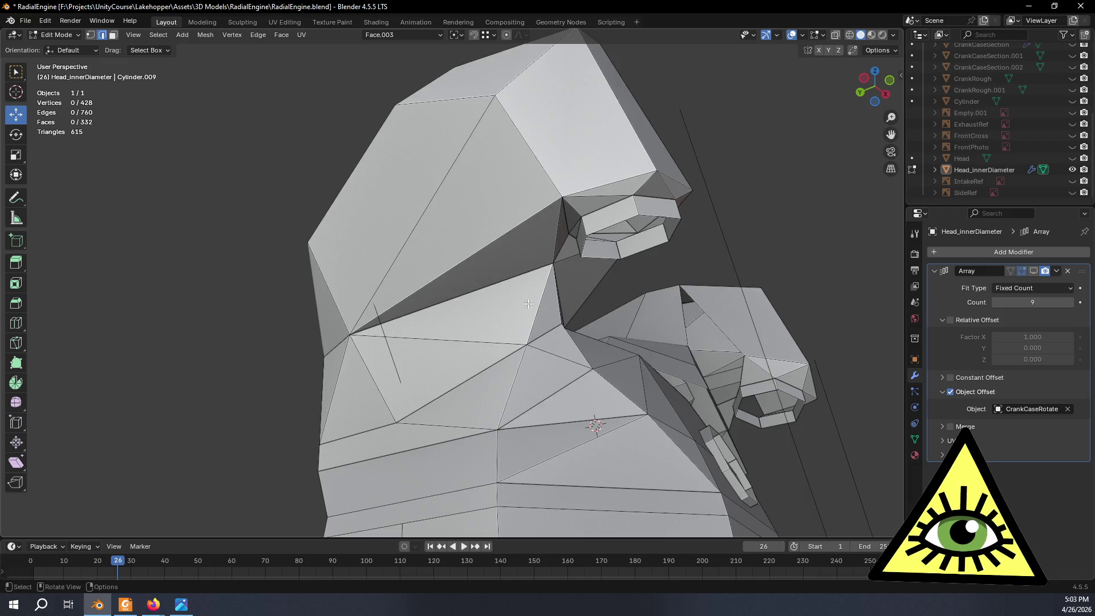
middle_drag(529, 304, 524, 262)
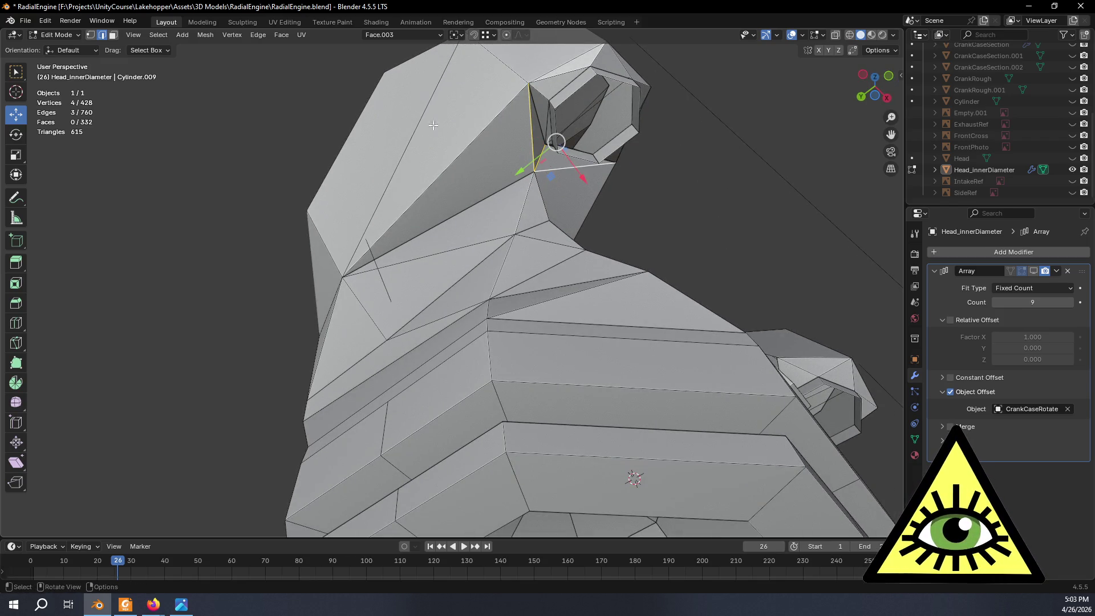
Select the triangulated faces around the port junction.
click(528, 161)
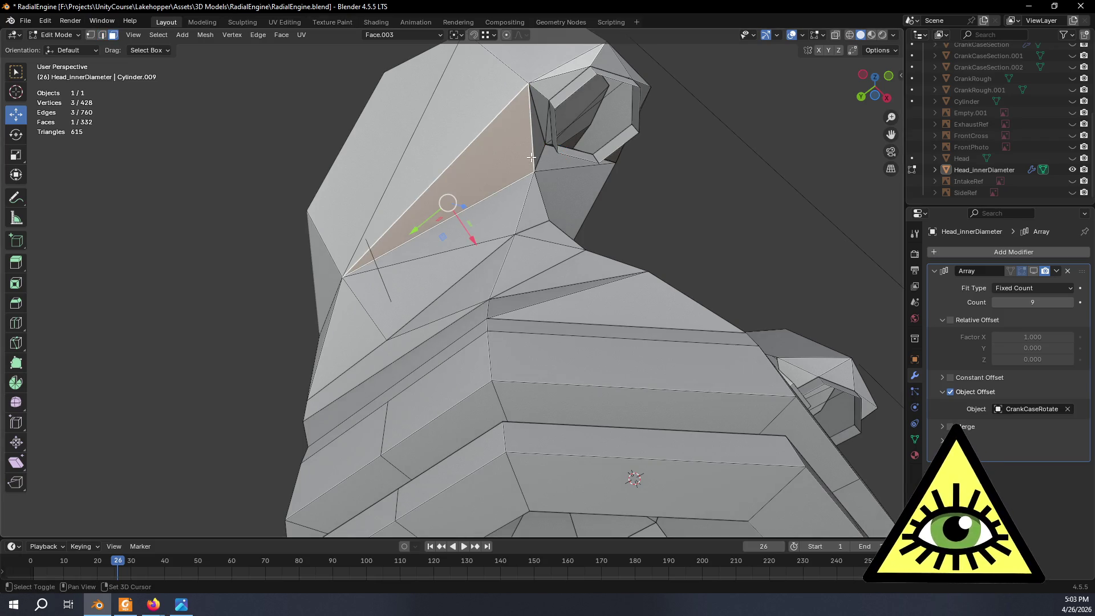
shift+click(536, 153)
middle_drag(548, 187, 474, 285)
shift+click(474, 285)
shift+click(463, 305)
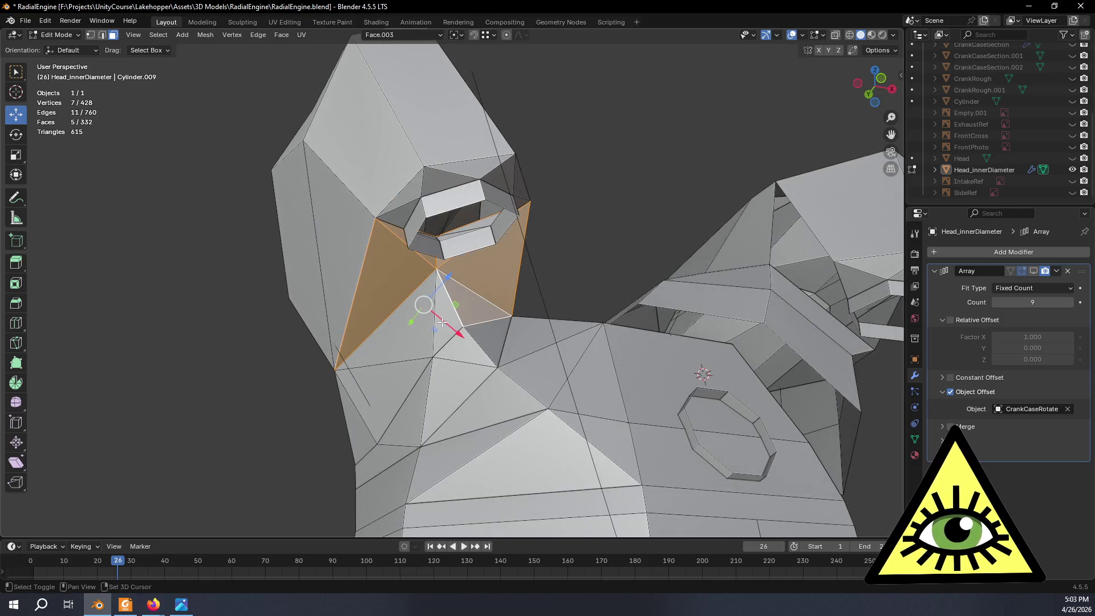
shift+click(407, 337)
shift+click(406, 394)
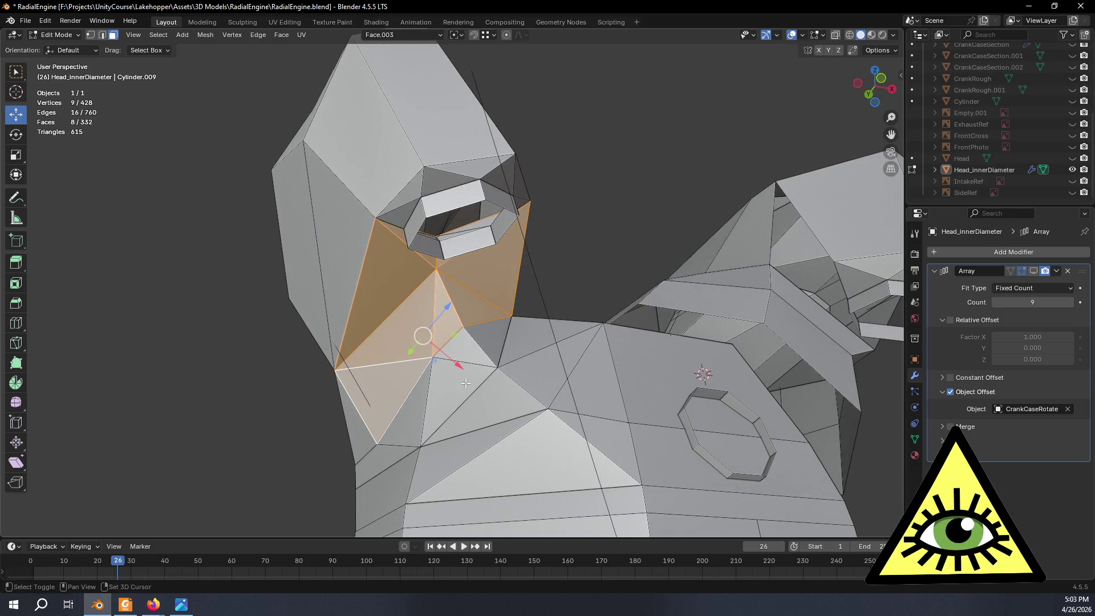
Add the far-side port faces to the selection and delete all the selected junction faces.
mouse_move(484, 356)
middle_down()
mouse_move(400, 393)
mouse_move(392, 421)
mouse_move(502, 342)
mouse_move(485, 386)
mouse_move(529, 403)
middle_up()
shift+click(486, 386)
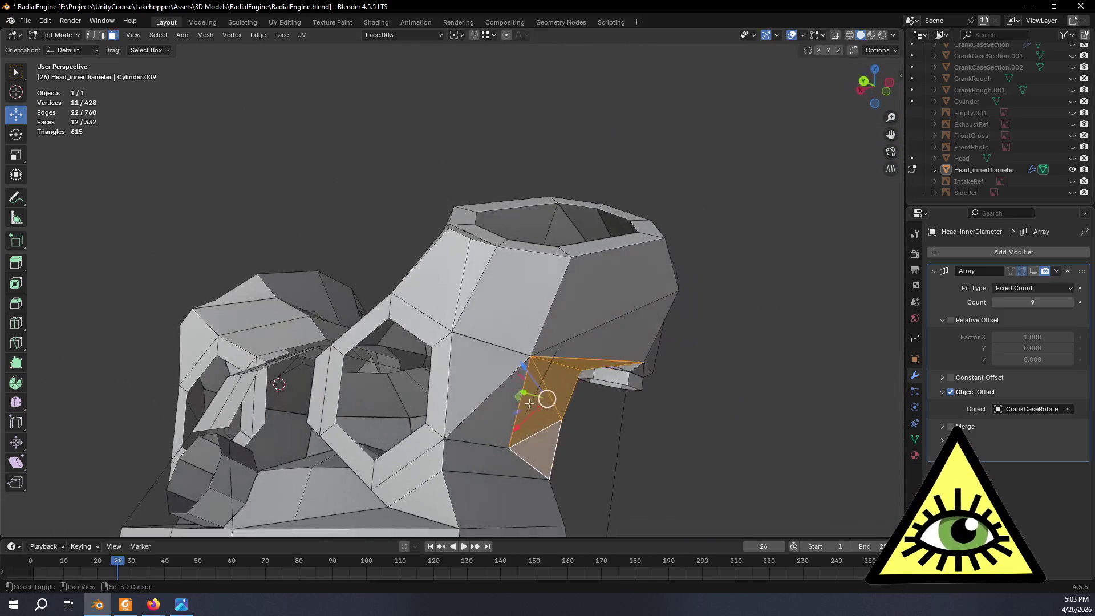
shift+click(472, 386)
middle_drag(464, 339, 485, 391)
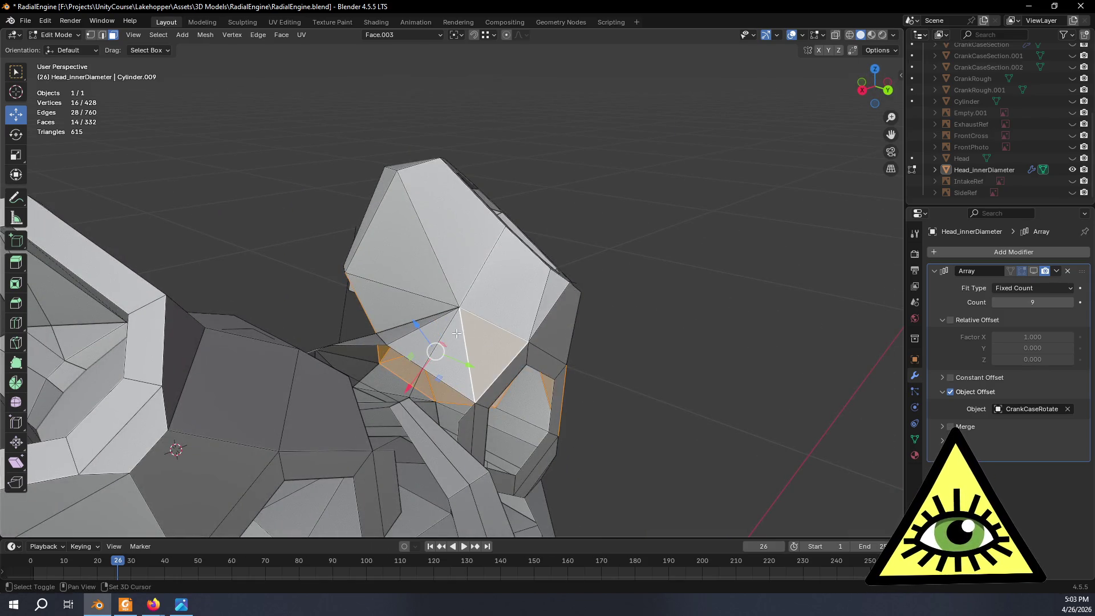
mouse_move(385, 330)
middle_down()
mouse_move(434, 369)
mouse_move(501, 293)
mouse_move(242, 290)
mouse_move(303, 325)
mouse_move(536, 289)
mouse_move(547, 258)
mouse_move(529, 272)
middle_up()
key(x)
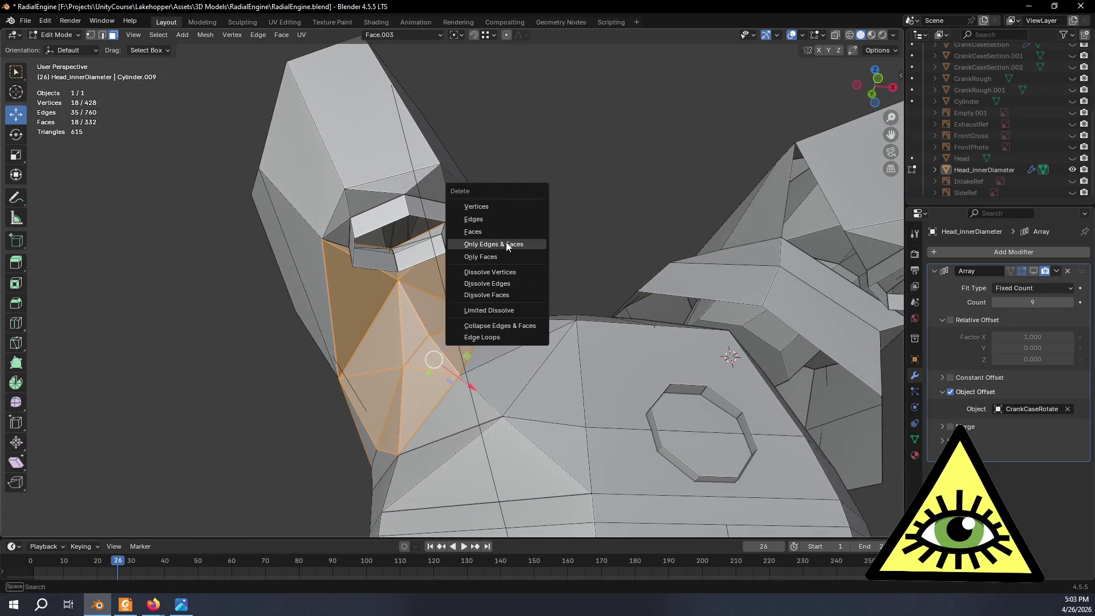
click(490, 236)
mouse_move(490, 236)
middle_down()
mouse_move(533, 242)
mouse_move(331, 306)
mouse_move(282, 285)
mouse_move(238, 245)
mouse_move(171, 220)
mouse_move(103, 215)
mouse_move(62, 228)
mouse_move(81, 215)
mouse_move(389, 340)
mouse_move(541, 446)
middle_up()
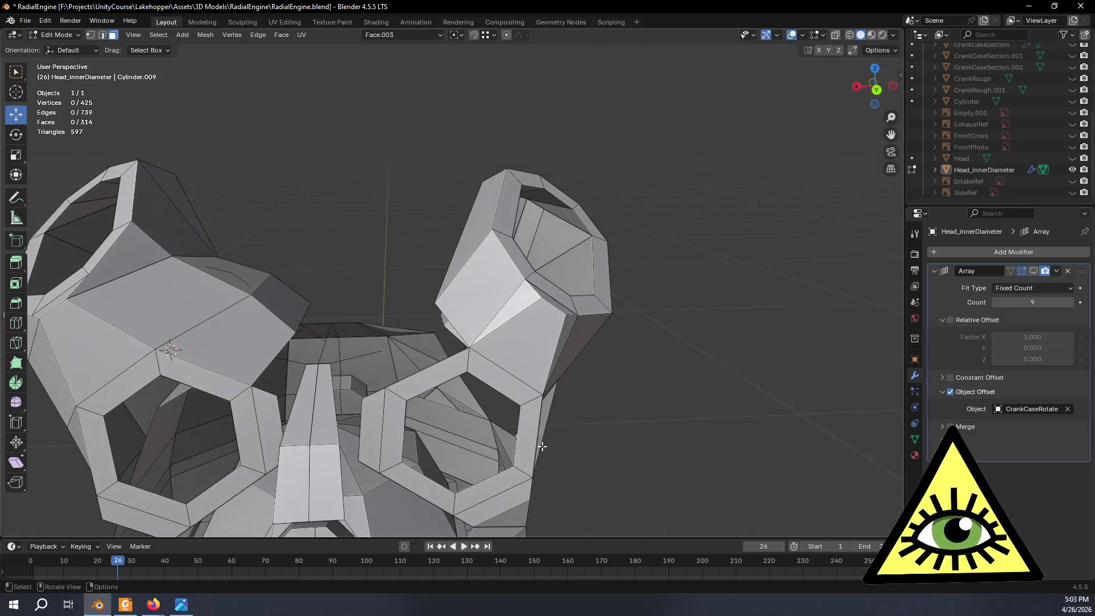
Delete the leftover stray face as well.
key(x)
click(587, 450)
mouse_move(587, 449)
middle_down()
mouse_move(560, 398)
mouse_move(506, 350)
mouse_move(532, 357)
mouse_move(569, 442)
mouse_move(616, 442)
mouse_move(458, 293)
mouse_move(524, 324)
mouse_move(476, 311)
middle_up()
mouse_move(453, 274)
middle_down()
mouse_move(435, 242)
mouse_move(448, 235)
middle_up()
Step the reference video to 19:32 and back to 19:27, then select the inner octagonal face.
key(alt+Tab)
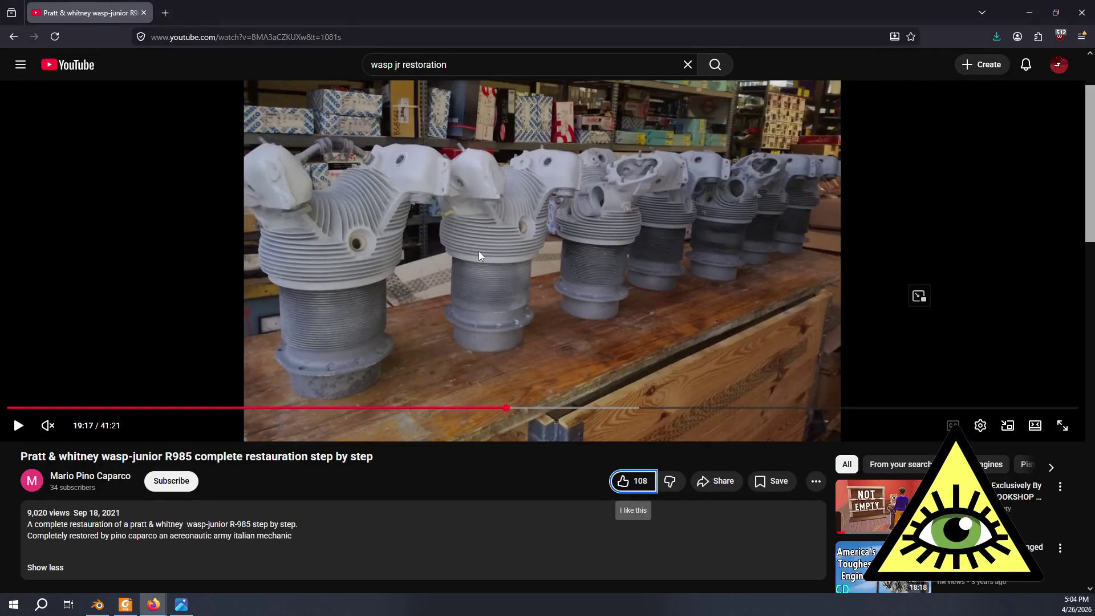
key(Right)
key(Right)
key(Right)
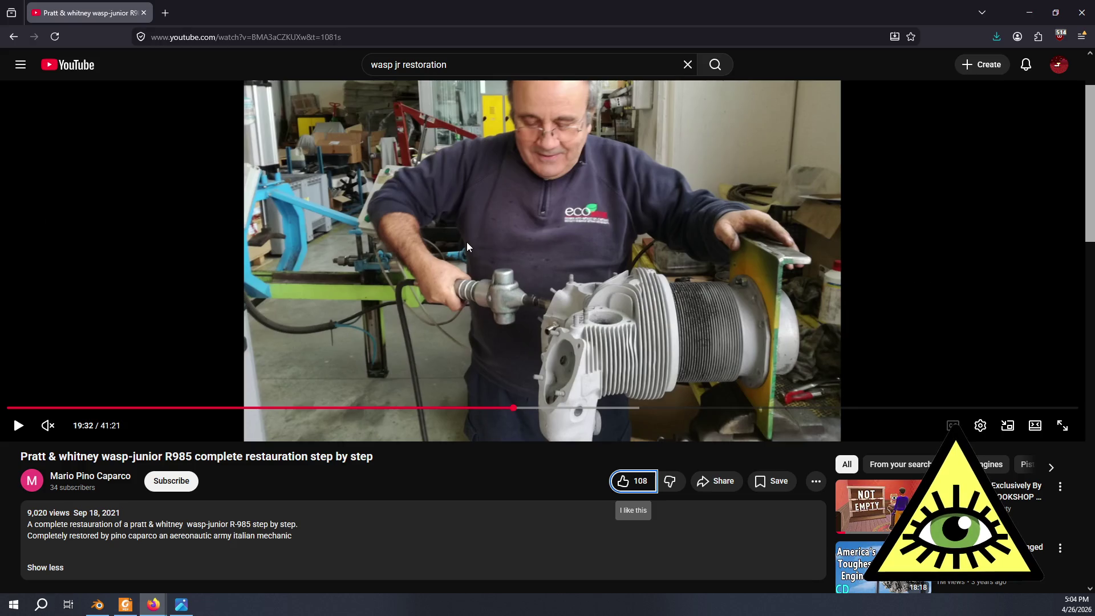
key(Left)
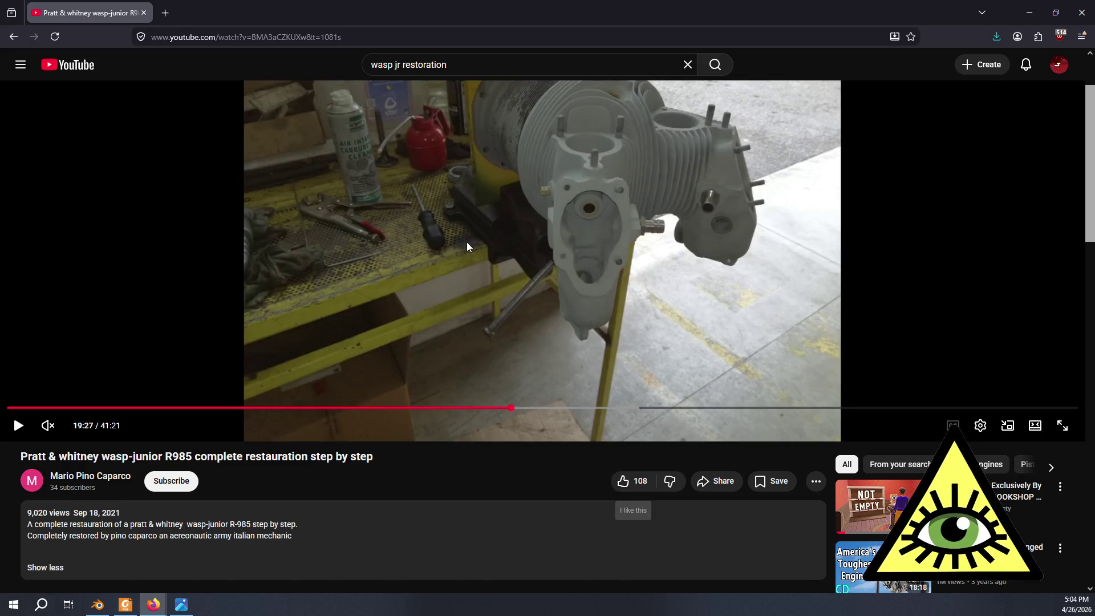
key(alt+Tab)
mouse_move(408, 214)
middle_down()
mouse_move(437, 215)
mouse_move(428, 244)
mouse_move(399, 224)
mouse_move(414, 288)
mouse_move(358, 360)
mouse_move(247, 335)
mouse_move(468, 203)
mouse_move(581, 231)
mouse_move(692, 213)
mouse_move(700, 238)
mouse_move(677, 237)
mouse_move(631, 211)
mouse_move(542, 206)
mouse_move(458, 178)
mouse_move(557, 159)
mouse_move(577, 101)
mouse_move(508, 76)
mouse_move(447, 290)
mouse_move(489, 328)
middle_up()
click(481, 197)
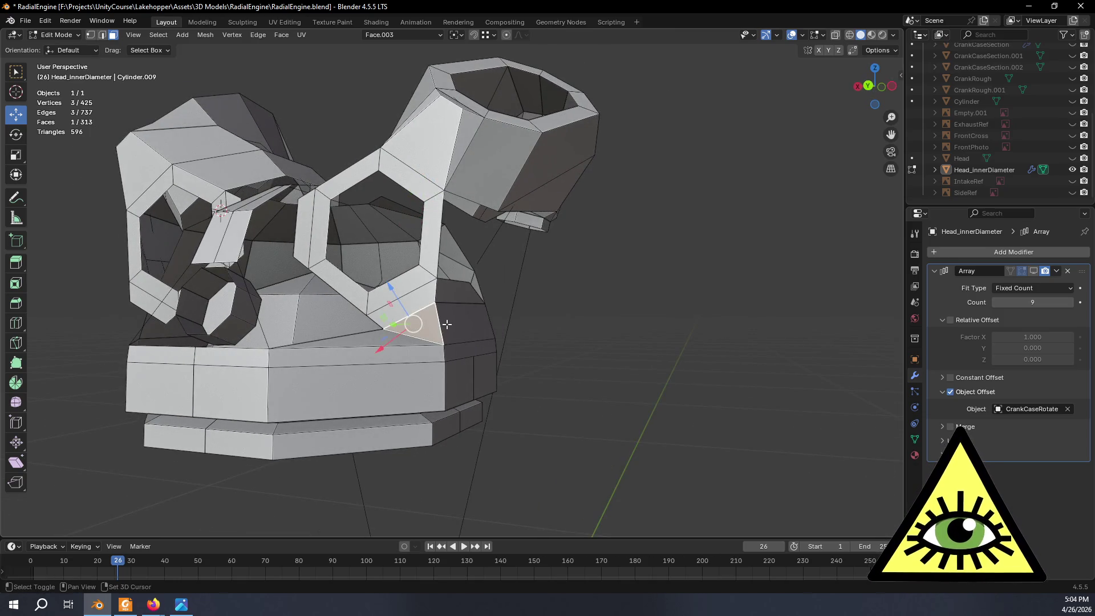
Select the triangulated dome faces beside the port junction.
shift+click(447, 294)
middle_drag(447, 293, 383, 312)
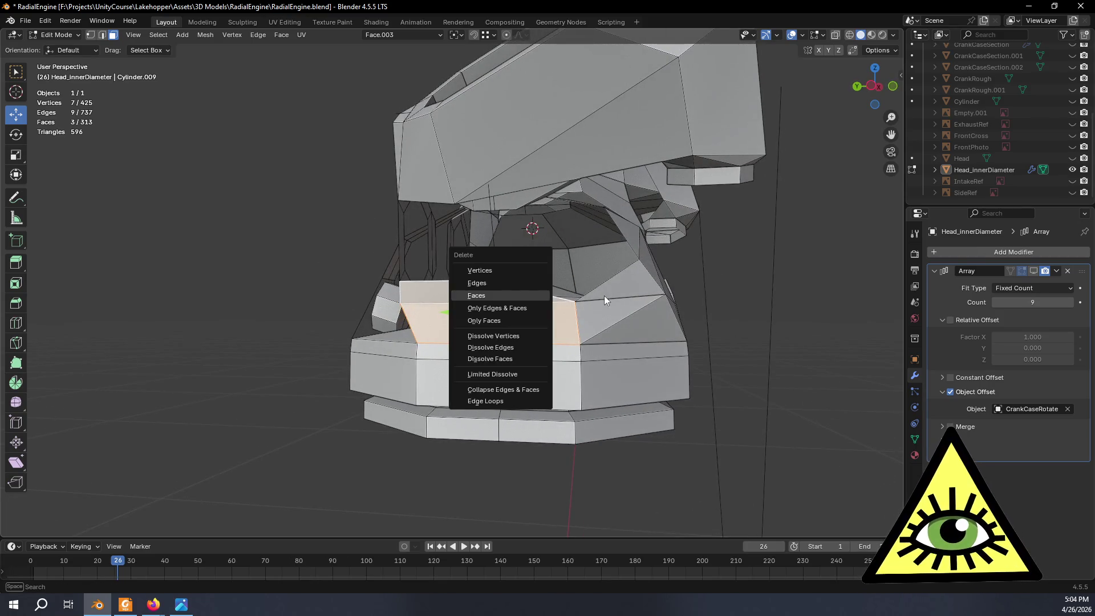
mouse_move(513, 294)
middle_down()
mouse_move(596, 305)
mouse_move(610, 318)
mouse_move(581, 374)
middle_up()
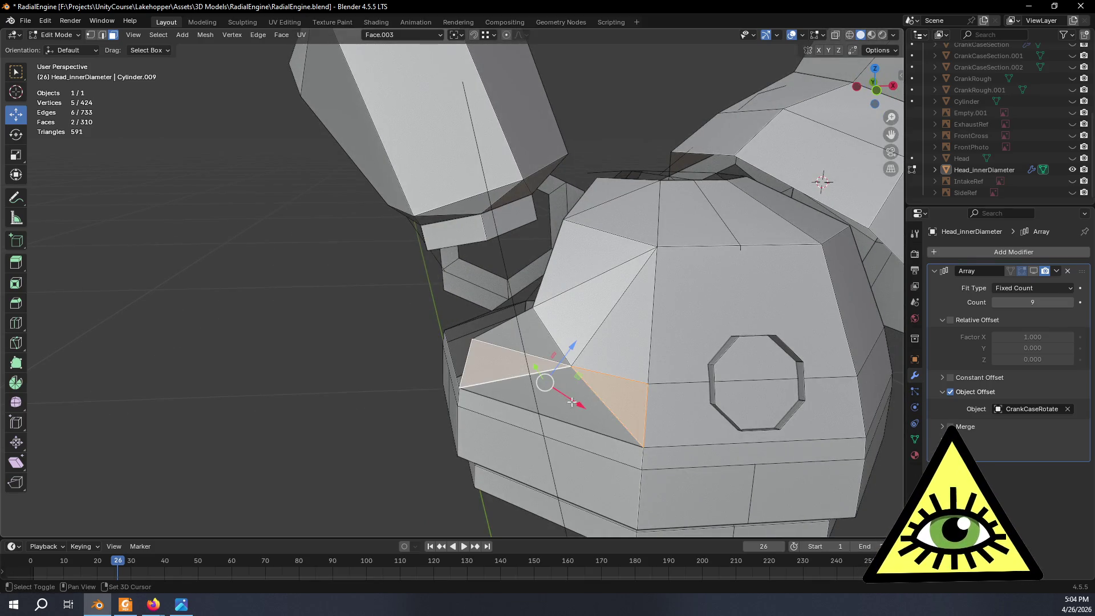
shift+click(586, 391)
shift+click(539, 329)
shift+click(611, 304)
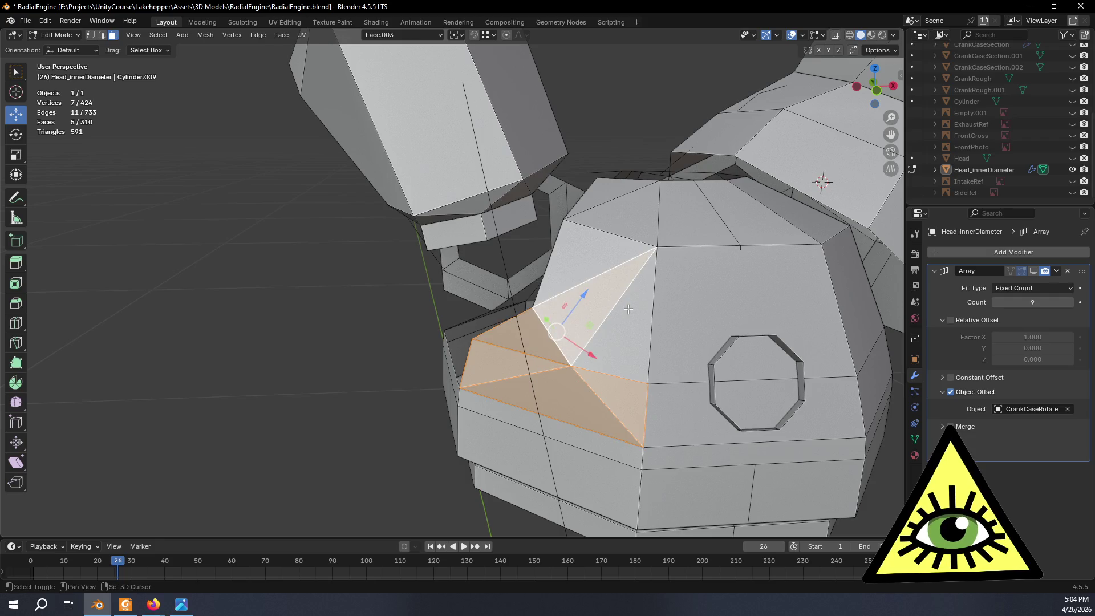
shift+click(629, 308)
mouse_move(628, 309)
middle_down()
mouse_move(599, 368)
mouse_move(601, 329)
middle_up()
shift+click(581, 197)
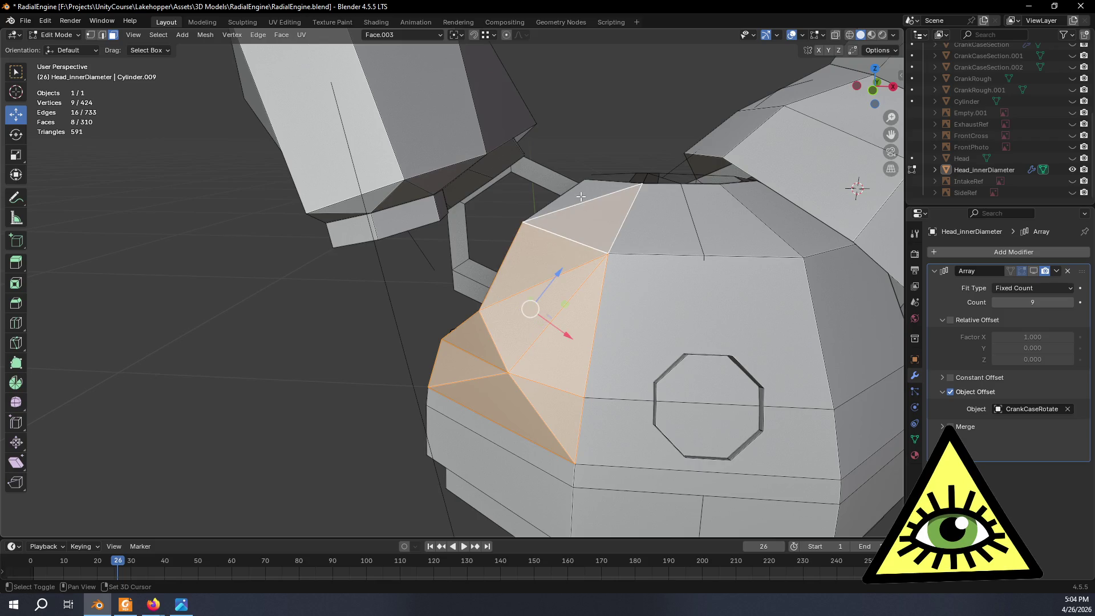
mouse_move(610, 201)
middle_down()
mouse_move(576, 270)
mouse_move(608, 263)
middle_up()
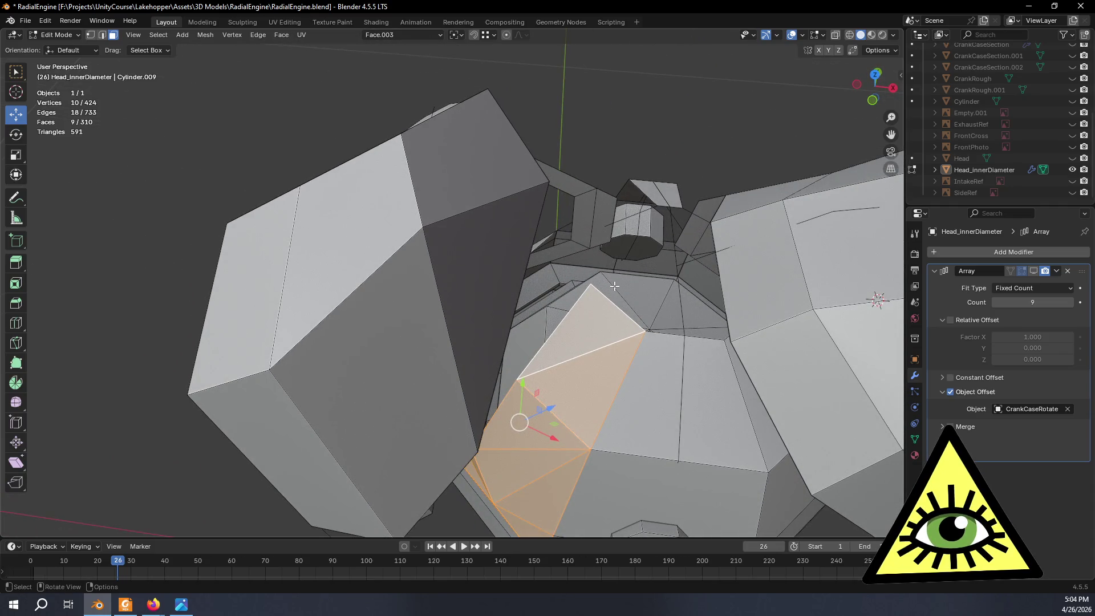
Delete the selected dome faces to open the gap.
right_click(616, 286)
key(Escape)
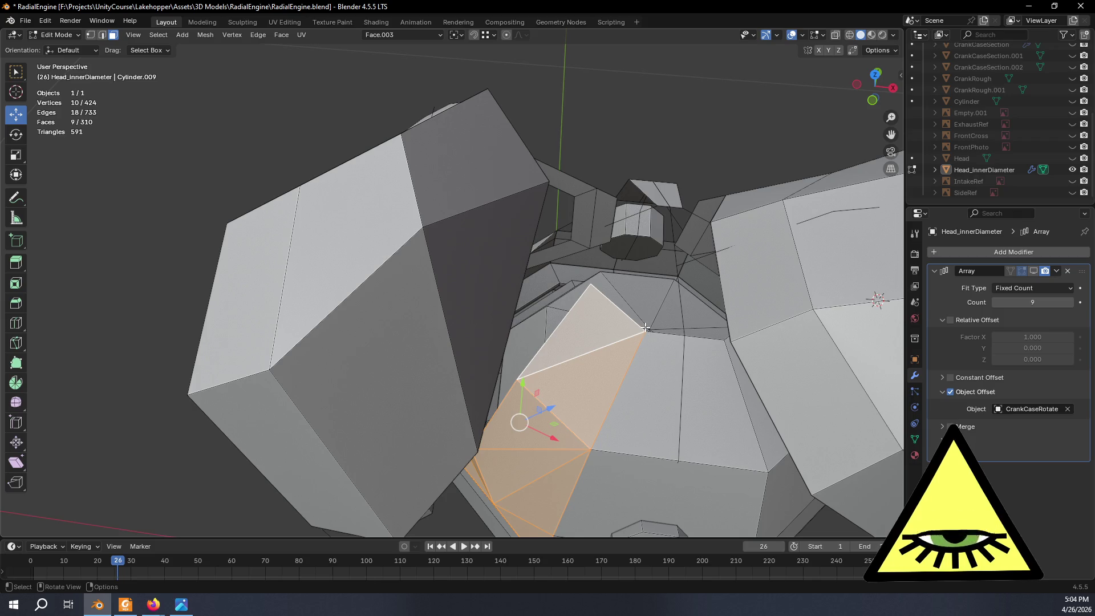
key(x)
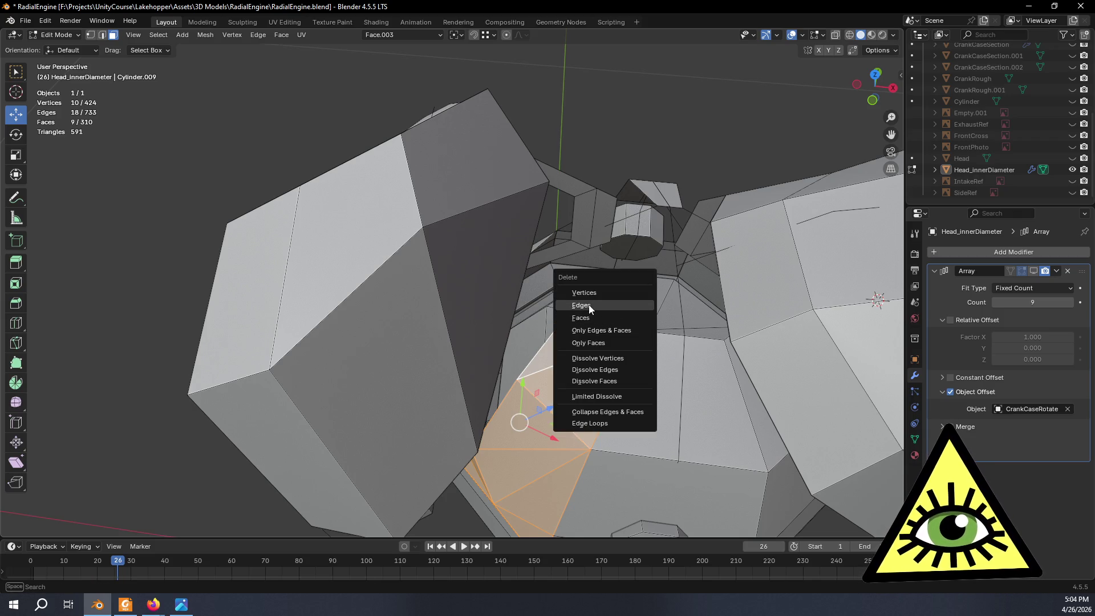
click(594, 317)
middle_drag(595, 317, 615, 326)
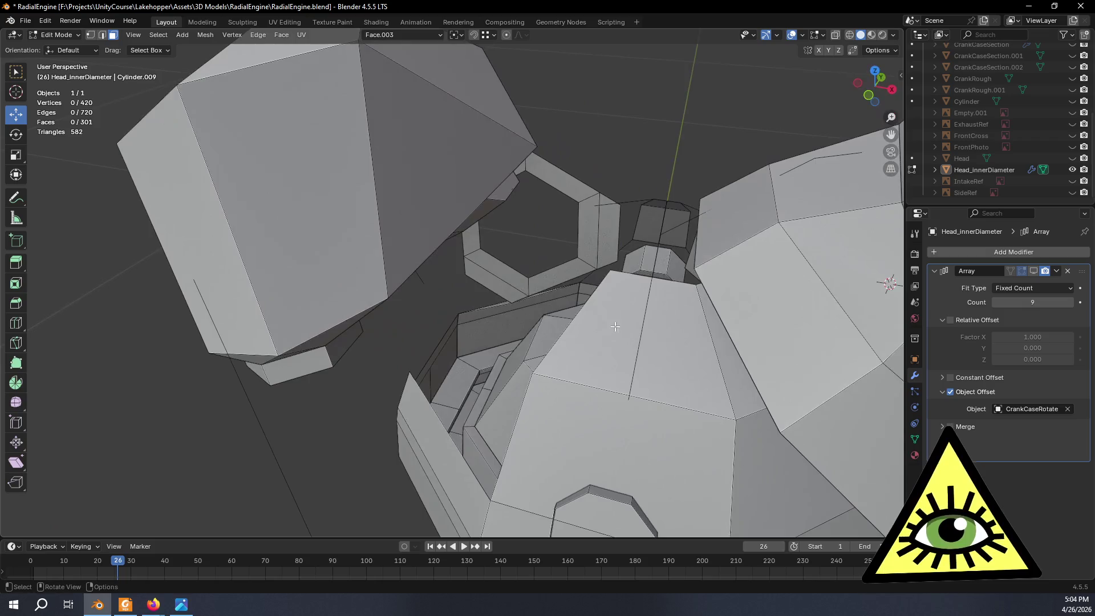
mouse_move(559, 270)
middle_down()
mouse_move(824, 234)
mouse_move(477, 350)
mouse_move(453, 379)
mouse_move(458, 333)
mouse_move(558, 425)
mouse_move(539, 373)
mouse_move(559, 294)
middle_up()
Duplicate the octagonal port face in place.
mouse_move(415, 195)
middle_down()
mouse_move(485, 237)
mouse_move(496, 268)
mouse_move(486, 206)
mouse_move(530, 229)
mouse_move(508, 234)
mouse_move(338, 172)
mouse_move(501, 207)
mouse_move(516, 225)
mouse_move(529, 156)
middle_up()
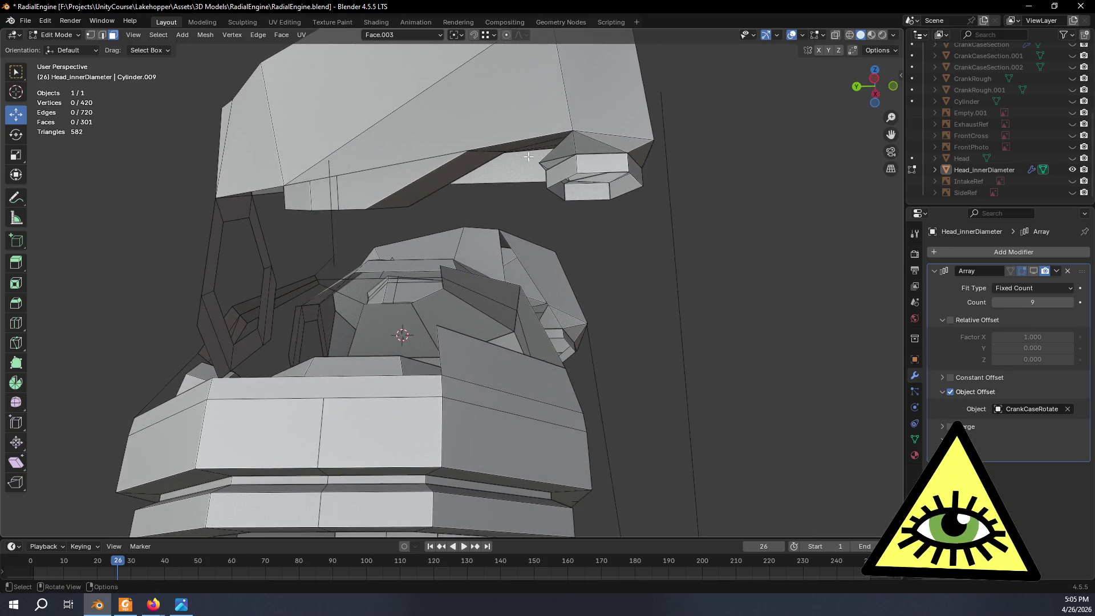
mouse_move(620, 262)
middle_down()
mouse_move(580, 330)
mouse_move(626, 342)
mouse_move(560, 337)
mouse_move(599, 345)
mouse_move(588, 415)
mouse_move(443, 365)
middle_up()
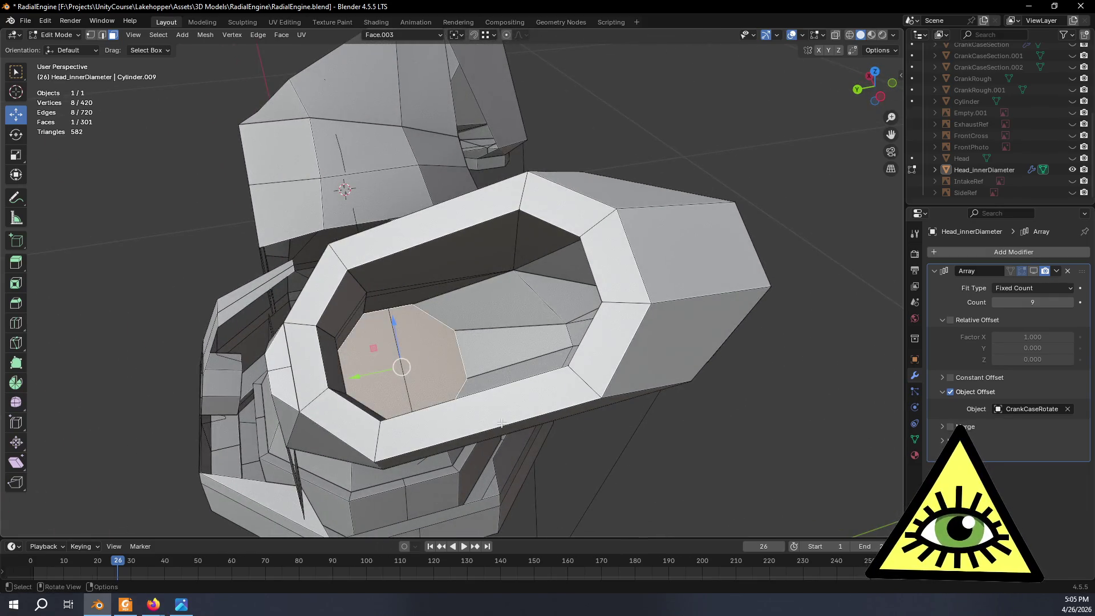
middle_drag(502, 423, 508, 297)
key(shift+d)
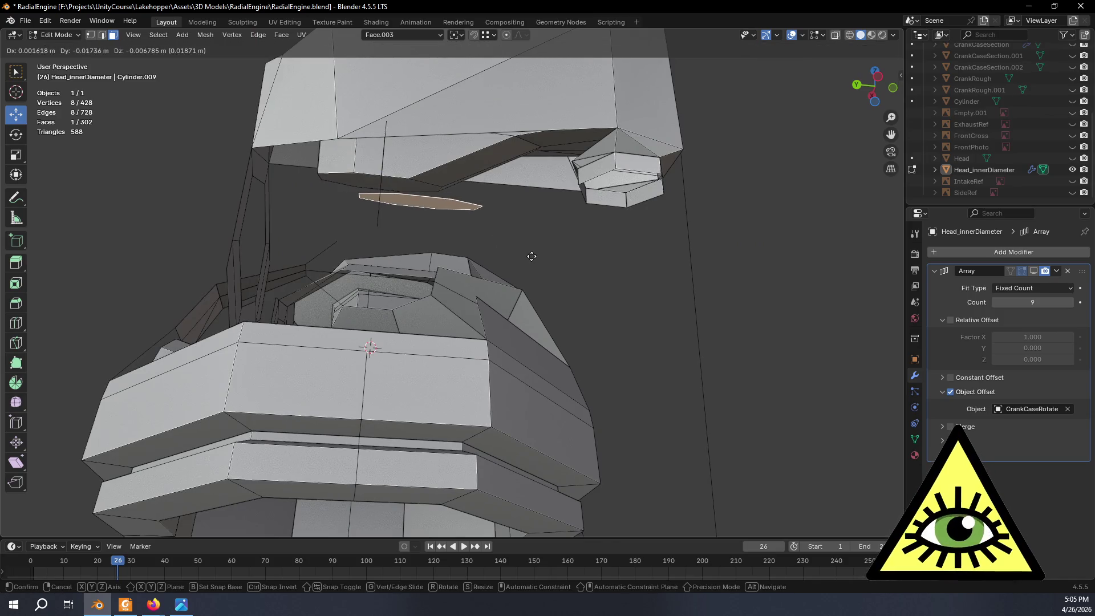
right_click(548, 239)
mouse_move(558, 227)
middle_down()
mouse_move(577, 254)
mouse_move(627, 251)
mouse_move(603, 331)
mouse_move(688, 289)
mouse_move(673, 274)
middle_up()
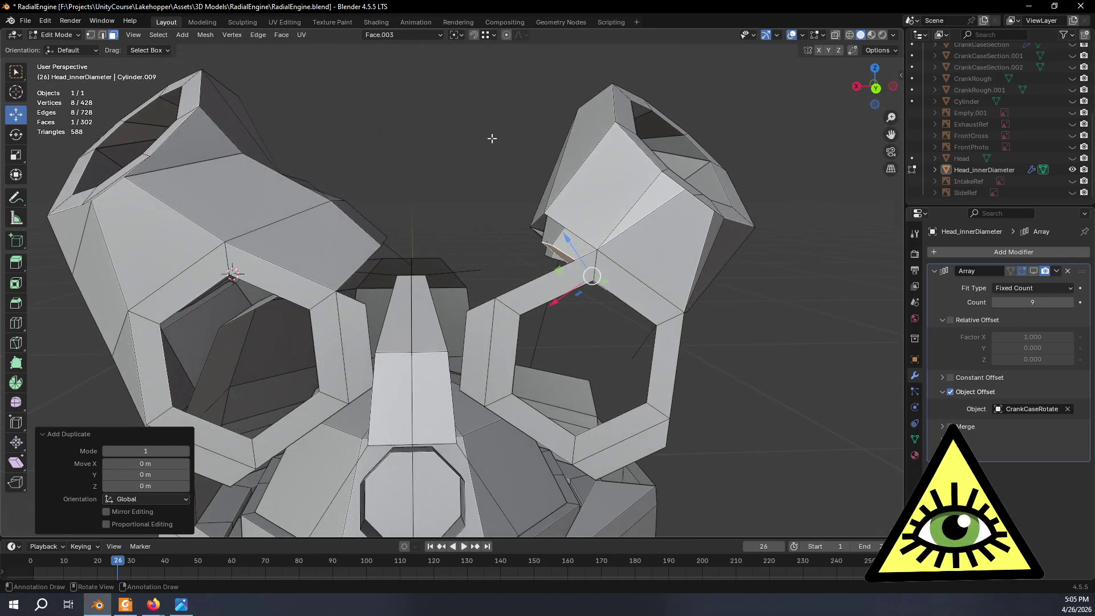
Align transforms to the face normal and create a custom orientation from the selected face.
click(415, 34)
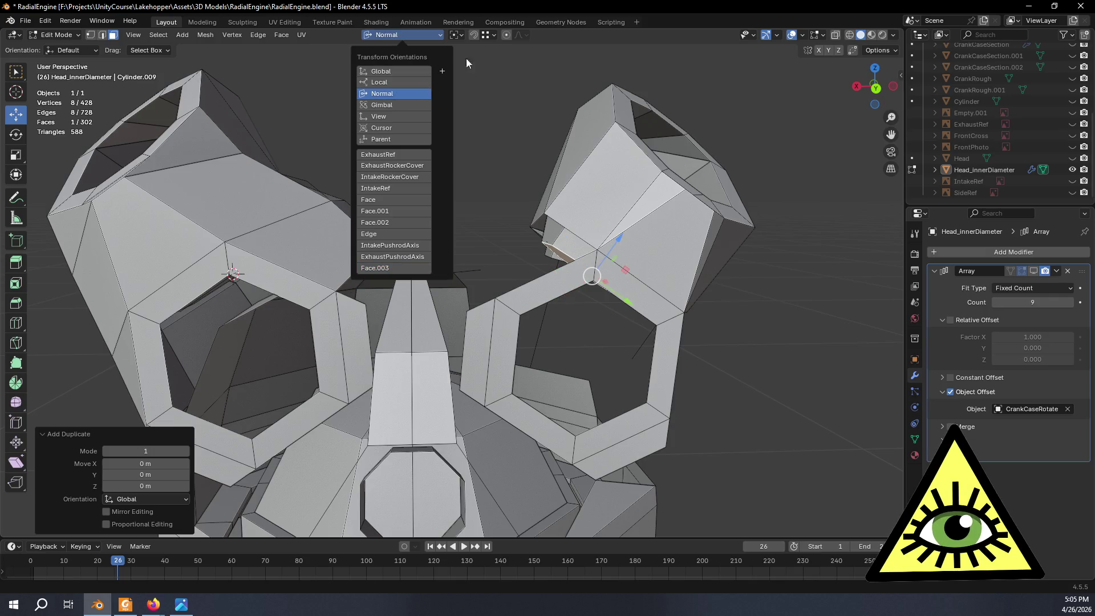
click(396, 84)
mouse_move(550, 57)
middle_down()
mouse_move(493, 80)
mouse_move(485, 103)
mouse_move(525, 134)
mouse_move(513, 113)
middle_up()
click(438, 35)
click(442, 72)
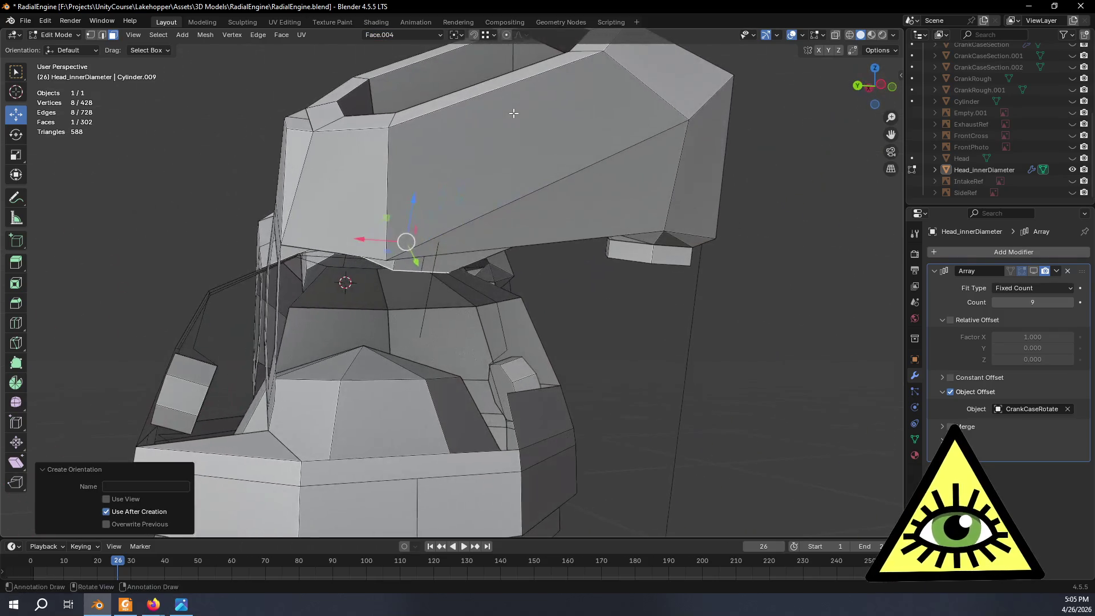
middle_drag(504, 178, 520, 164)
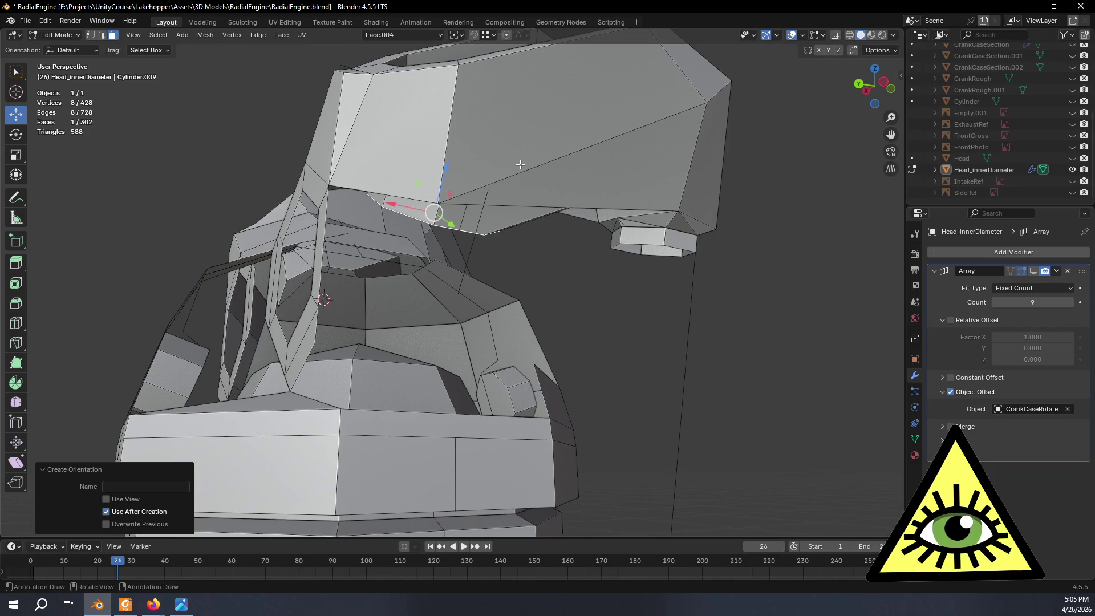
middle_drag(544, 178, 563, 246)
Enlarge the face, widen it 1.268× along its X axis, and shift it slightly along X.
key(s)
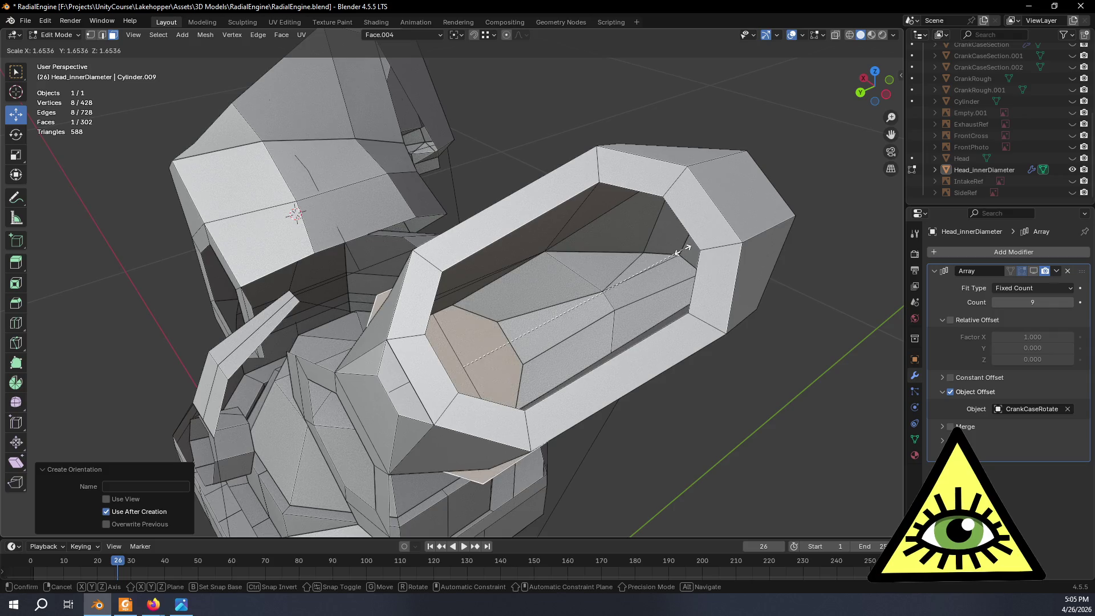
click(713, 244)
mouse_move(656, 294)
middle_down()
mouse_move(573, 214)
mouse_move(607, 230)
middle_up()
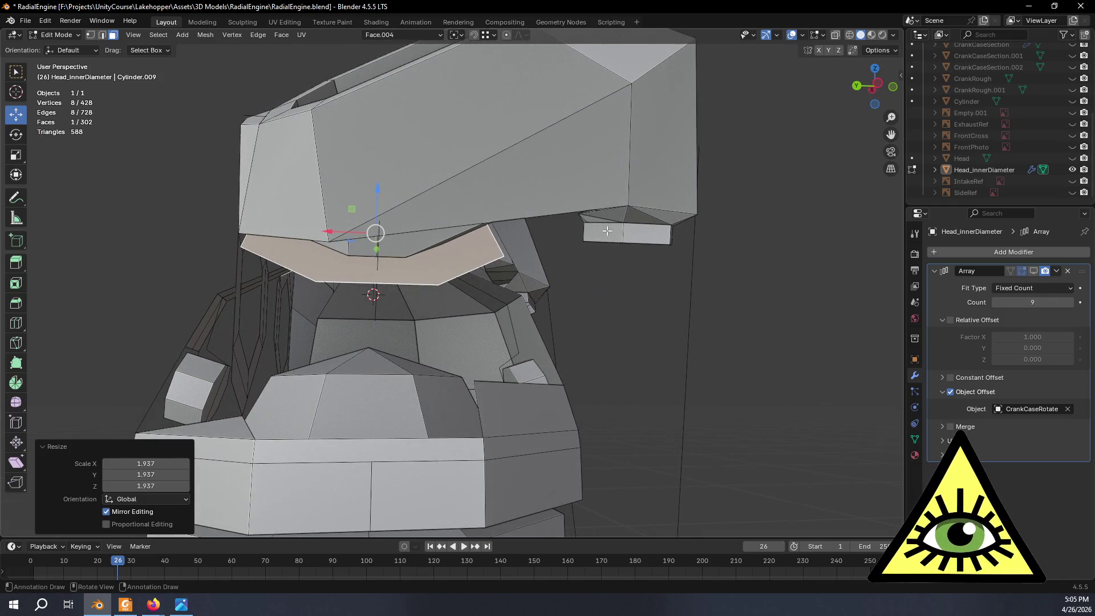
key(s)
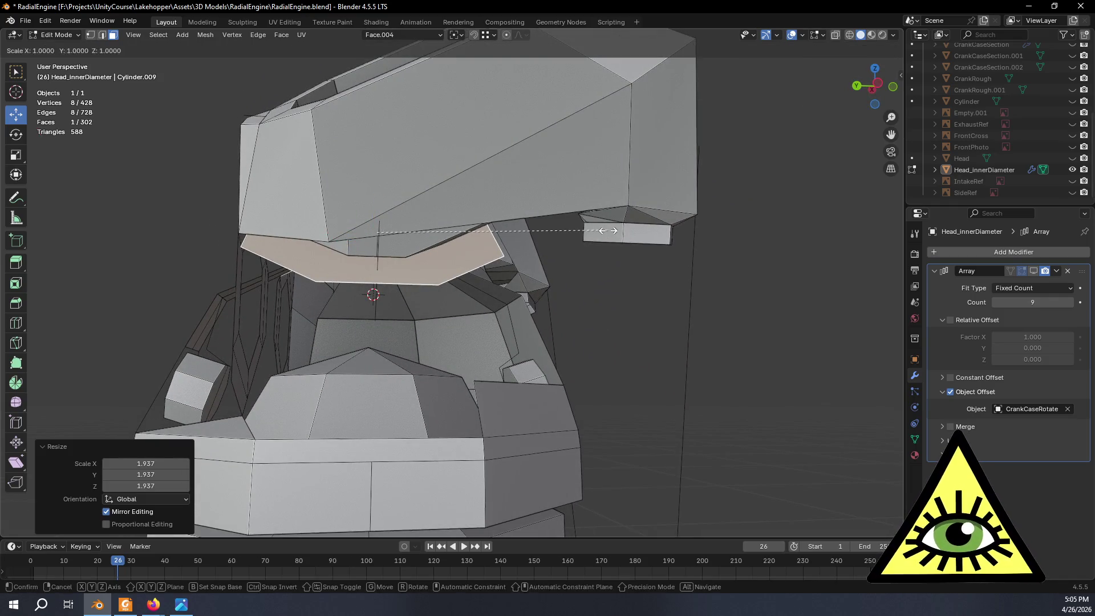
key(x)
click(674, 241)
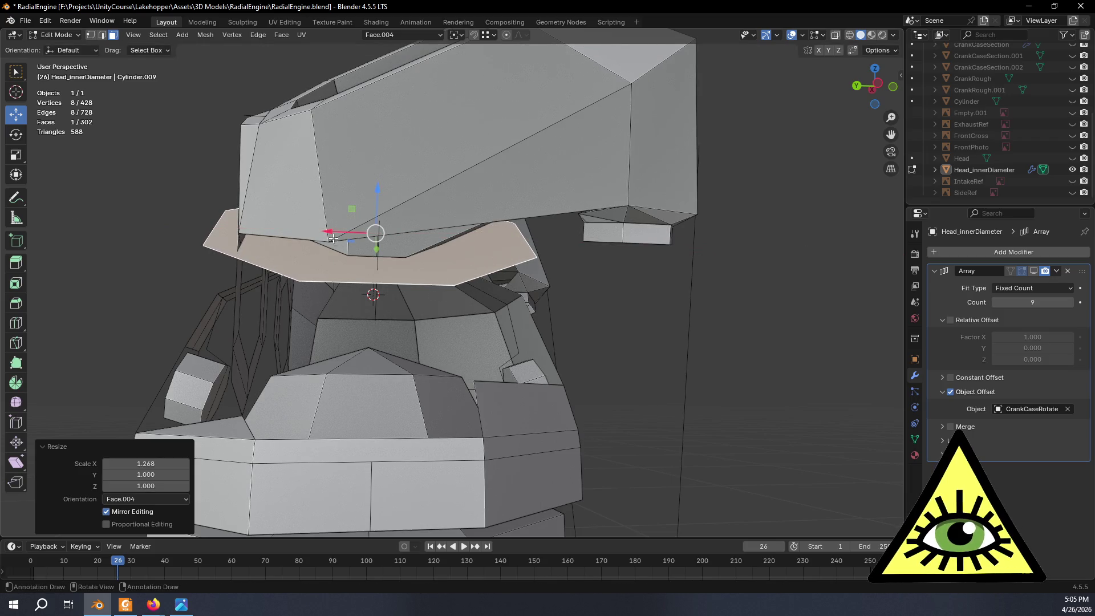
key(g)
key(x)
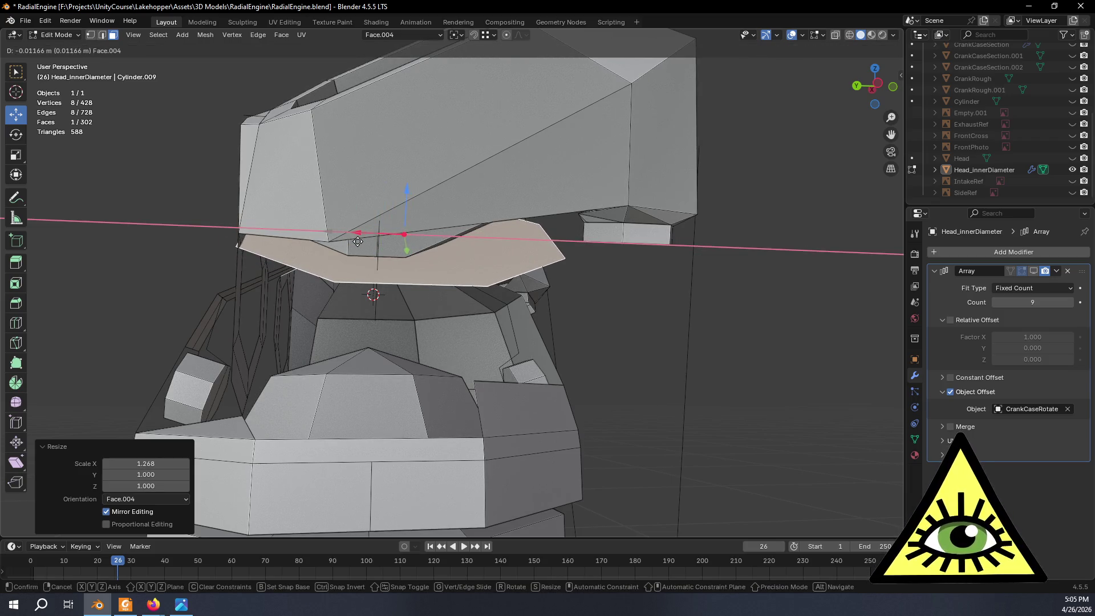
click(362, 240)
From the back view, squash the face 0.796× along its Y axis.
mouse_move(410, 257)
middle_down()
mouse_move(401, 229)
mouse_move(499, 331)
mouse_move(562, 320)
mouse_move(572, 345)
middle_up()
click(872, 90)
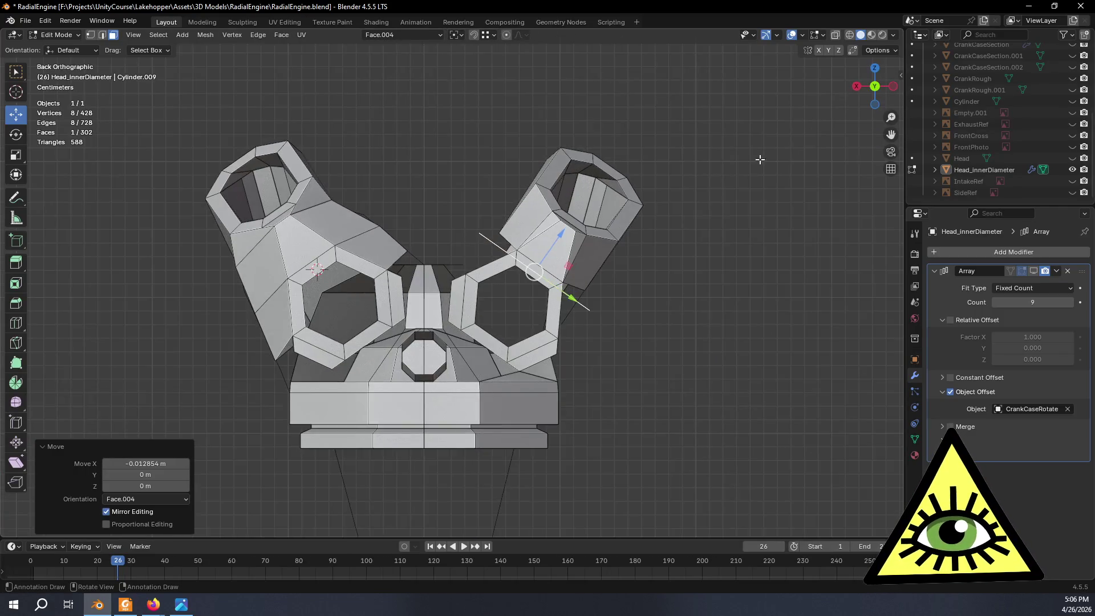
drag(891, 117, 690, 263)
key(s)
key(y)
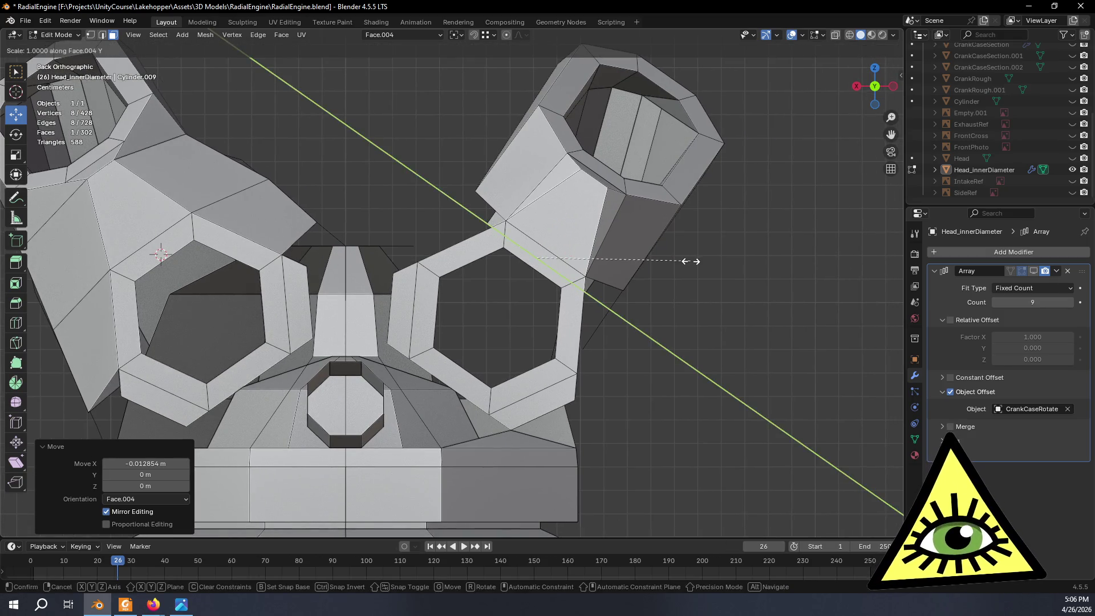
click(655, 237)
mouse_move(656, 238)
middle_down()
mouse_move(697, 245)
mouse_move(643, 265)
mouse_move(640, 245)
mouse_move(570, 213)
mouse_move(696, 251)
middle_up()
Compare the face with the reference video, then switch to edge selection mode.
key(alt+Tab)
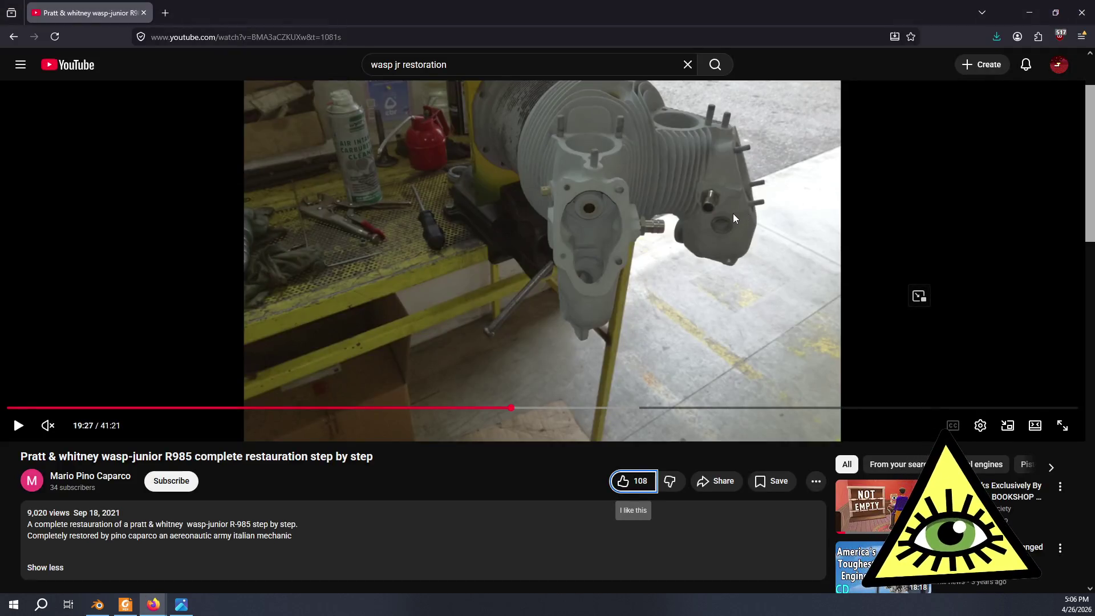
key(alt+Tab)
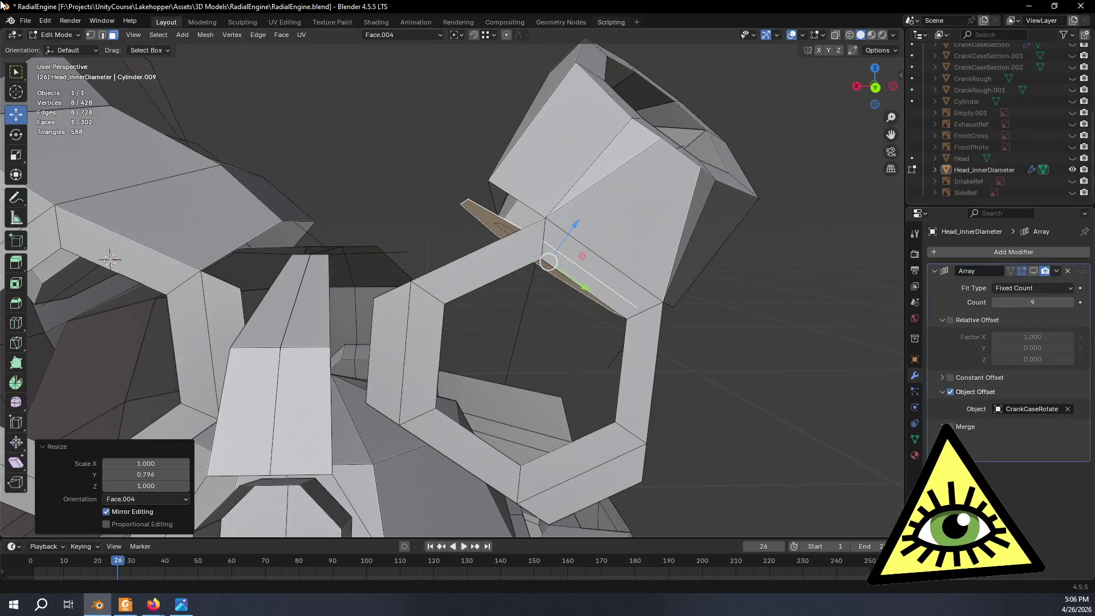
key(alt+Tab)
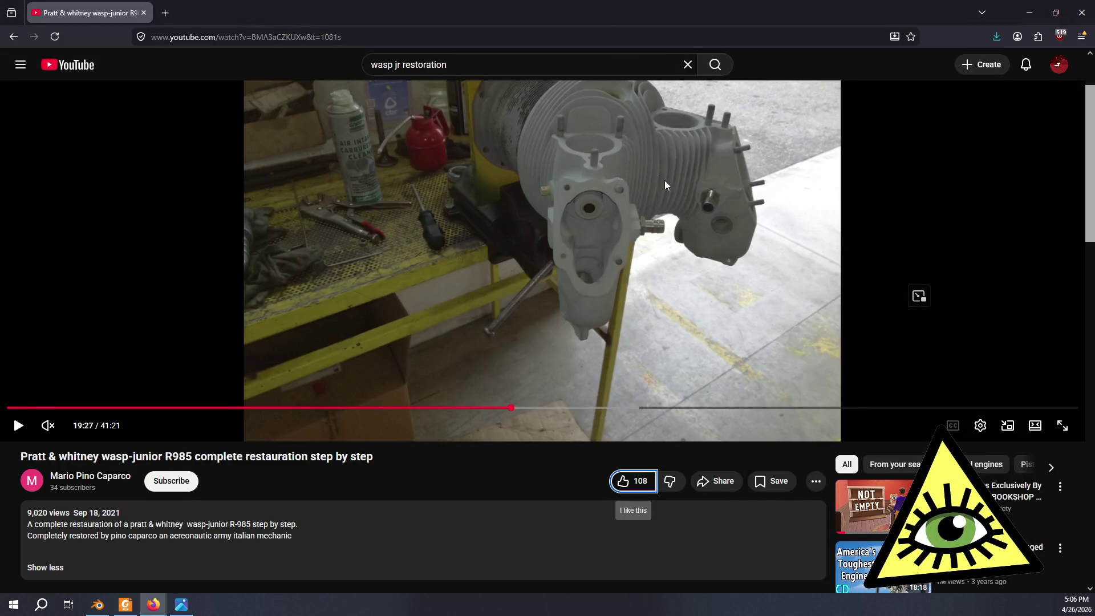
key(alt+Tab)
mouse_move(603, 304)
middle_down()
mouse_move(559, 306)
mouse_move(456, 398)
mouse_move(348, 348)
mouse_move(291, 337)
mouse_move(342, 308)
mouse_move(513, 445)
mouse_move(480, 325)
mouse_move(415, 192)
middle_up()
click(102, 35)
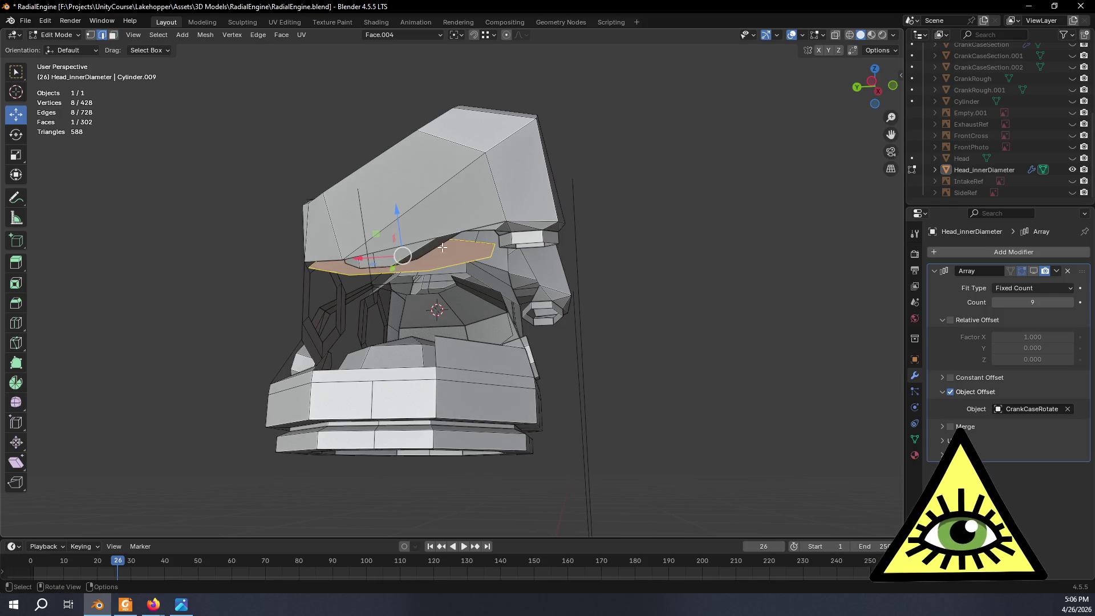
Select three port-junction edges and narrow them along Y.
click(482, 247)
shift+click(467, 262)
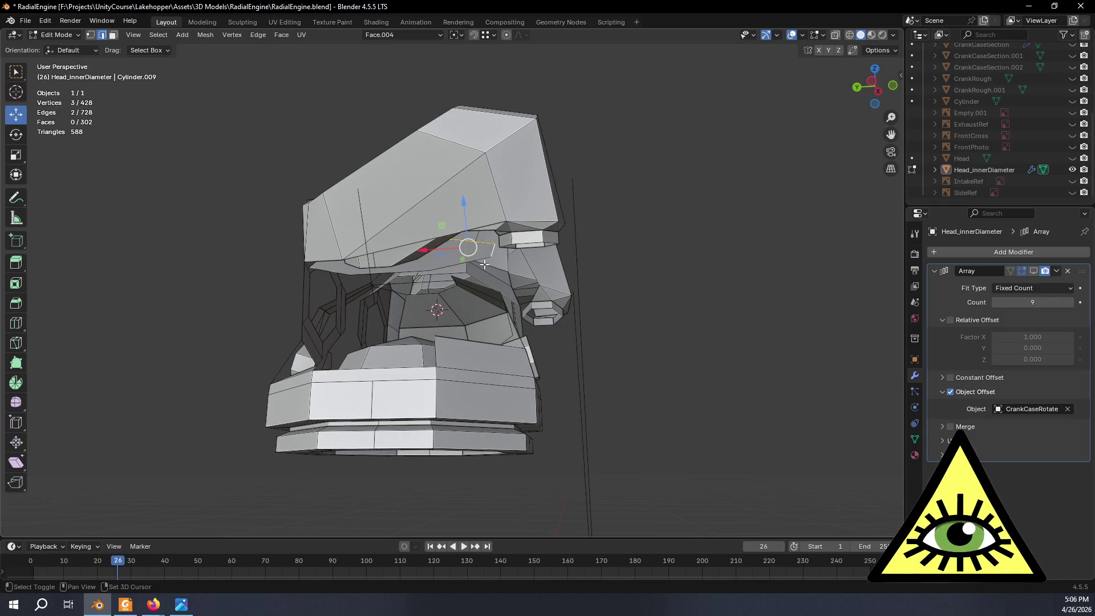
shift+click(463, 263)
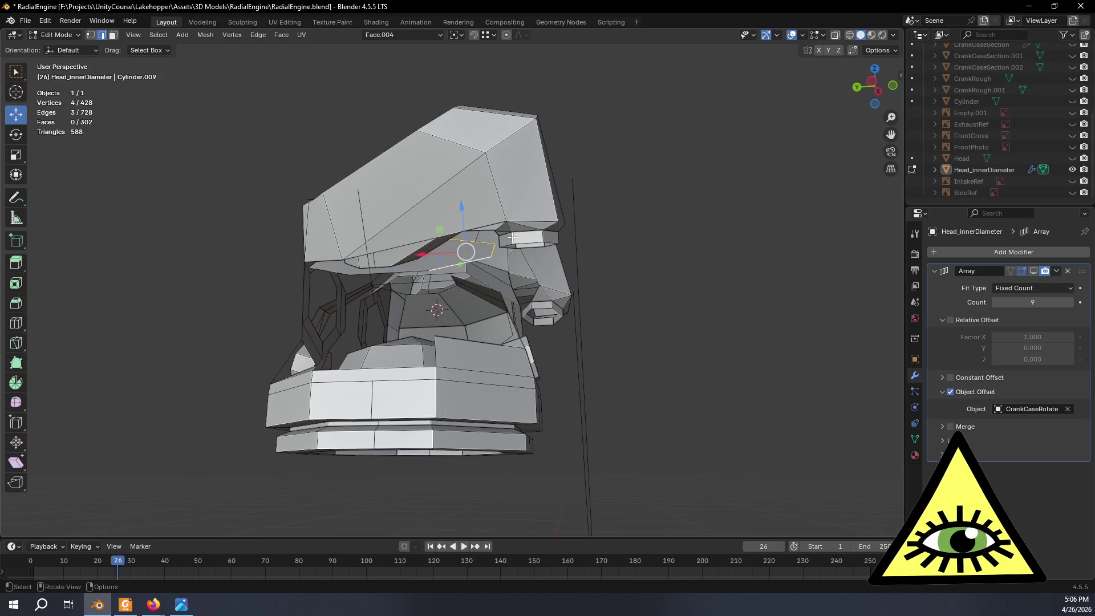
key(s)
key(y)
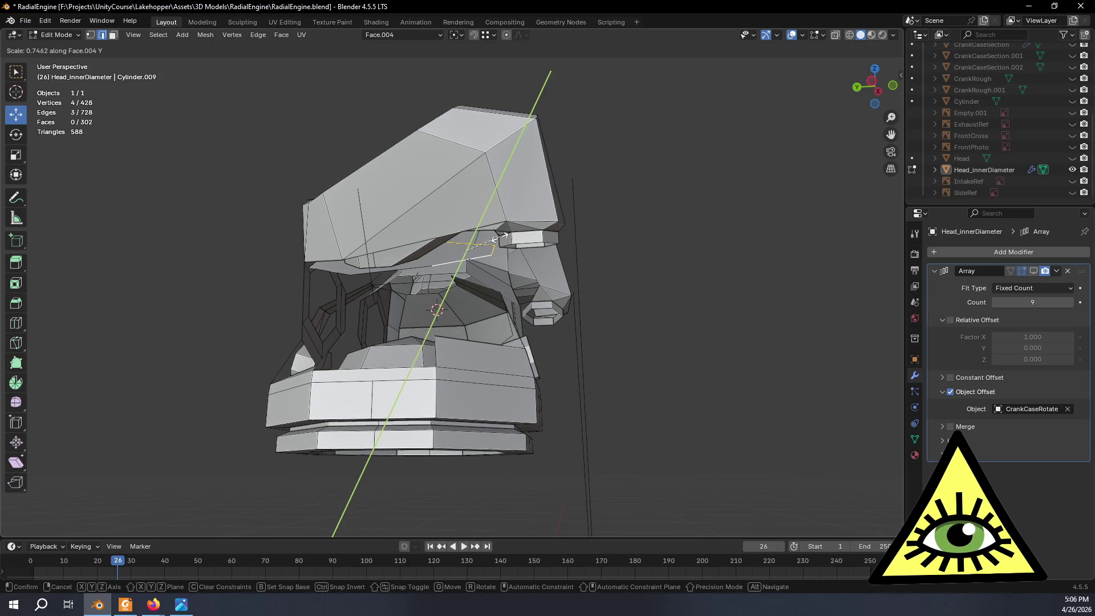
click(502, 240)
mouse_move(502, 240)
middle_down()
mouse_move(536, 298)
mouse_move(536, 255)
middle_up()
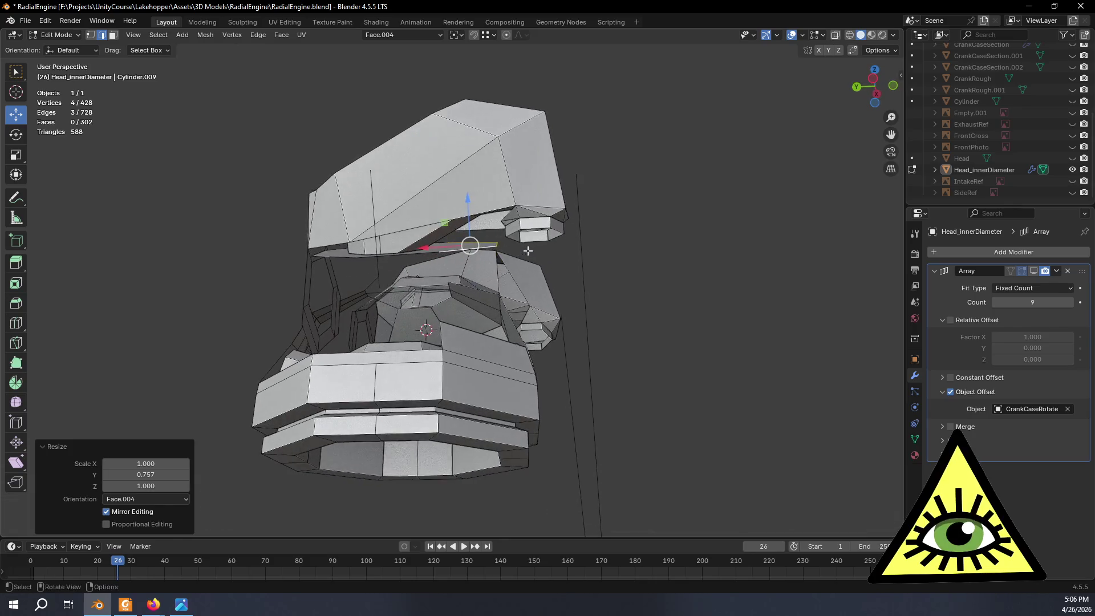
Rewind the reference video ten seconds, then come back to the Blender model.
key(alt+Tab)
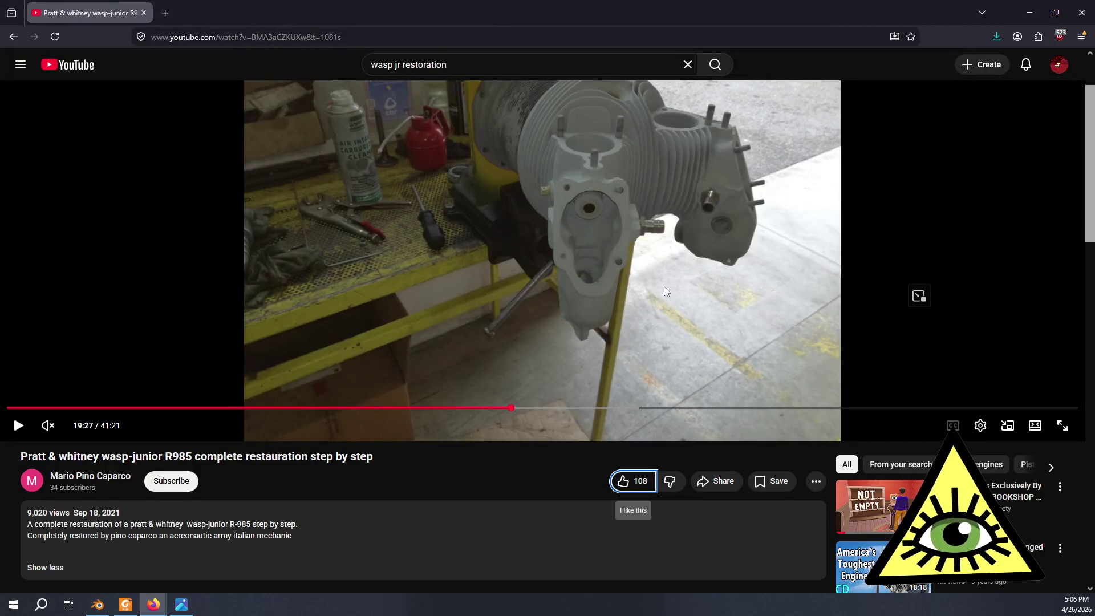
click(559, 462)
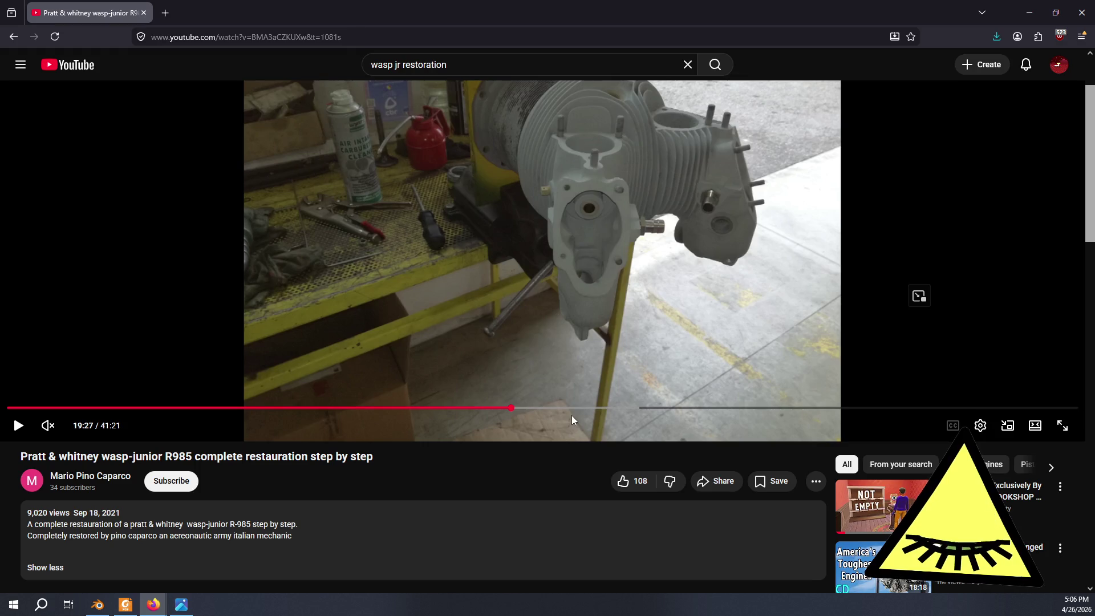
key(Left)
key(Left)
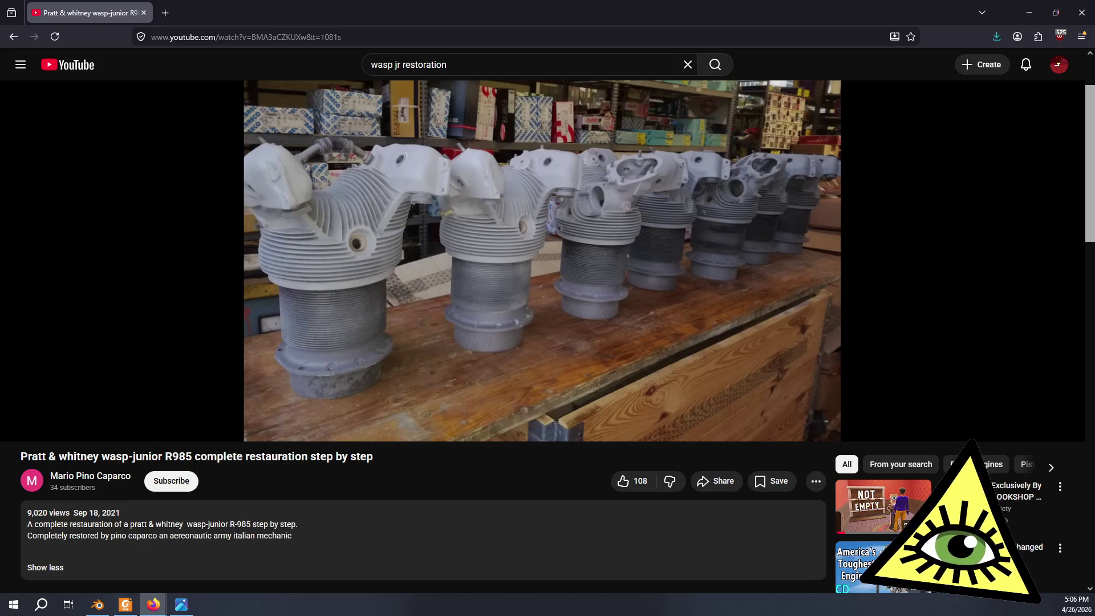
key(alt+Tab)
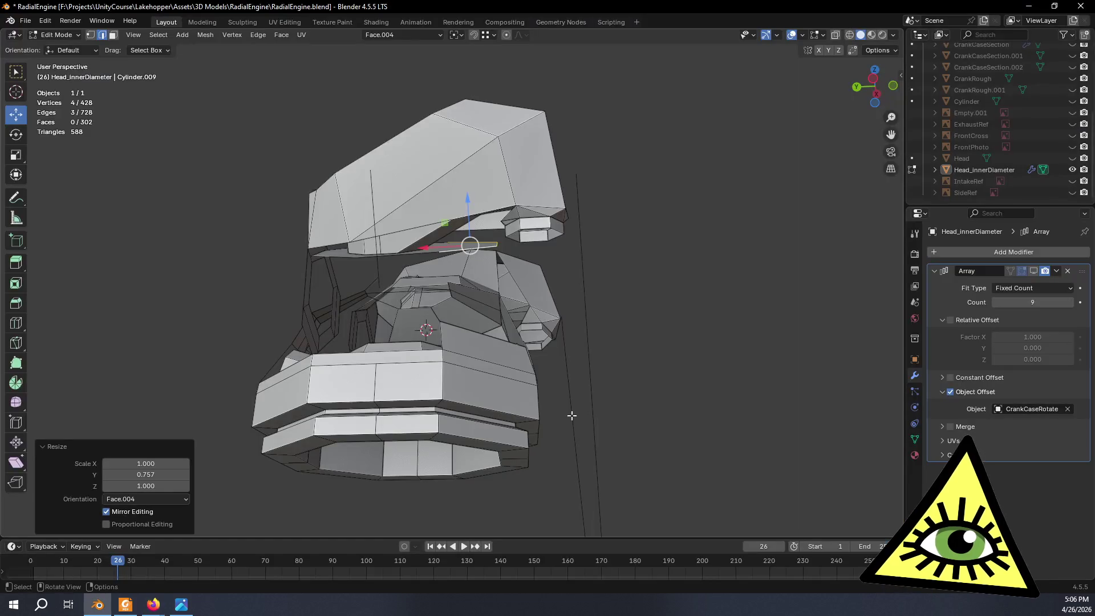
middle_drag(572, 416, 414, 280)
Undo the edge narrowing, slide the face slightly along its X axis, and clear the selection.
key(ctrl+z)
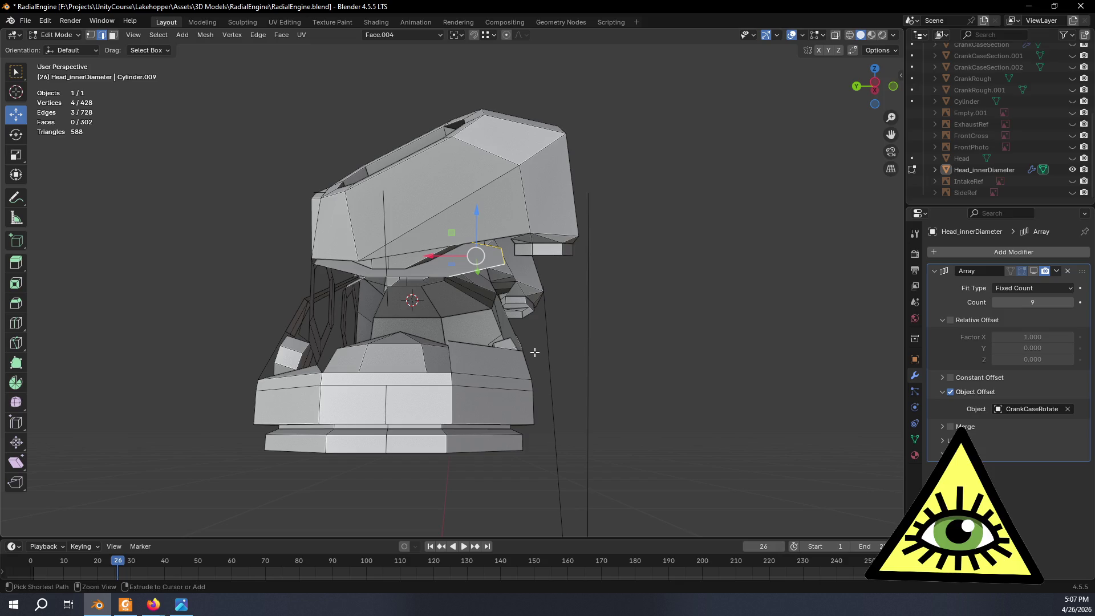
drag(431, 256, 403, 253)
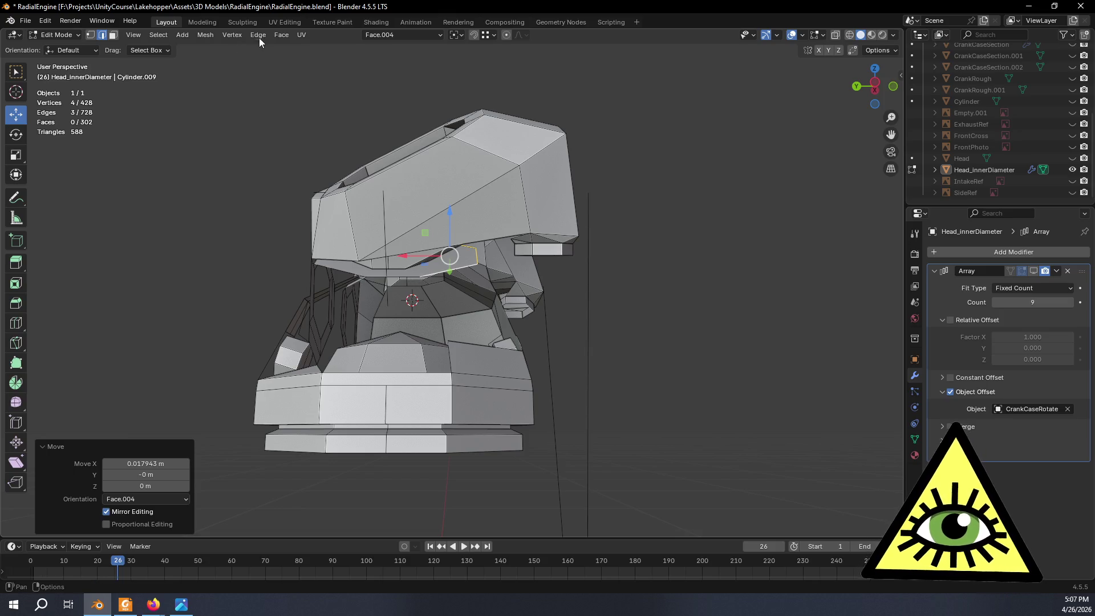
mouse_move(423, 286)
middle_down()
mouse_move(439, 166)
mouse_move(447, 187)
mouse_move(772, 384)
middle_up()
click(771, 385)
mouse_move(722, 421)
middle_down()
mouse_move(695, 380)
mouse_move(716, 402)
middle_up()
key(alt+Tab)
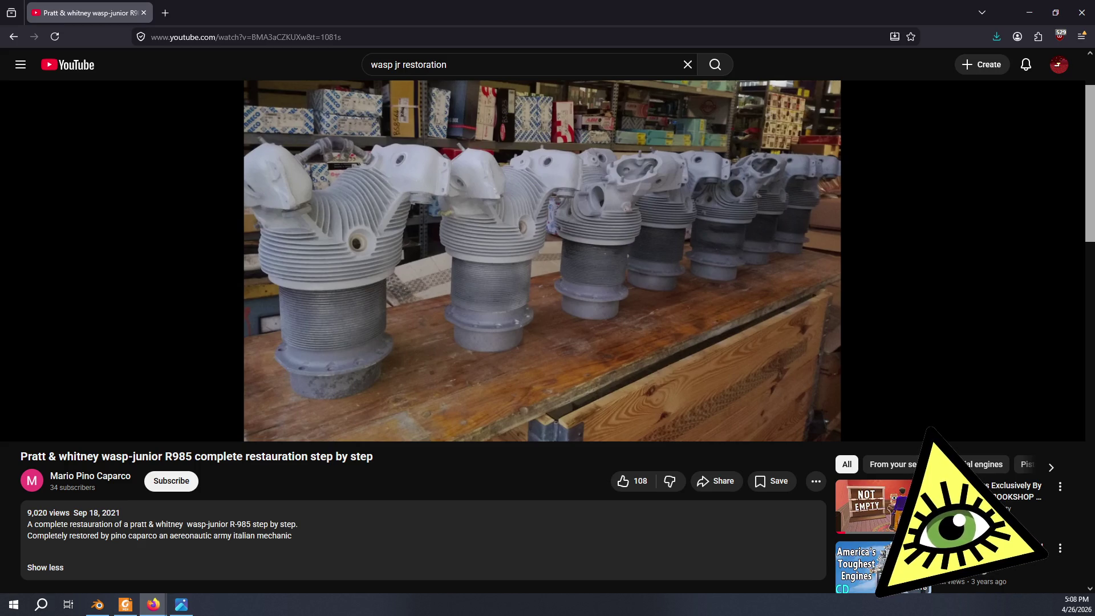
Skip the Wasp Junior restoration video forward to about 20:02, then return to Blender.
key(Right)
key(Right)
key(Right)
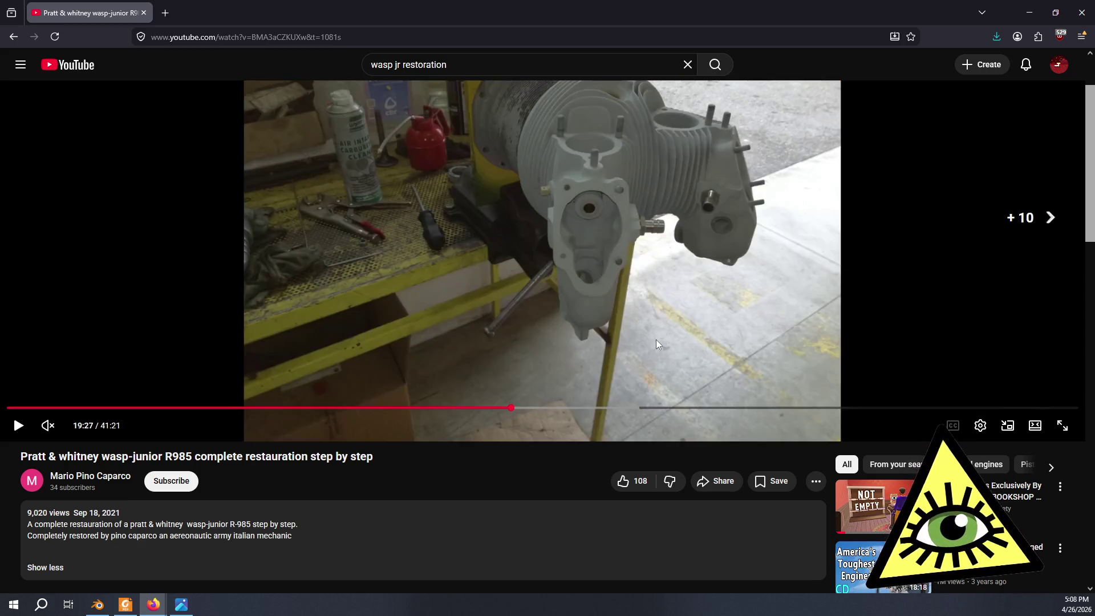
key(Right)
key(Right)
key(Right)
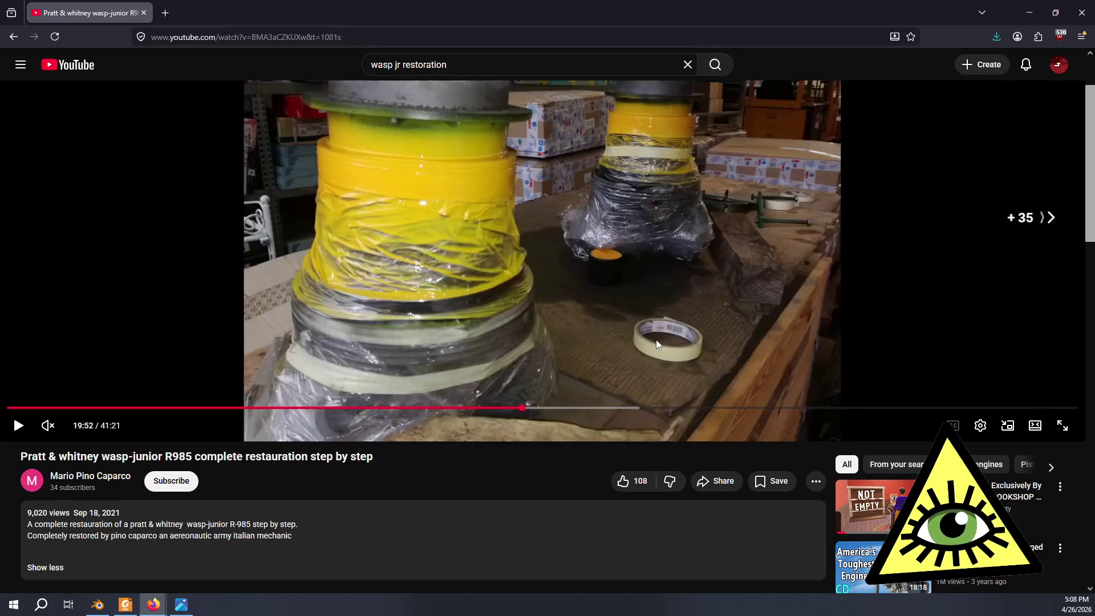
key(Right)
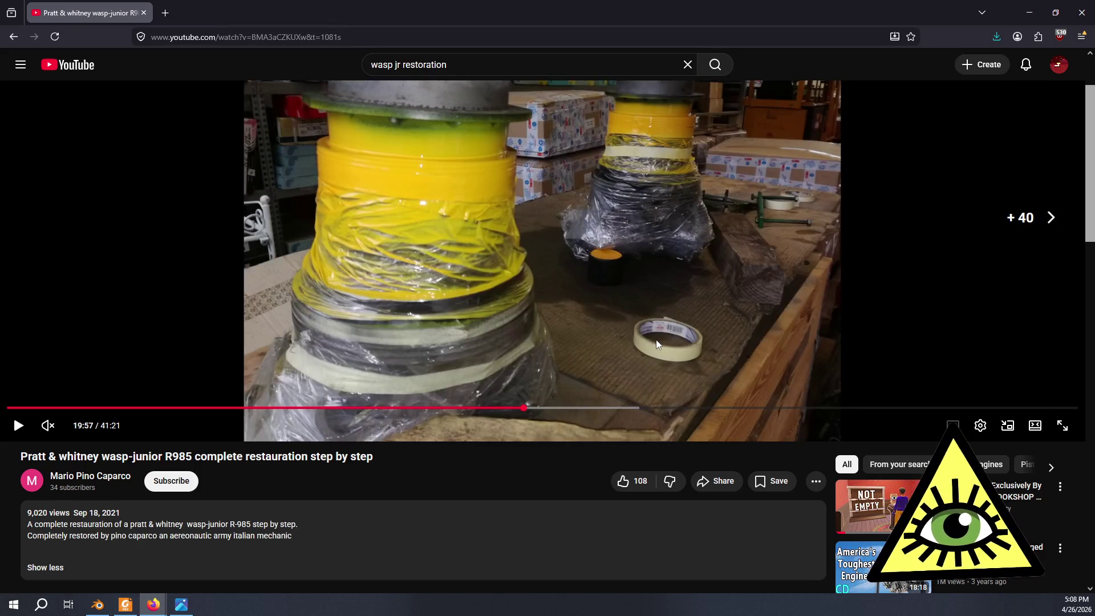
key(Right)
scroll(534, 261, up, 2)
key(Right)
key(Right)
key(Left)
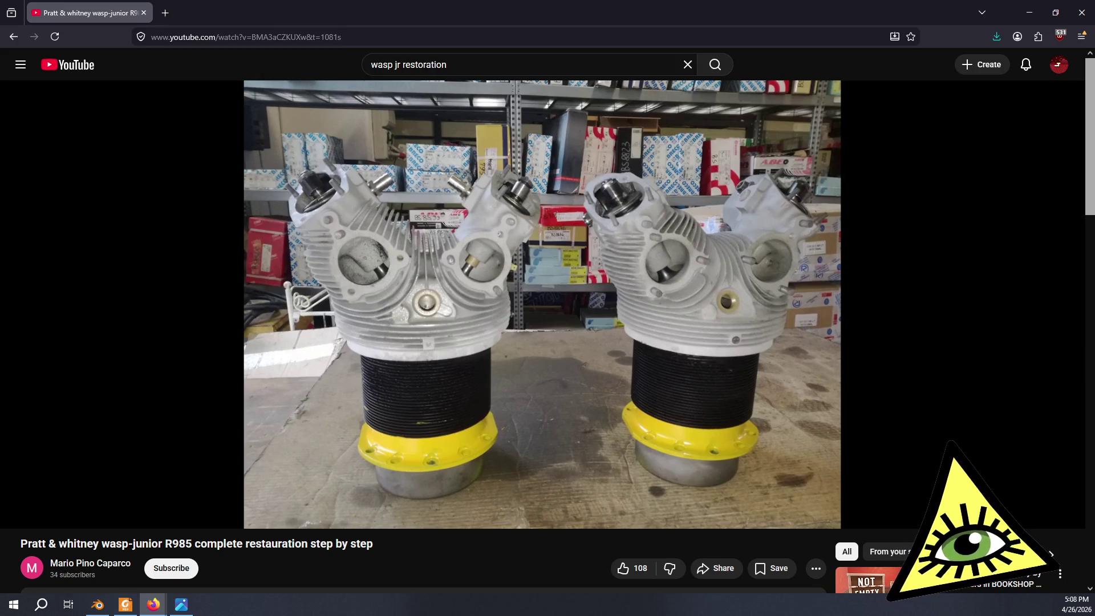
key(alt+Tab)
key(alt+Tab)
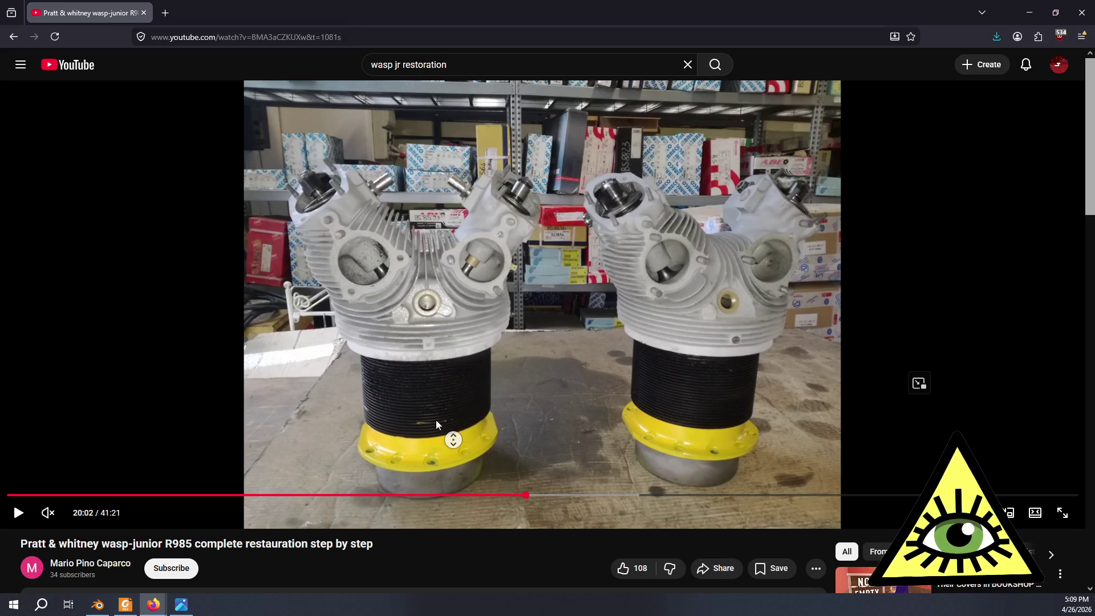
key(alt+Tab)
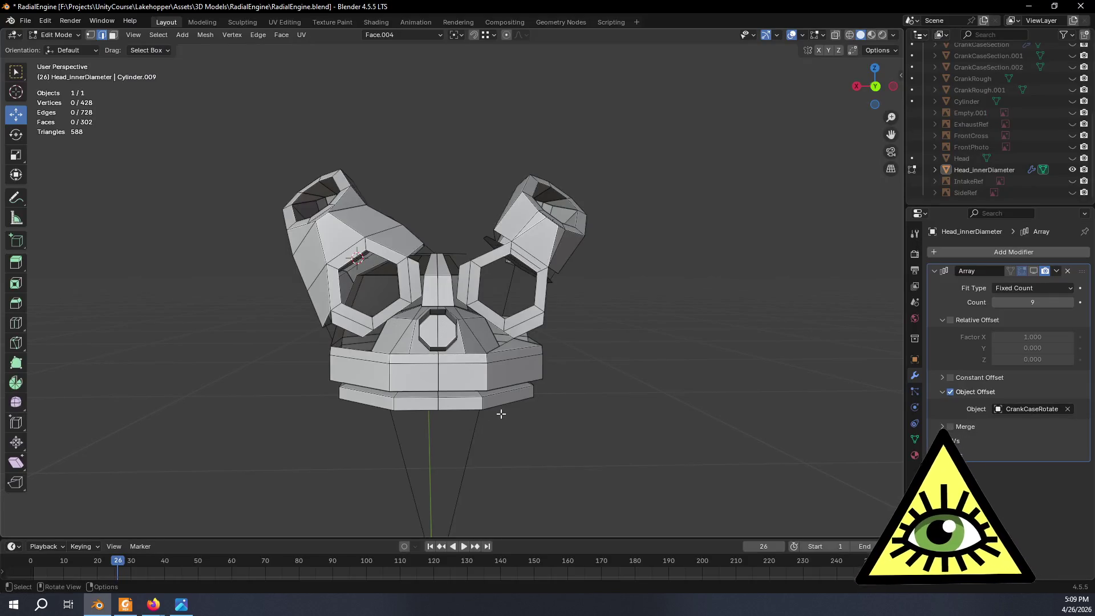
Grow the junction edge selection to its face and extrude that face inward.
mouse_move(504, 412)
middle_down()
mouse_move(489, 406)
mouse_move(645, 420)
mouse_move(672, 463)
mouse_move(560, 447)
mouse_move(224, 362)
mouse_move(259, 367)
mouse_move(396, 440)
mouse_move(450, 489)
mouse_move(370, 453)
mouse_move(343, 403)
mouse_move(350, 372)
middle_up()
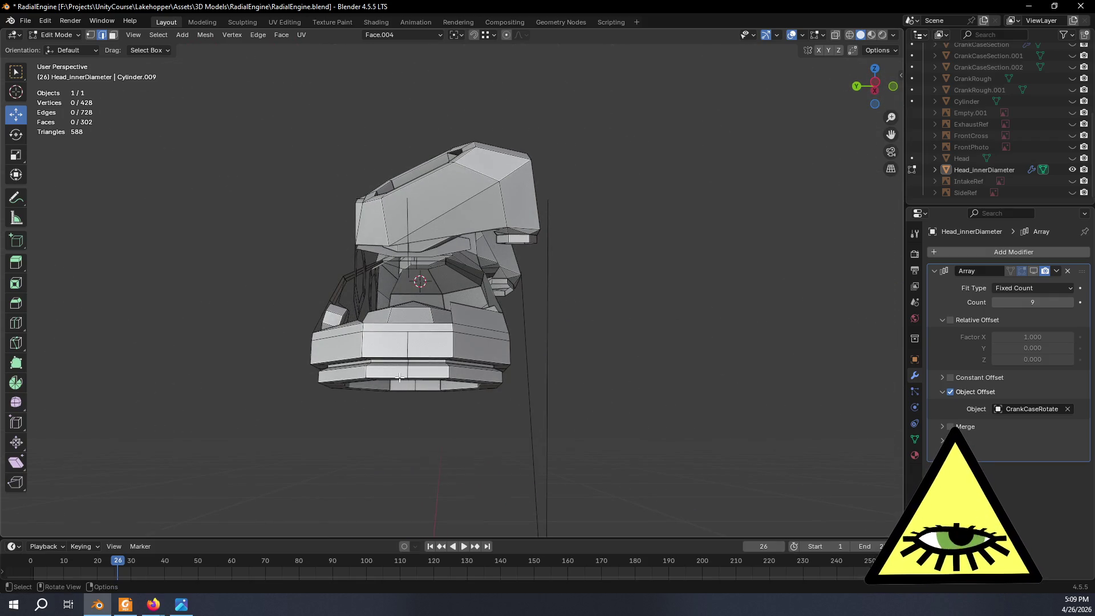
scroll(399, 377, up, 5)
mouse_move(400, 377)
middle_down()
mouse_move(388, 382)
mouse_move(438, 364)
middle_up()
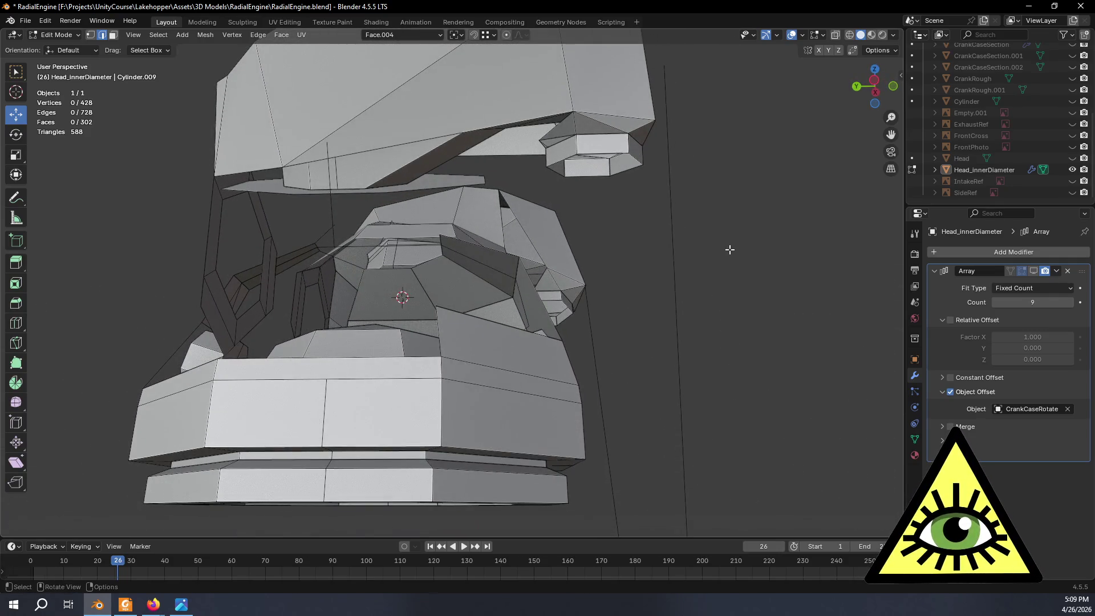
scroll(379, 265, up, 3)
middle_drag(378, 264, 400, 277)
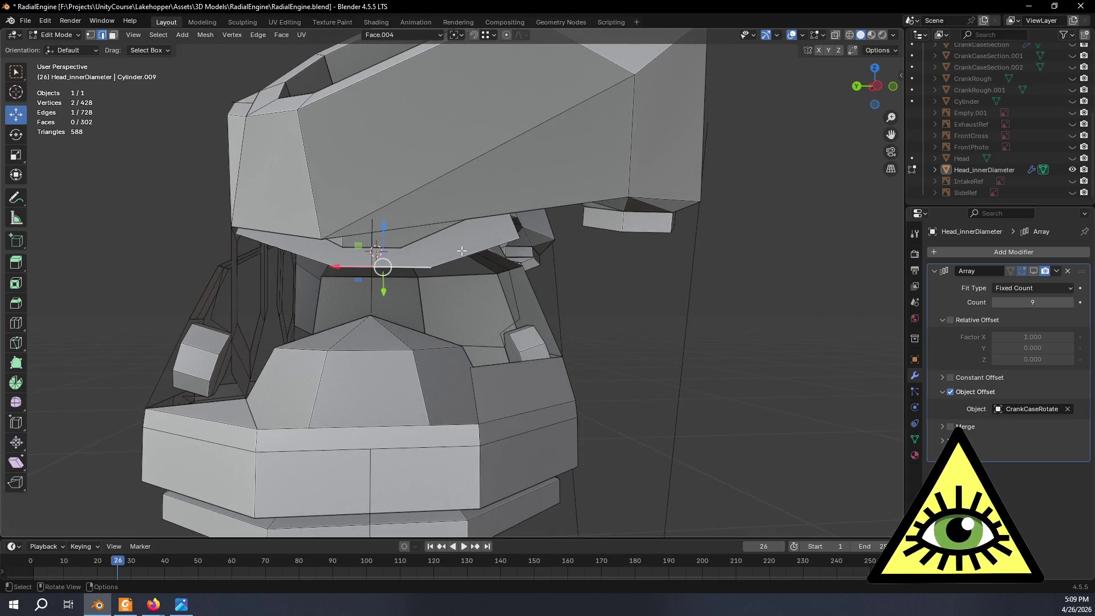
key(ctrl+KP_Add)
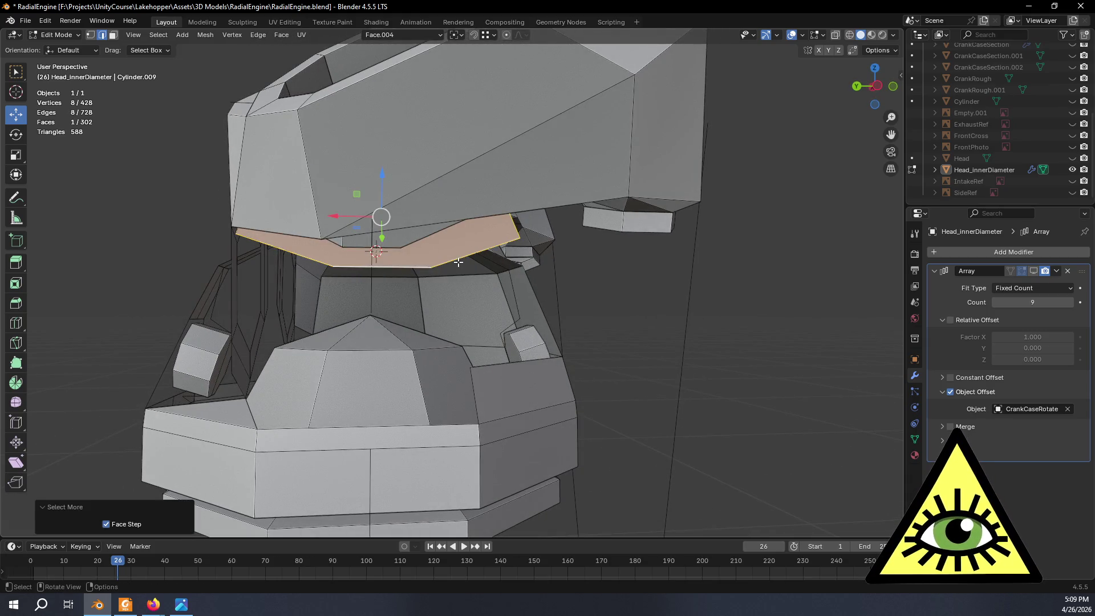
middle_drag(458, 261, 565, 294)
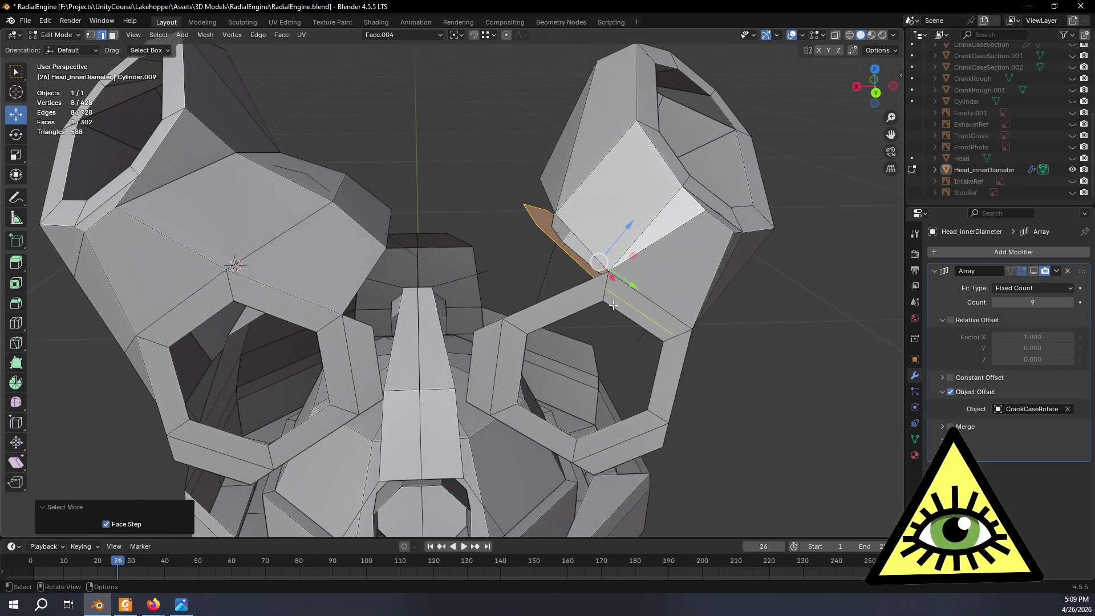
key(e)
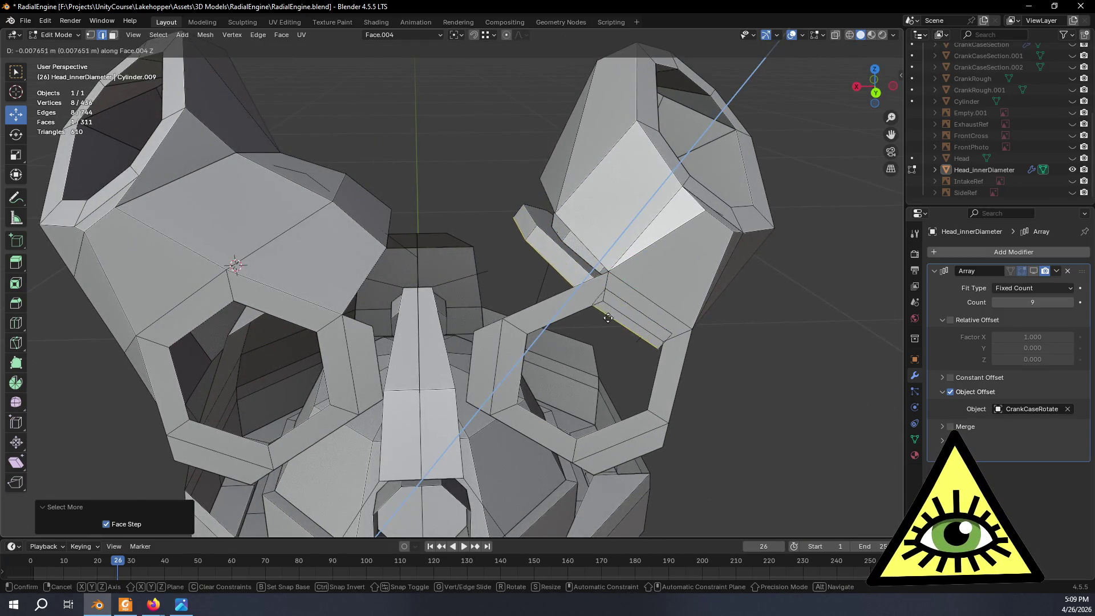
click(593, 355)
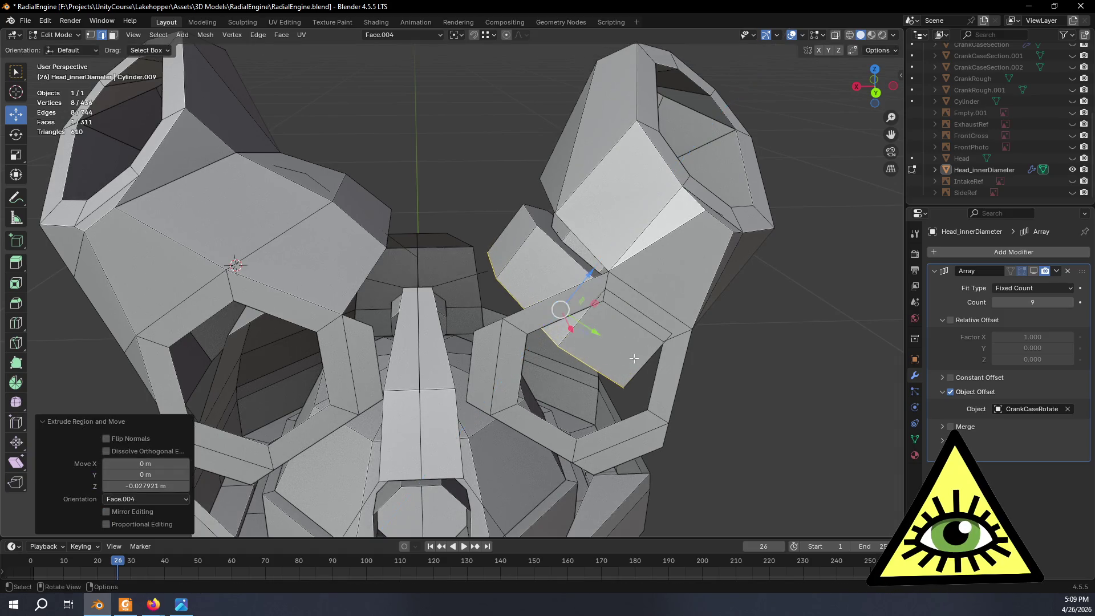
Stretch the extruded face 1.224× along its Y axis and compare with the reference.
mouse_move(633, 359)
middle_down()
mouse_move(536, 331)
mouse_move(613, 348)
mouse_move(604, 382)
mouse_move(644, 426)
middle_up()
key(s)
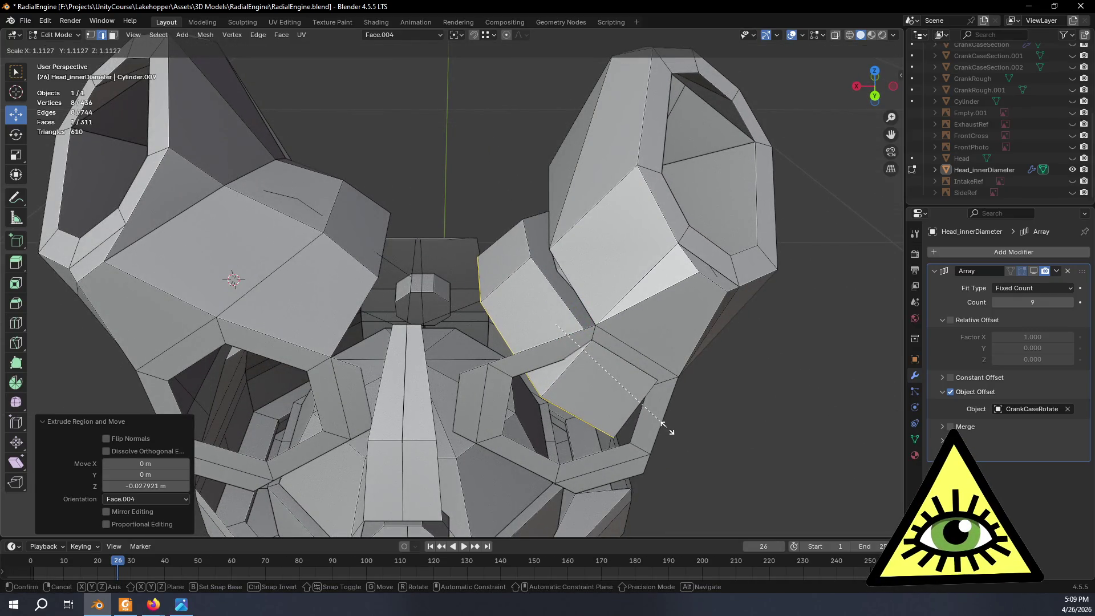
key(Escape)
key(s)
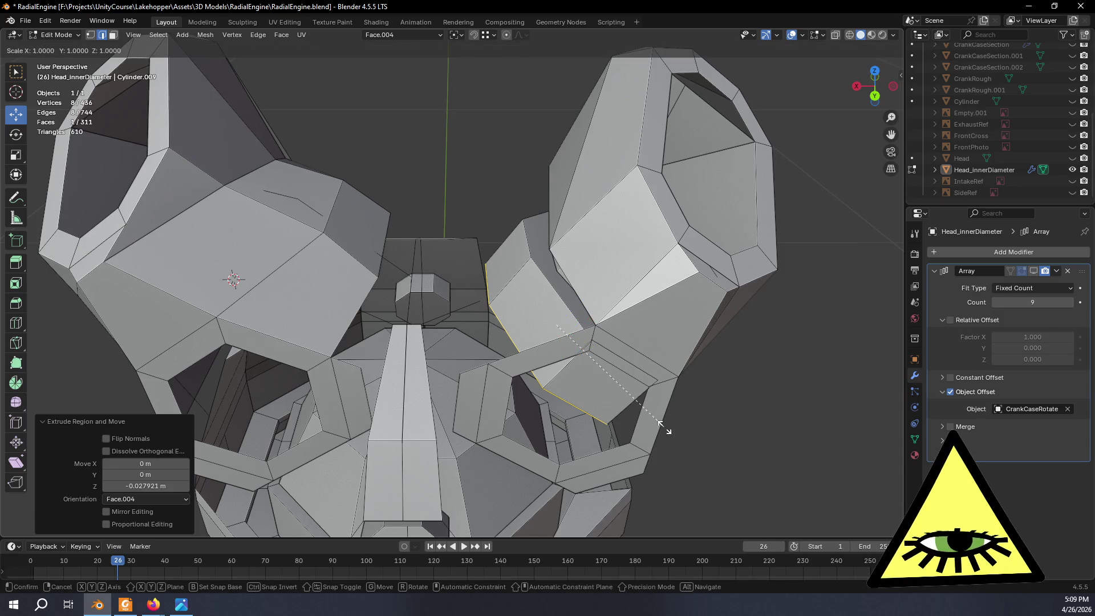
key(y)
click(703, 433)
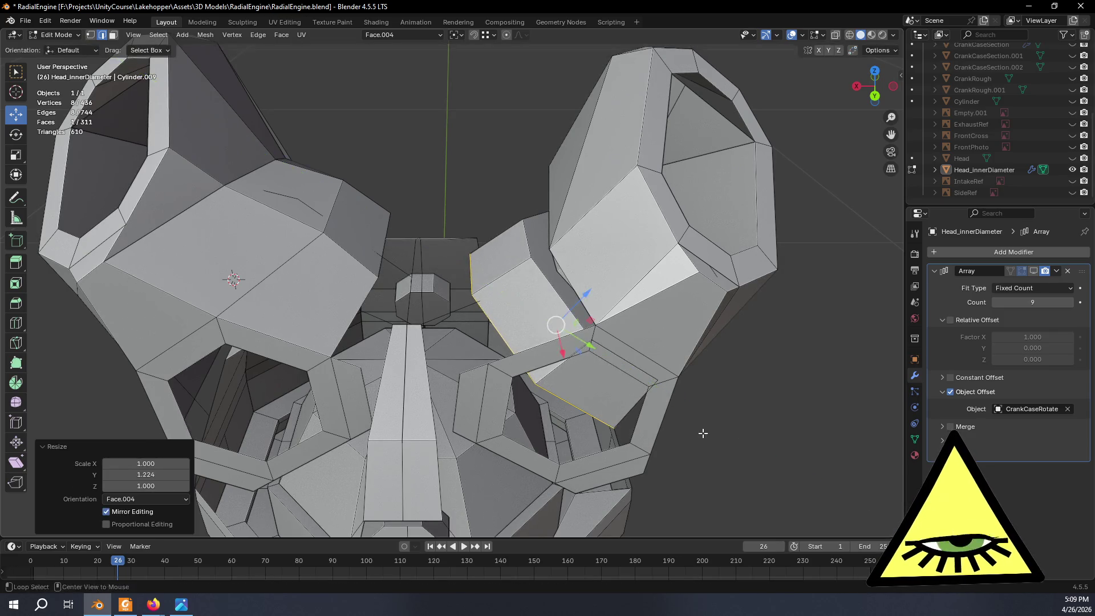
key(alt+Tab)
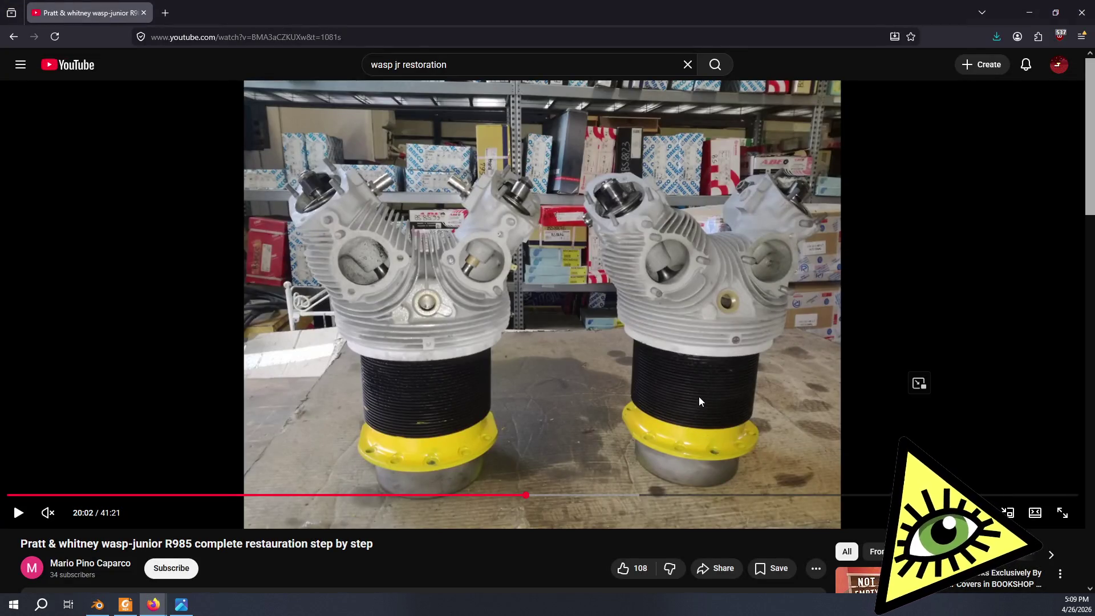
key(alt+Tab)
From the back orthographic view, nudge the face slightly along its Z axis.
middle_drag(683, 404, 682, 381)
click(873, 93)
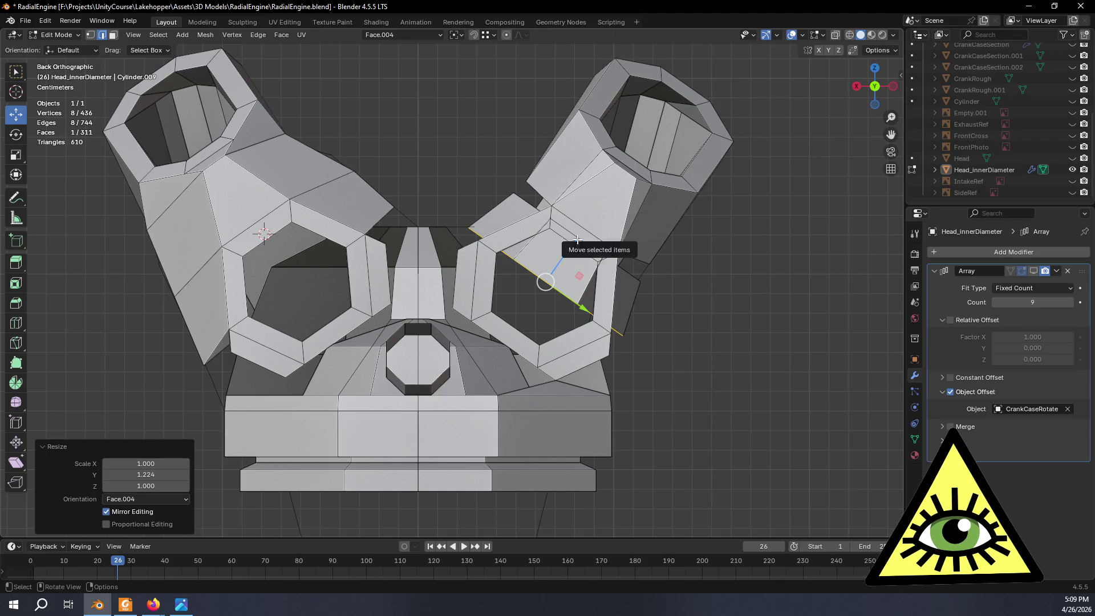
drag(572, 244, 583, 241)
key(alt+Tab)
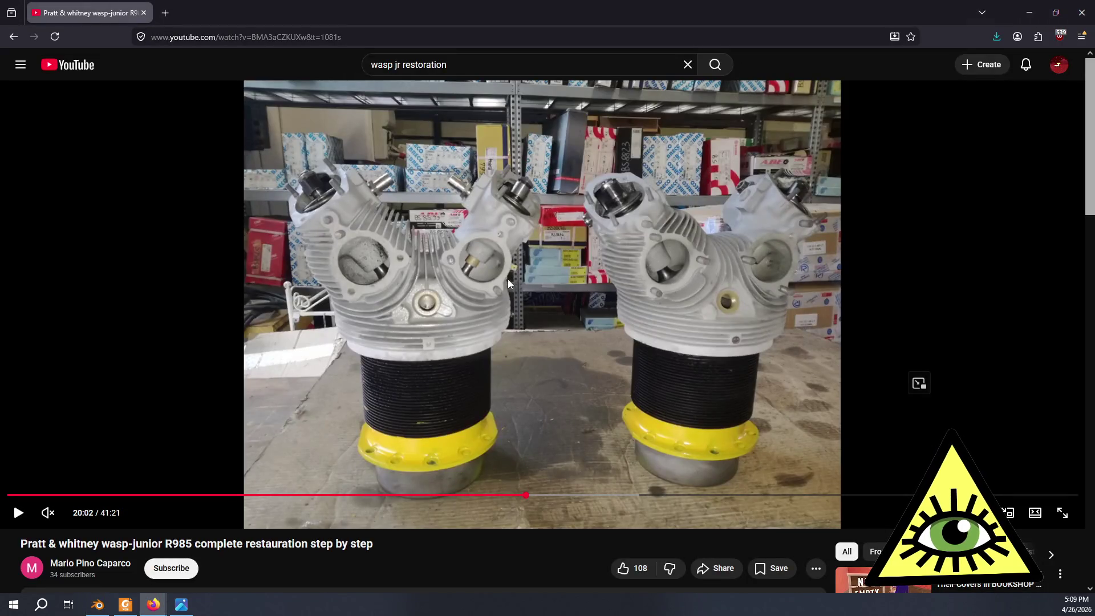
key(alt+Tab)
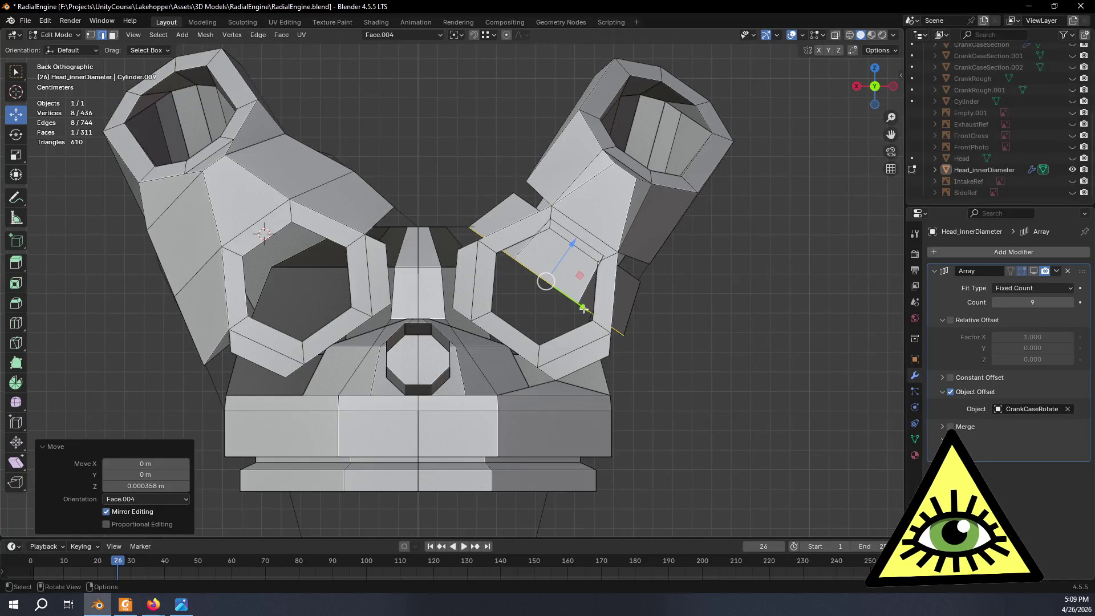
Nudge the extruded junction face along Y and narrow it to 0.945 on Y.
drag(583, 308, 579, 304)
key(s)
key(y)
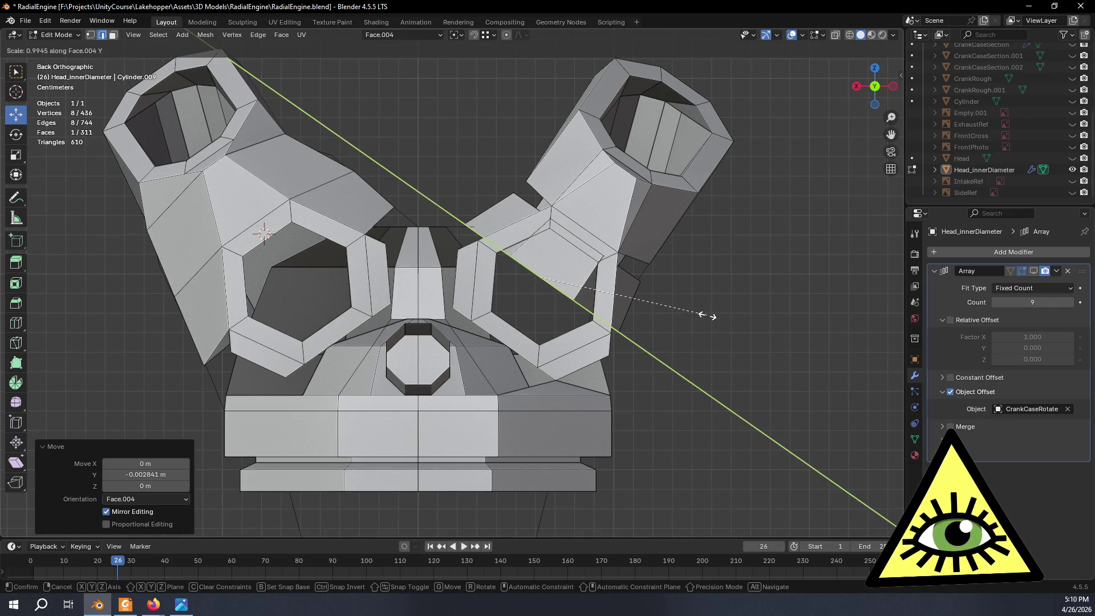
click(704, 312)
Select the face's lower edge, slide it along X, then lower it slightly along Z.
mouse_move(702, 311)
middle_down()
mouse_move(635, 328)
mouse_move(594, 300)
mouse_move(596, 288)
mouse_move(571, 292)
mouse_move(564, 243)
middle_up()
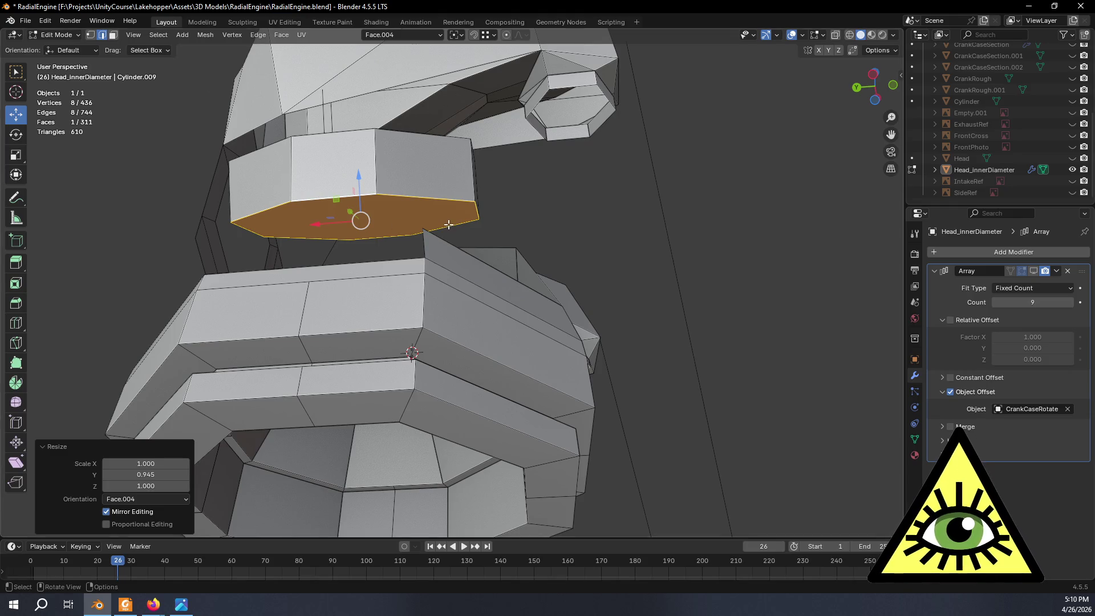
click(472, 218)
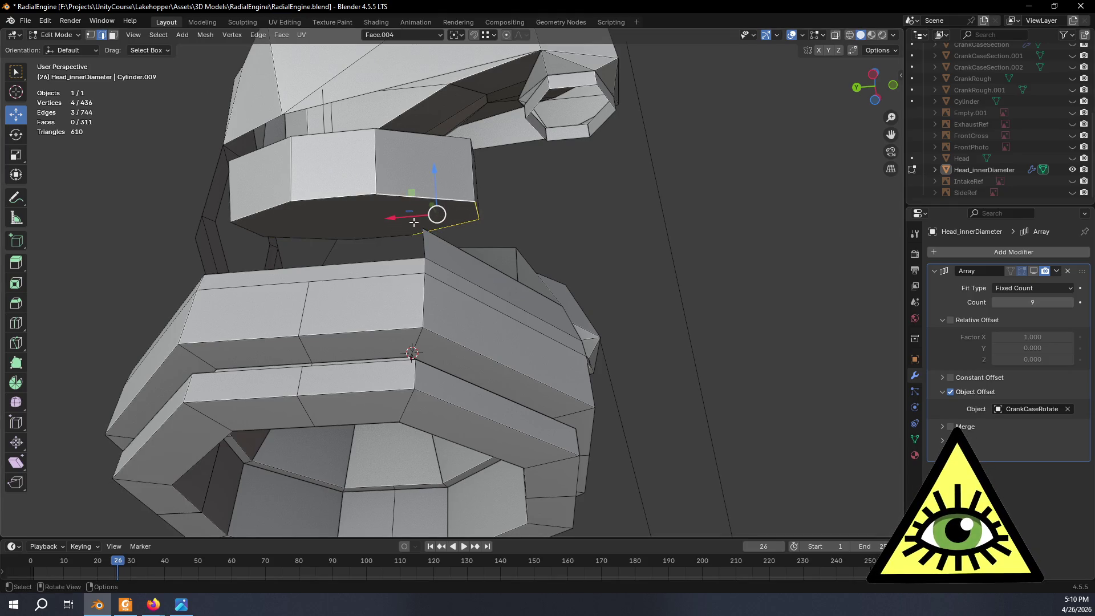
drag(390, 219, 408, 217)
mouse_move(407, 217)
middle_down()
mouse_move(295, 282)
mouse_move(306, 315)
mouse_move(353, 262)
mouse_move(400, 251)
mouse_move(562, 251)
mouse_move(542, 276)
mouse_move(533, 268)
mouse_move(546, 303)
mouse_move(545, 288)
mouse_move(533, 289)
middle_up()
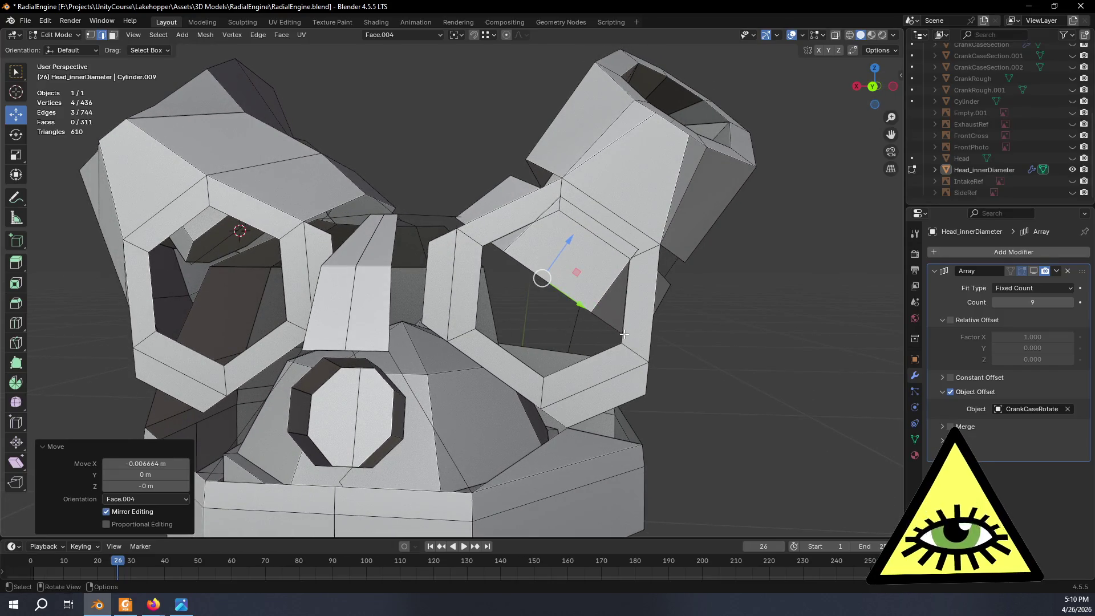
middle_drag(624, 335, 596, 301)
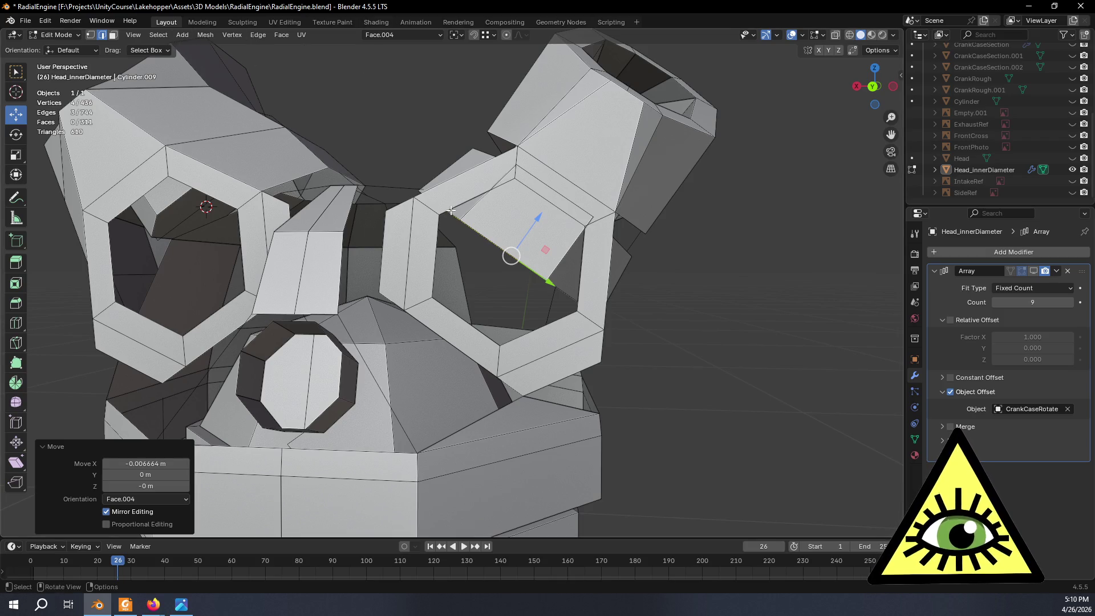
key(g)
key(z)
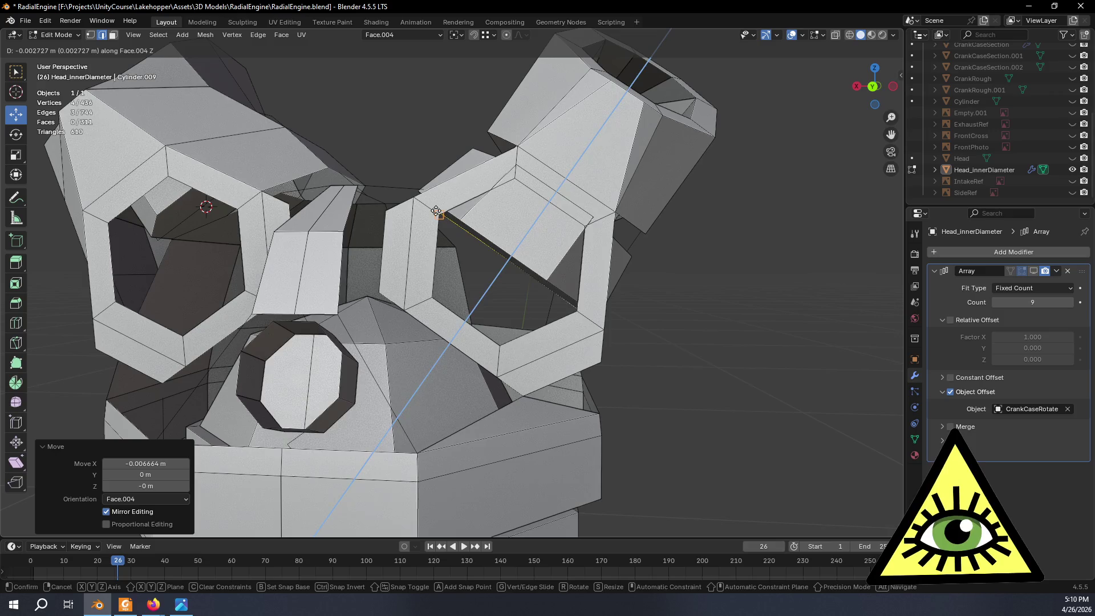
click(436, 211)
Move the face −0.002727 m along Z, then select a junction edge and vertex.
middle_drag(437, 211, 550, 277)
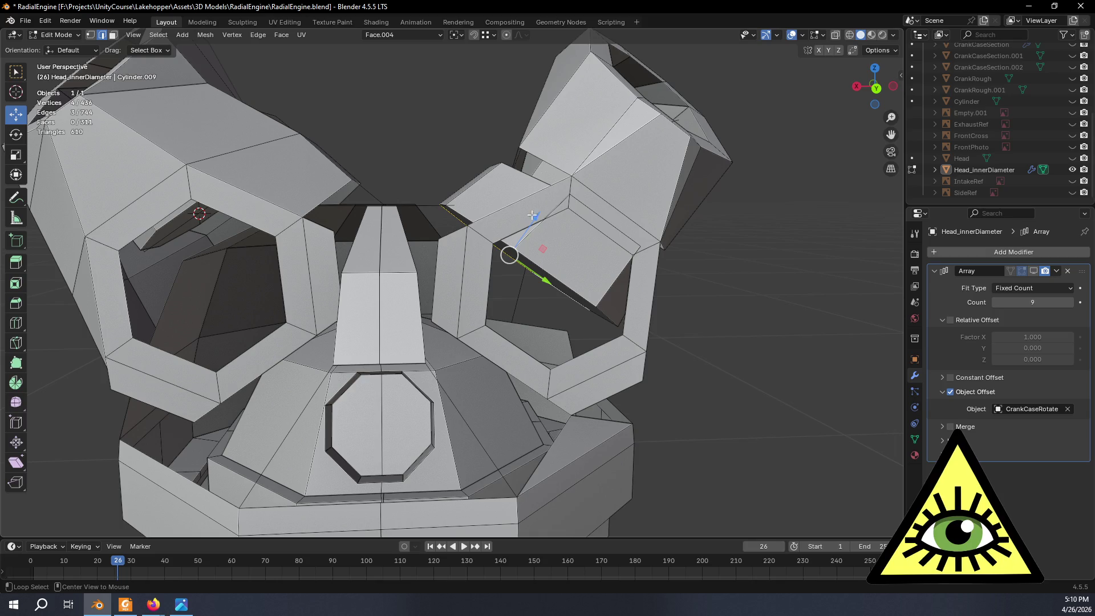
mouse_move(591, 289)
middle_down()
mouse_move(562, 273)
mouse_move(513, 285)
mouse_move(547, 292)
mouse_move(443, 198)
mouse_move(417, 234)
mouse_move(463, 264)
middle_up()
key(g)
key(z)
click(514, 285)
click(393, 220)
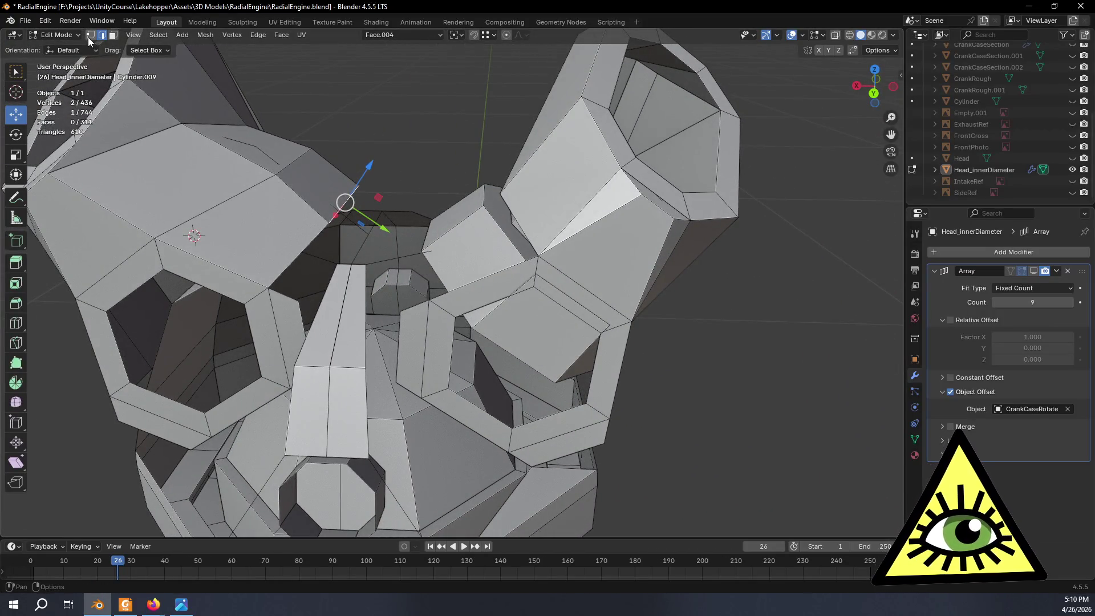
click(471, 328)
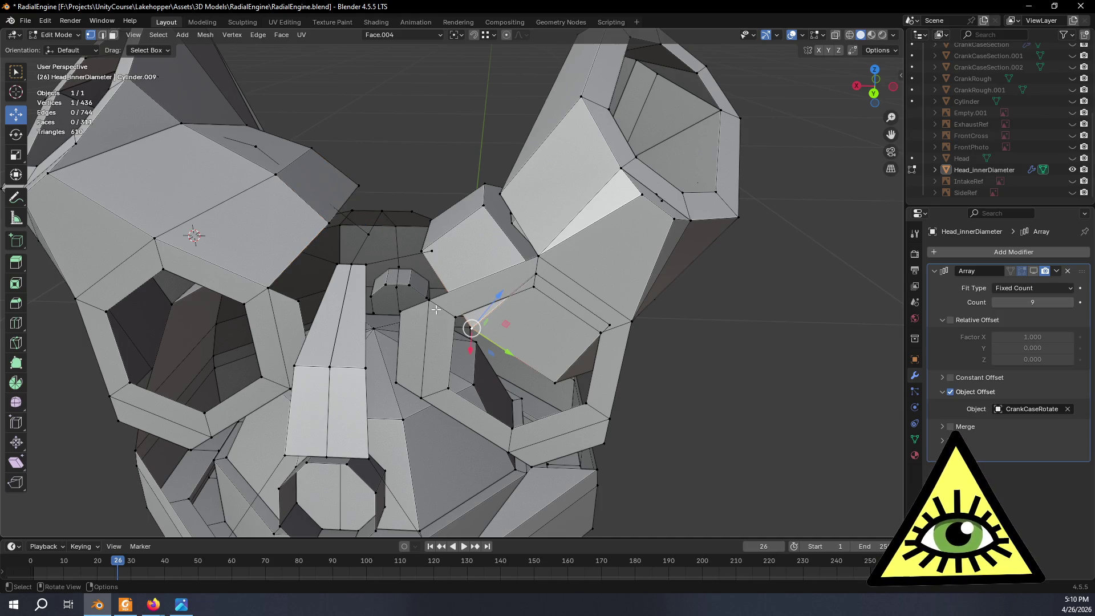
Merge the first two junction vertex pairs at the last-selected vertex.
middle_drag(472, 328, 464, 324)
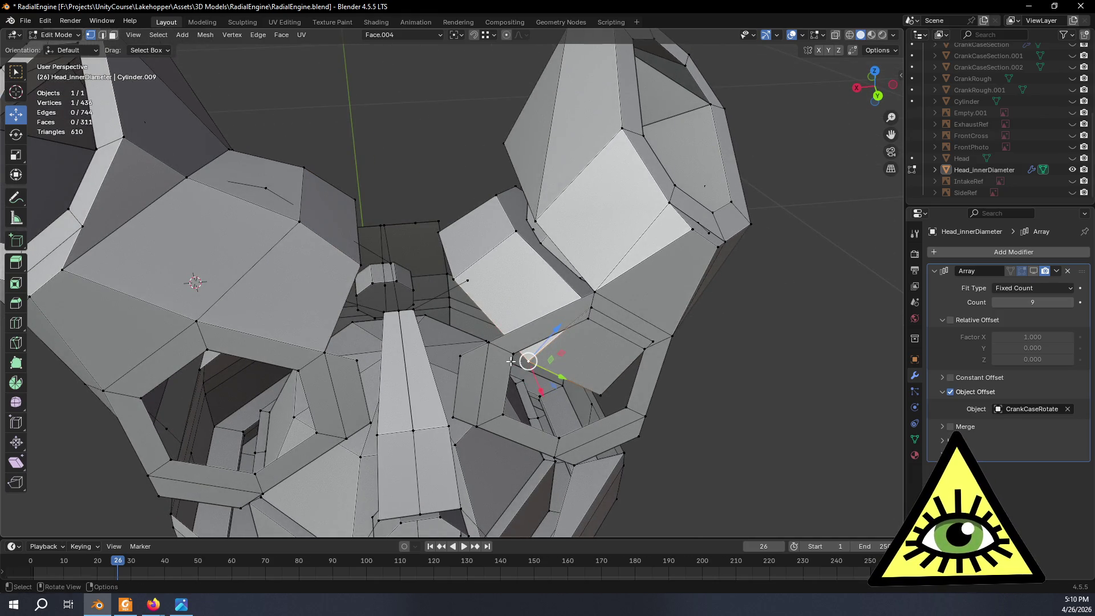
middle_drag(541, 373, 527, 358)
shift+click(516, 347)
right_click(516, 347)
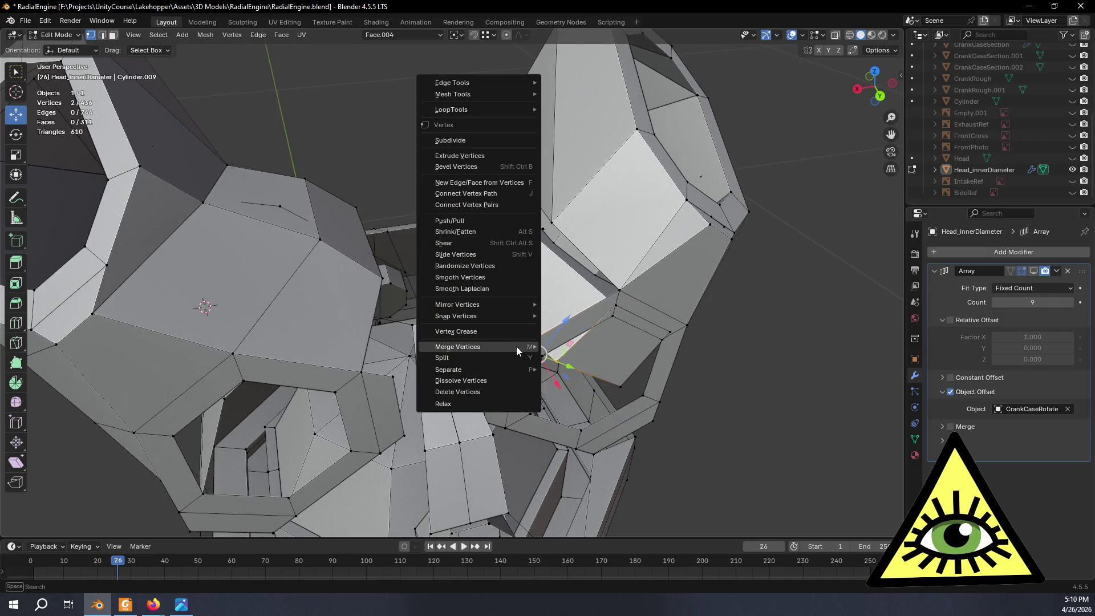
mouse_move(504, 344)
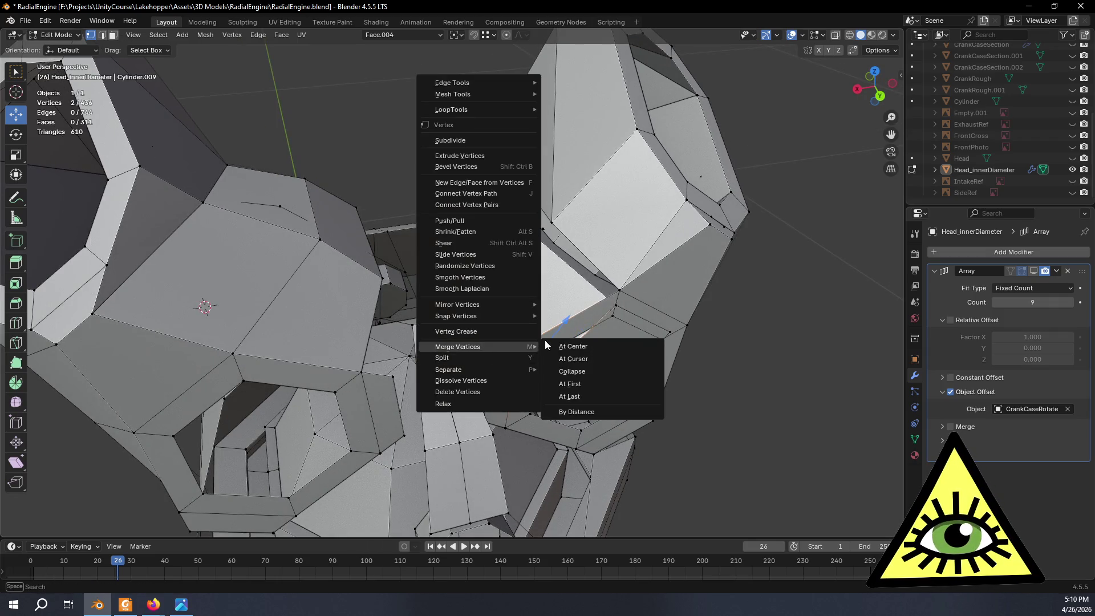
click(590, 394)
mouse_move(590, 394)
middle_down()
mouse_move(653, 374)
mouse_move(541, 341)
middle_up()
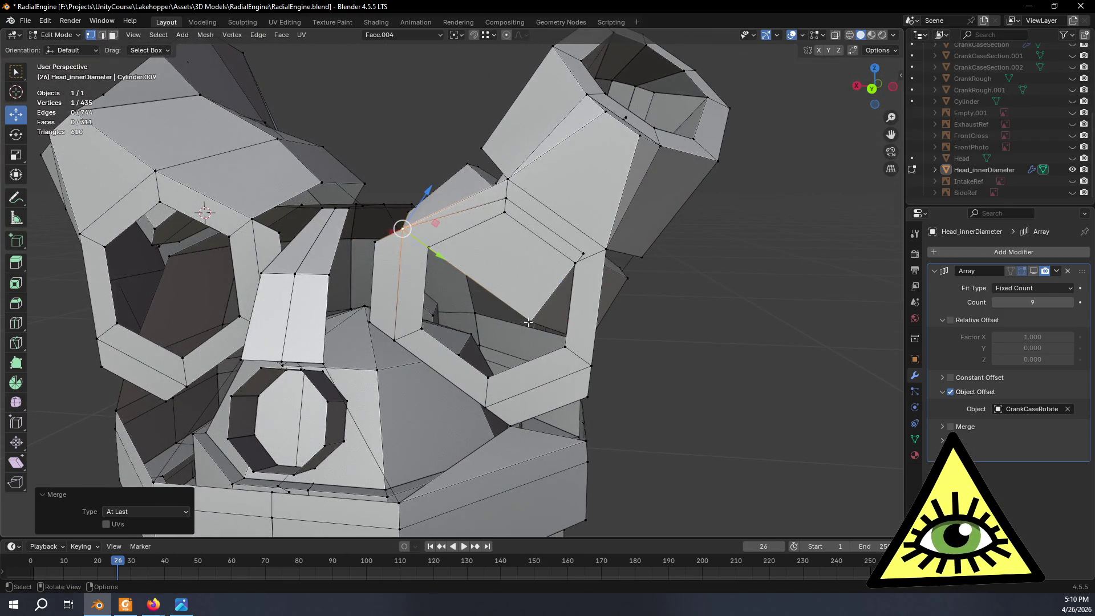
click(529, 322)
right_click(593, 369)
mouse_move(597, 368)
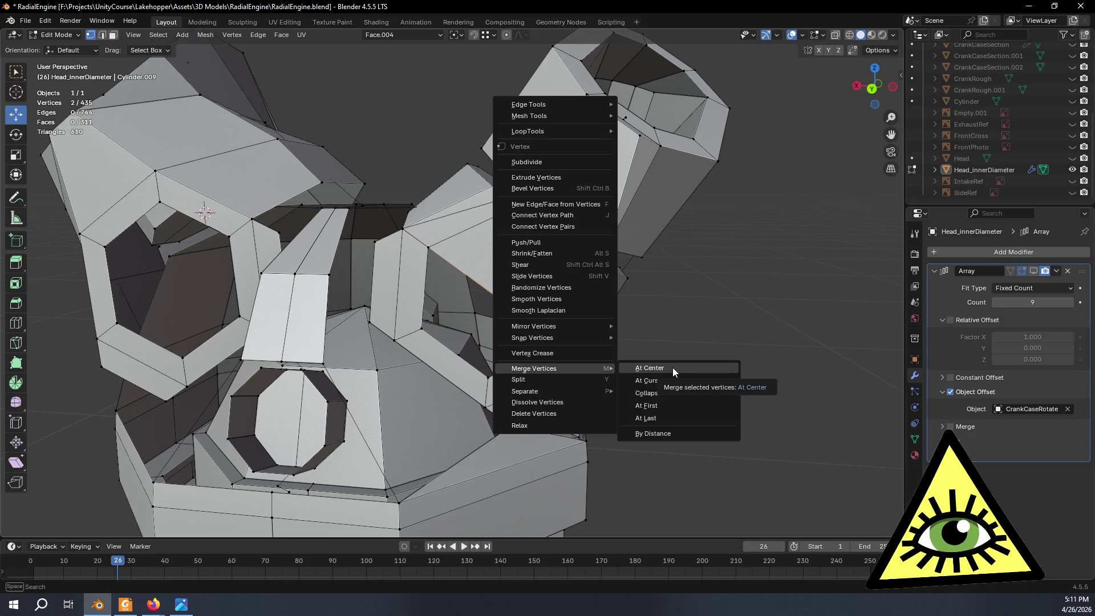
click(669, 418)
middle_drag(668, 418, 597, 352)
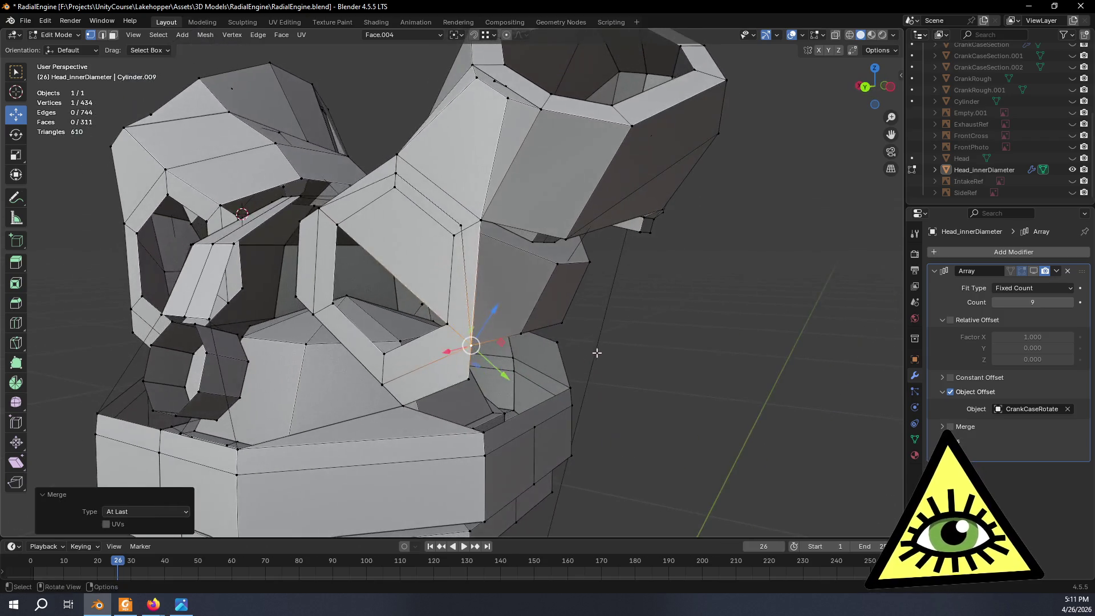
scroll(521, 290, up, 4)
mouse_move(521, 290)
middle_down()
mouse_move(512, 258)
mouse_move(521, 252)
mouse_move(481, 211)
middle_up()
Merge two more port-junction vertex pairs at last, leaving 432 vertices.
click(468, 184)
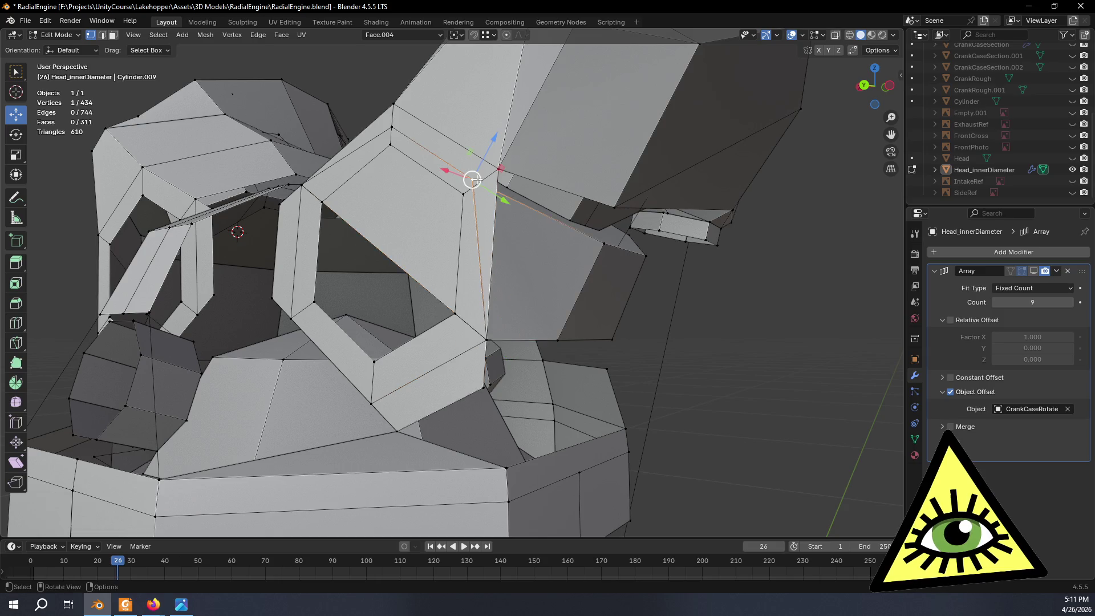
shift+click(499, 170)
right_click(497, 171)
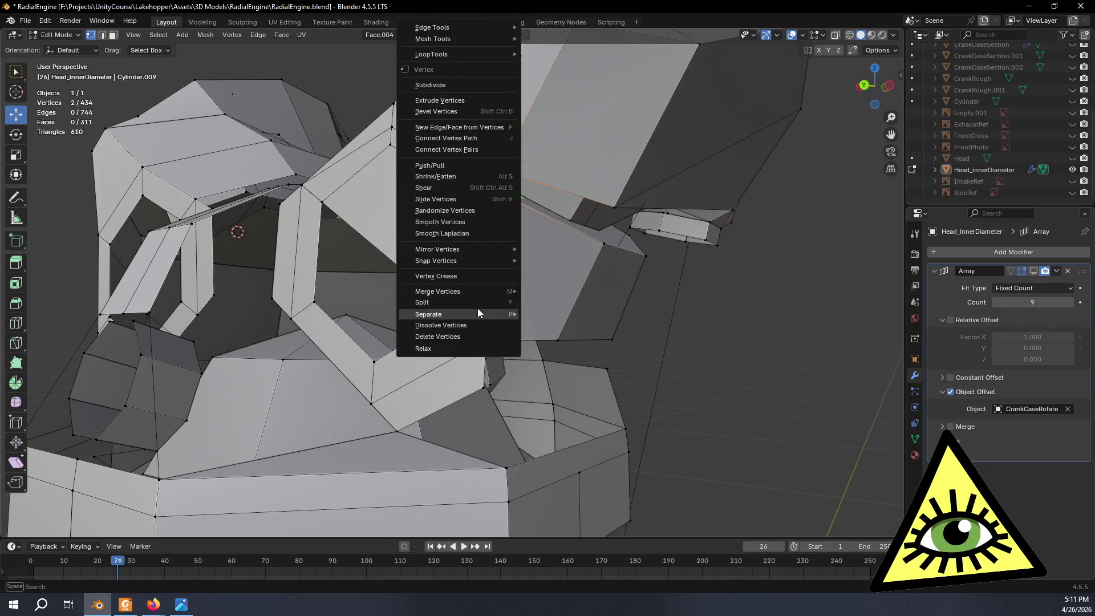
mouse_move(476, 294)
click(570, 341)
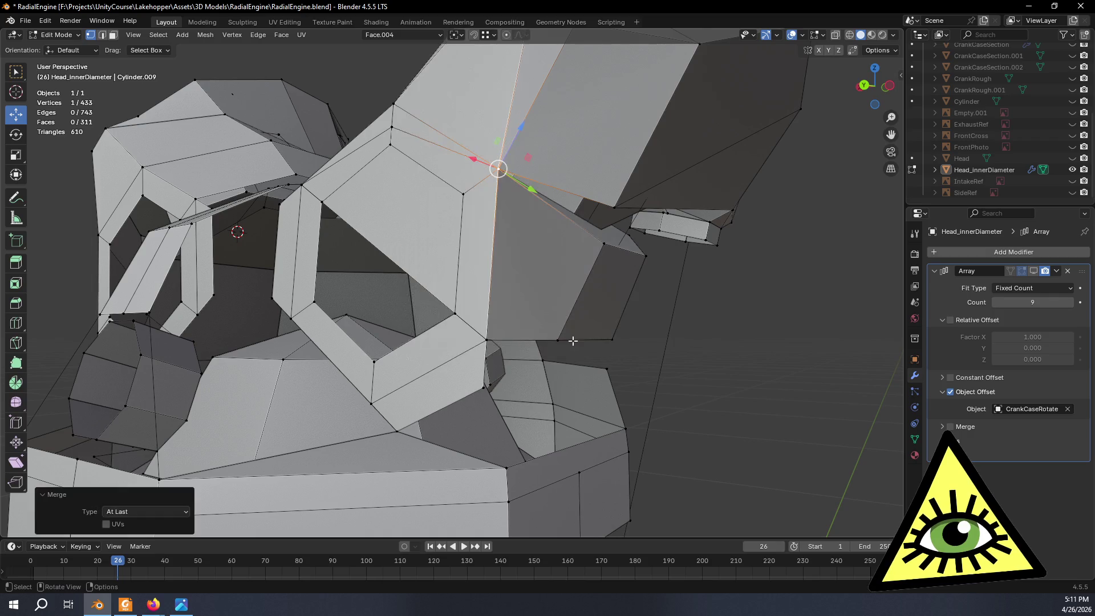
click(665, 364)
middle_drag(665, 364, 573, 357)
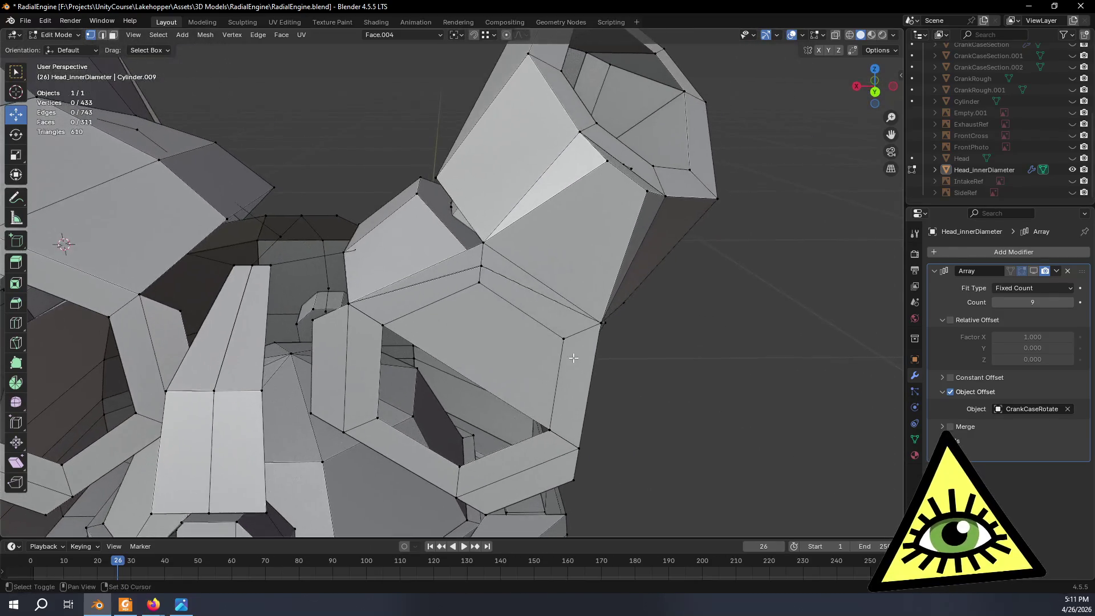
right_click(482, 244)
mouse_move(482, 250)
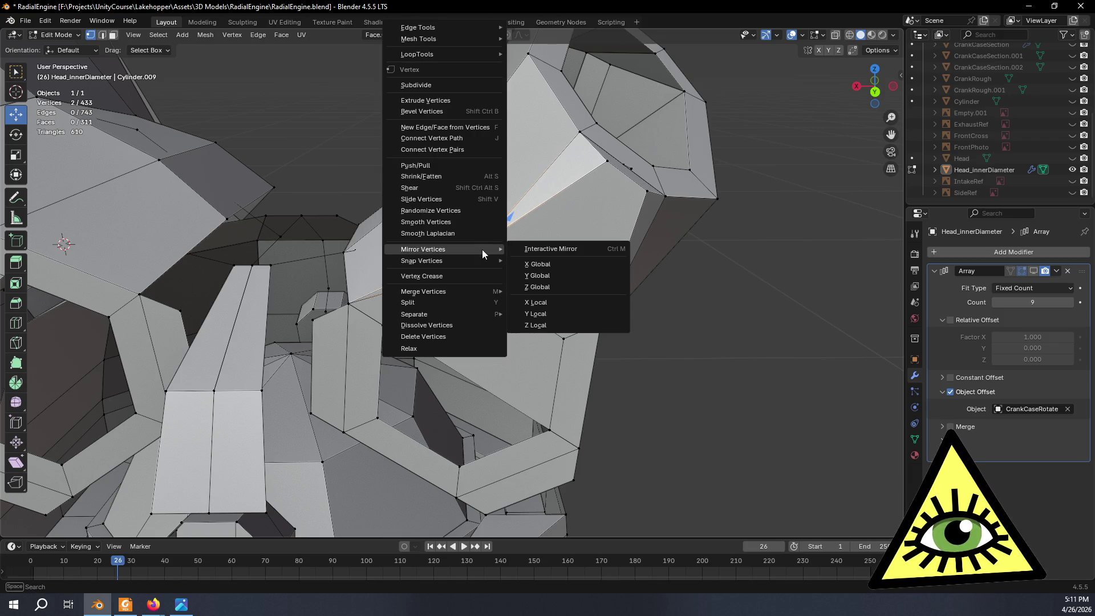
mouse_move(458, 261)
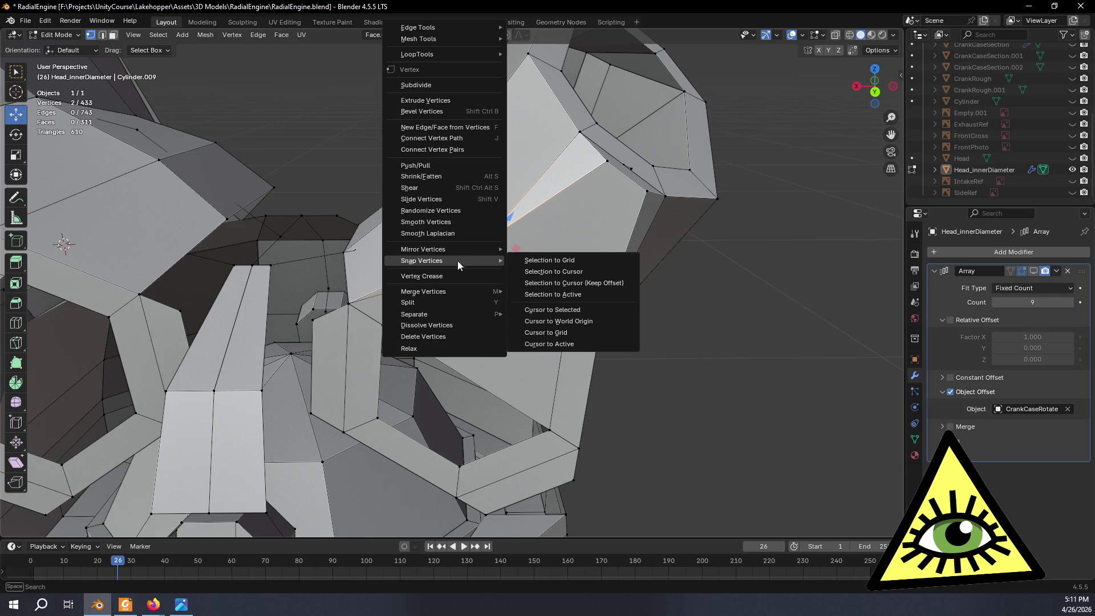
mouse_move(447, 291)
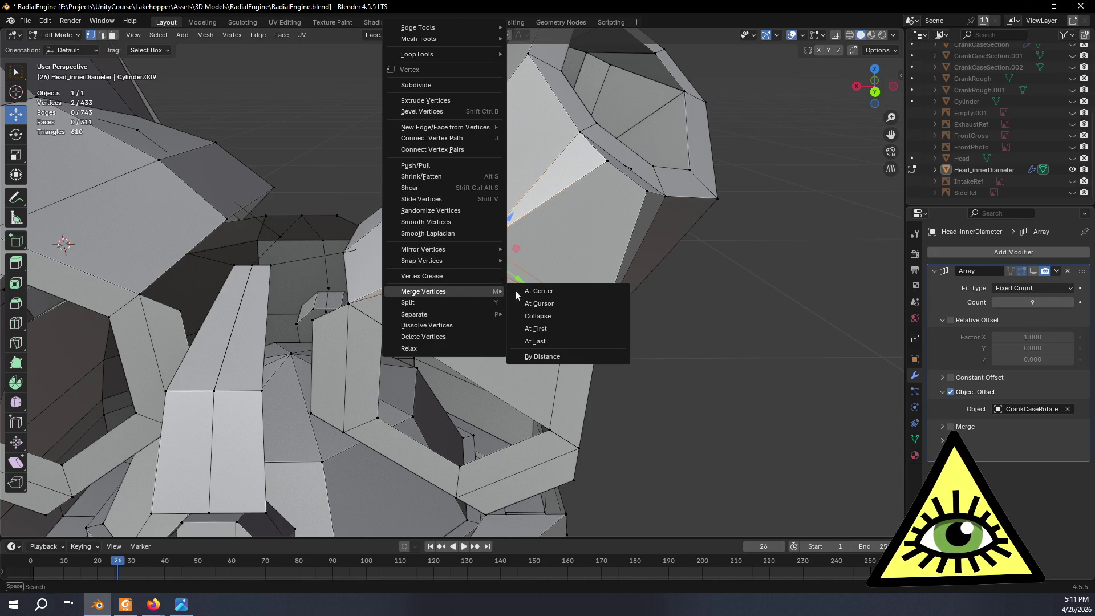
click(561, 342)
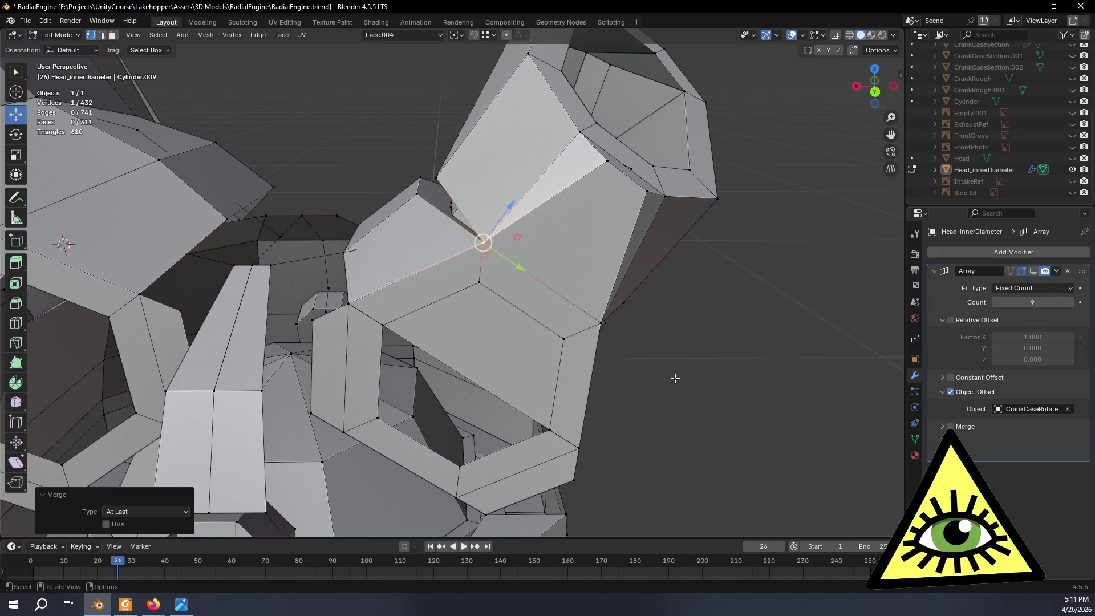
mouse_move(674, 378)
middle_down()
mouse_move(578, 352)
mouse_move(594, 335)
mouse_move(587, 327)
mouse_move(525, 313)
mouse_move(583, 323)
mouse_move(599, 314)
mouse_move(556, 315)
middle_up()
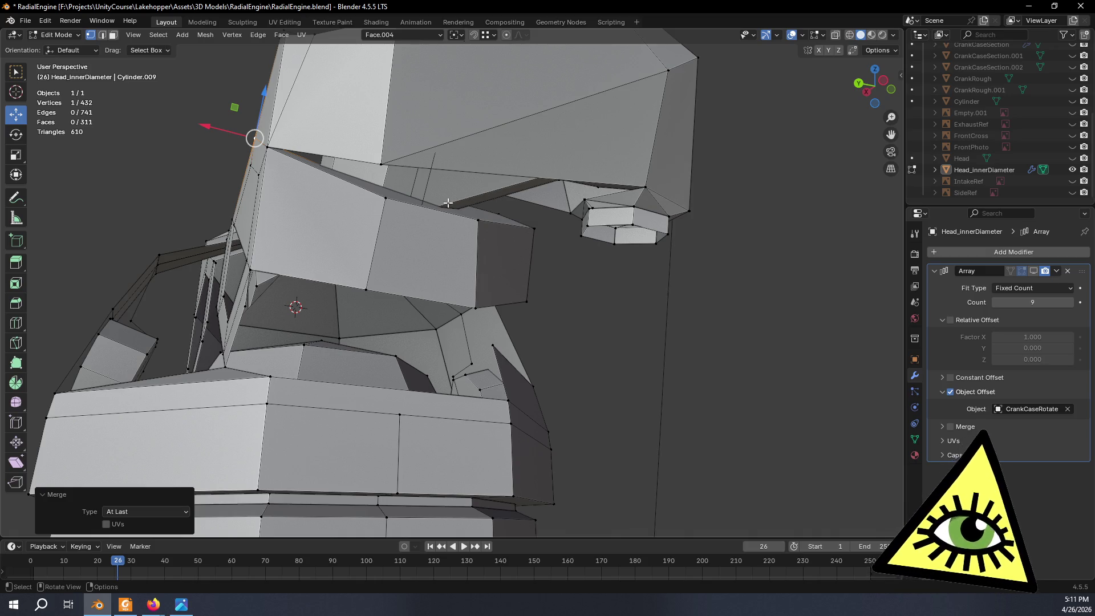
In edge select, subdivide the diagonal port-face edge, then undo that subdivision.
mouse_move(448, 203)
middle_down()
mouse_move(541, 247)
mouse_move(730, 293)
mouse_move(708, 284)
mouse_move(694, 298)
mouse_move(755, 274)
mouse_move(789, 218)
mouse_move(807, 215)
mouse_move(782, 220)
mouse_move(851, 232)
mouse_move(72, 202)
middle_up()
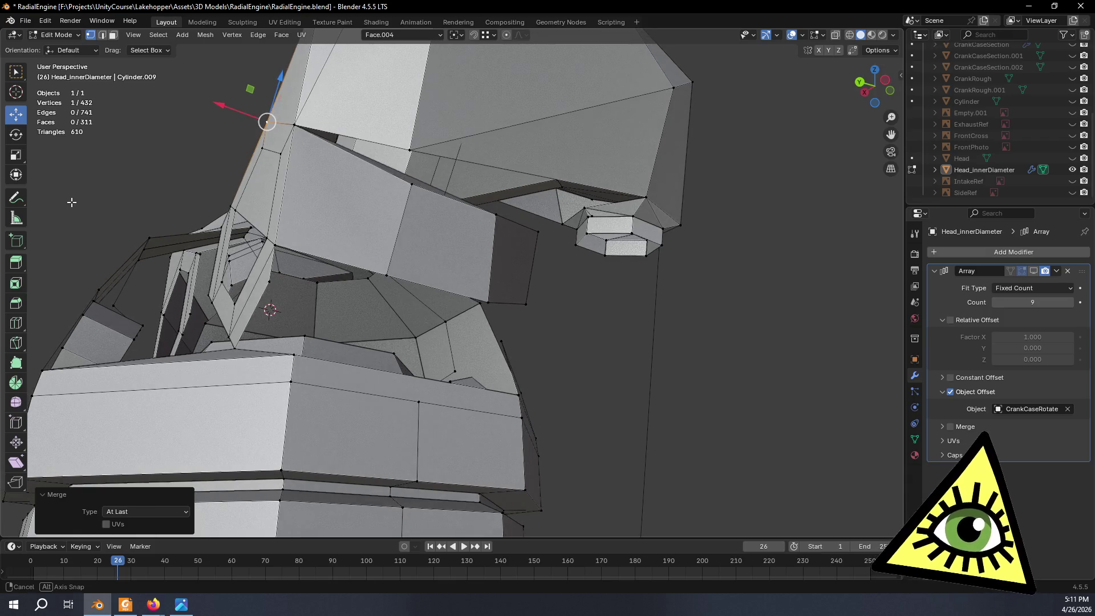
middle_drag(153, 147, 235, 216)
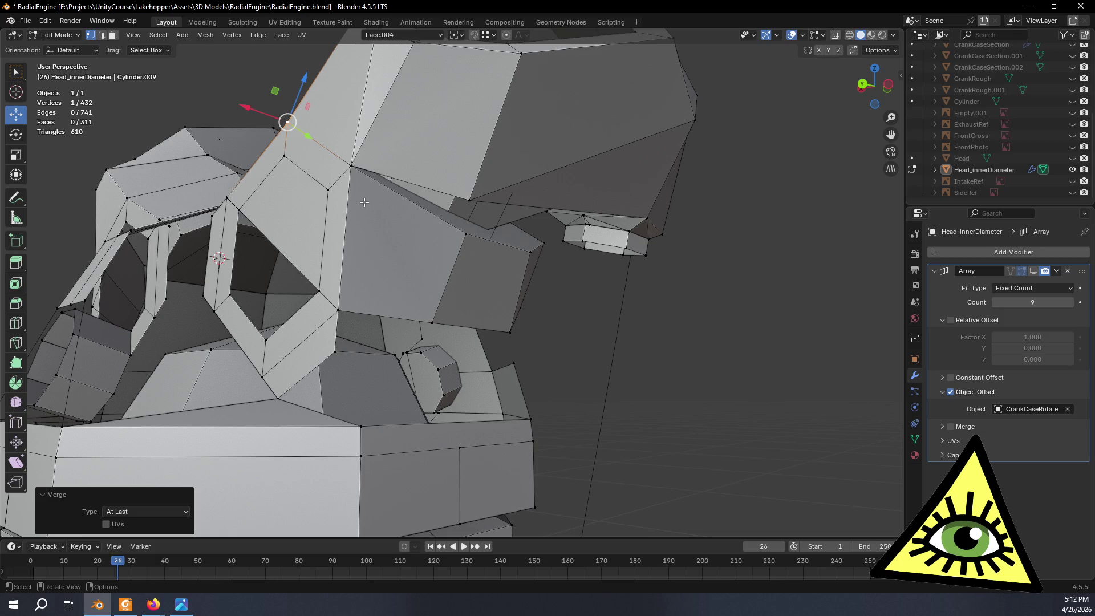
middle_drag(365, 201, 382, 229)
mouse_move(289, 224)
middle_down()
mouse_move(416, 294)
mouse_move(394, 262)
mouse_move(437, 286)
mouse_move(429, 293)
middle_up()
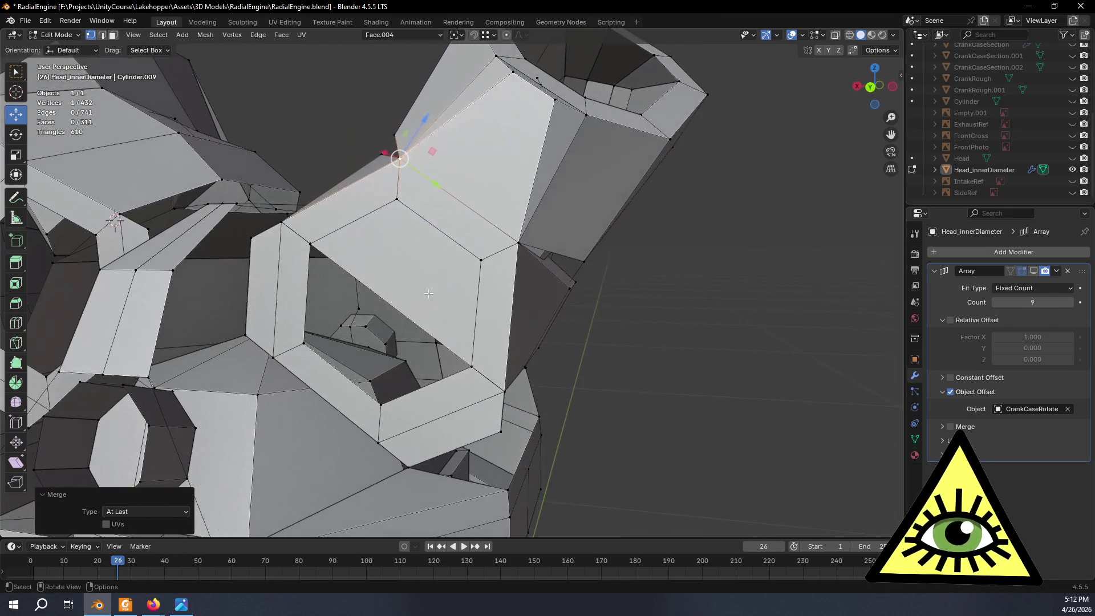
click(104, 36)
middle_drag(171, 103, 251, 141)
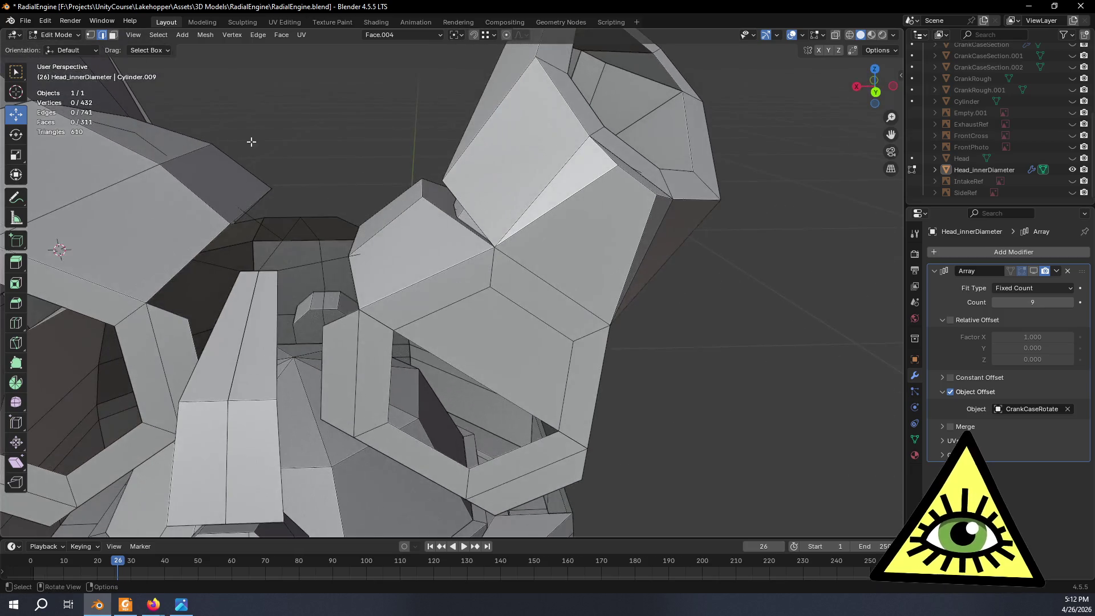
click(436, 276)
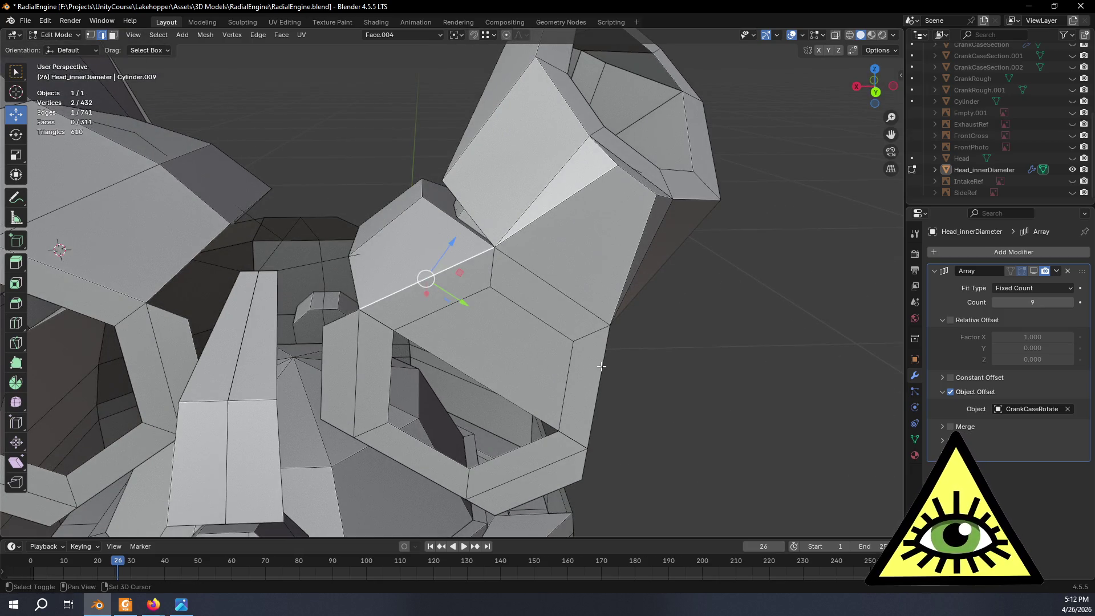
right_click(548, 253)
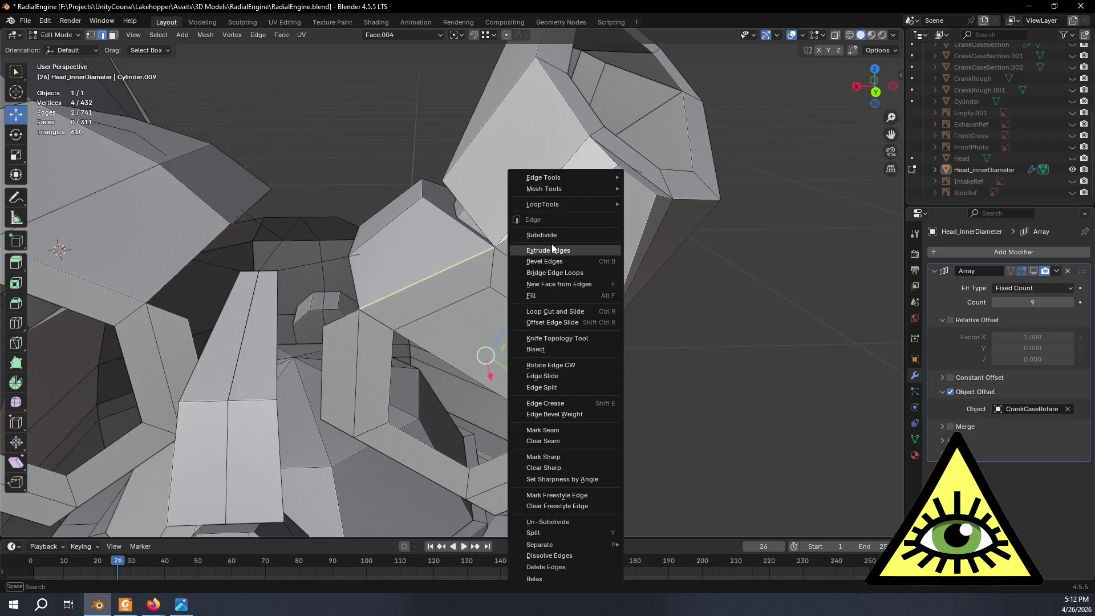
click(552, 238)
middle_drag(565, 268, 592, 301)
middle_drag(574, 280, 570, 278)
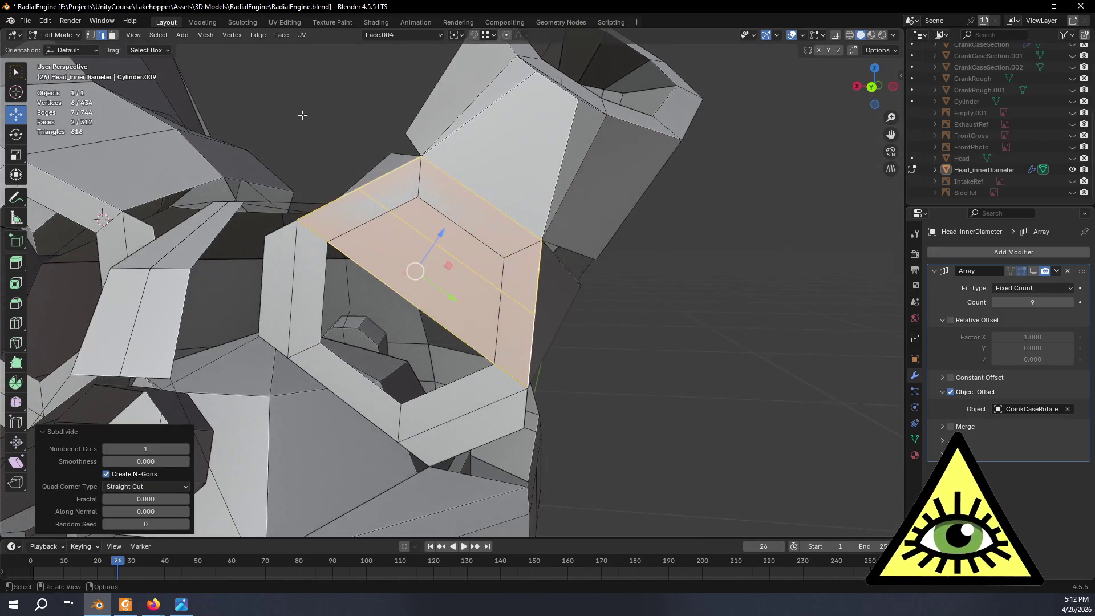
key(ctrl+z)
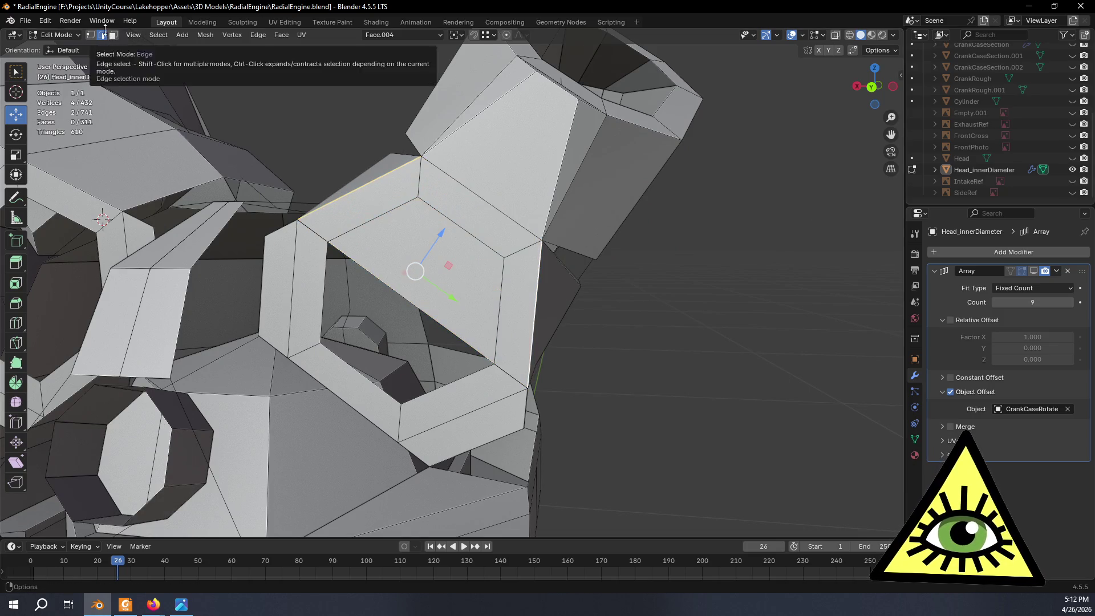
Delete the diagonal edge across the hexagonal port face, leaving an opening.
click(398, 292)
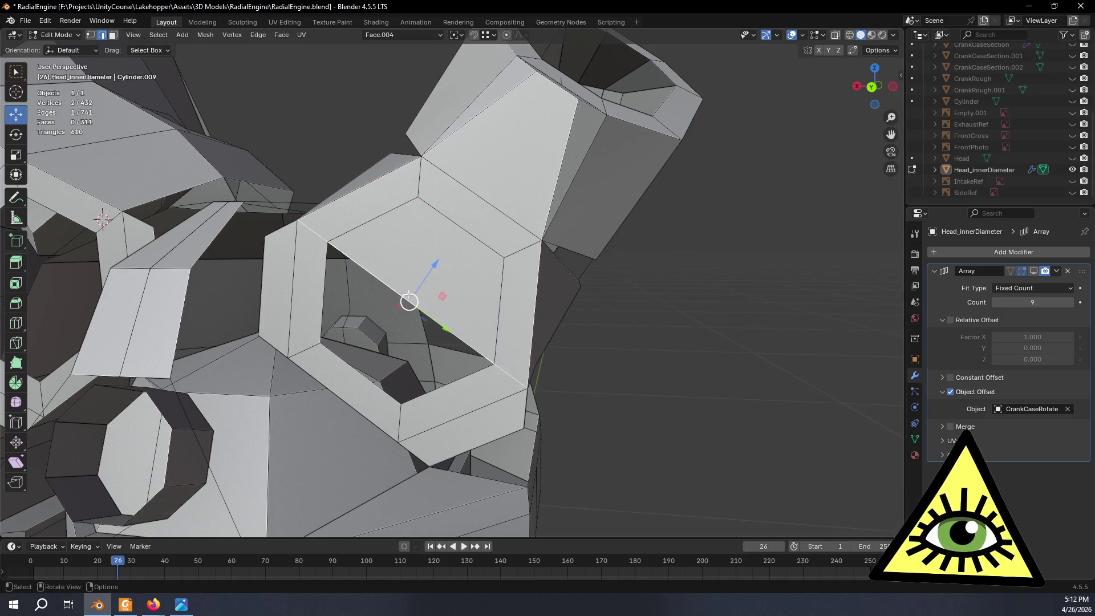
key(x)
click(374, 282)
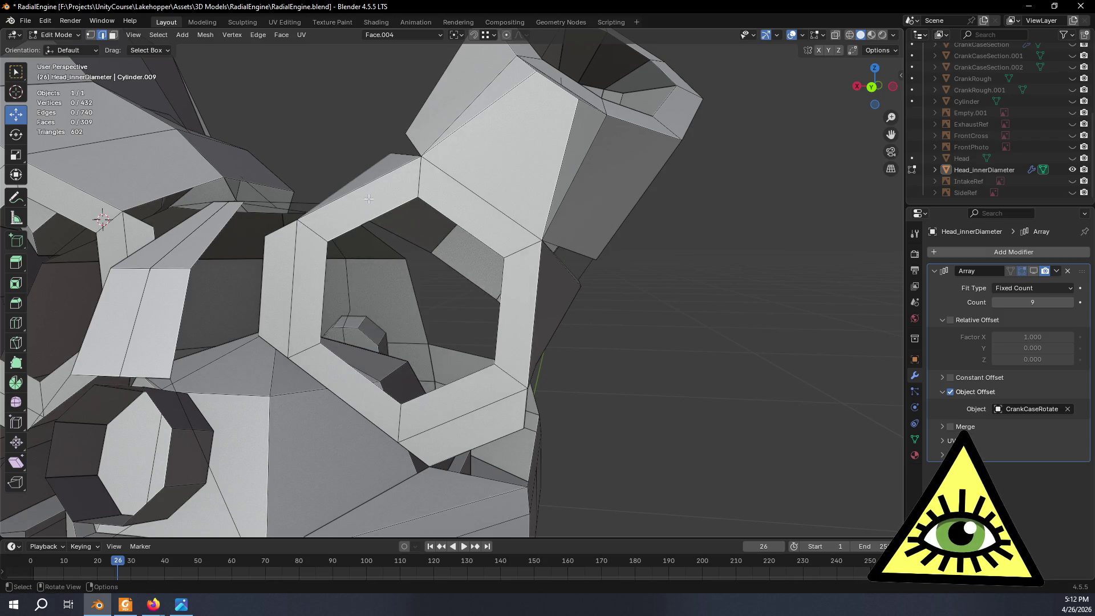
middle_drag(369, 200, 382, 217)
Subdivide the hole's upper-left and right rim edges at their midpoints.
click(391, 230)
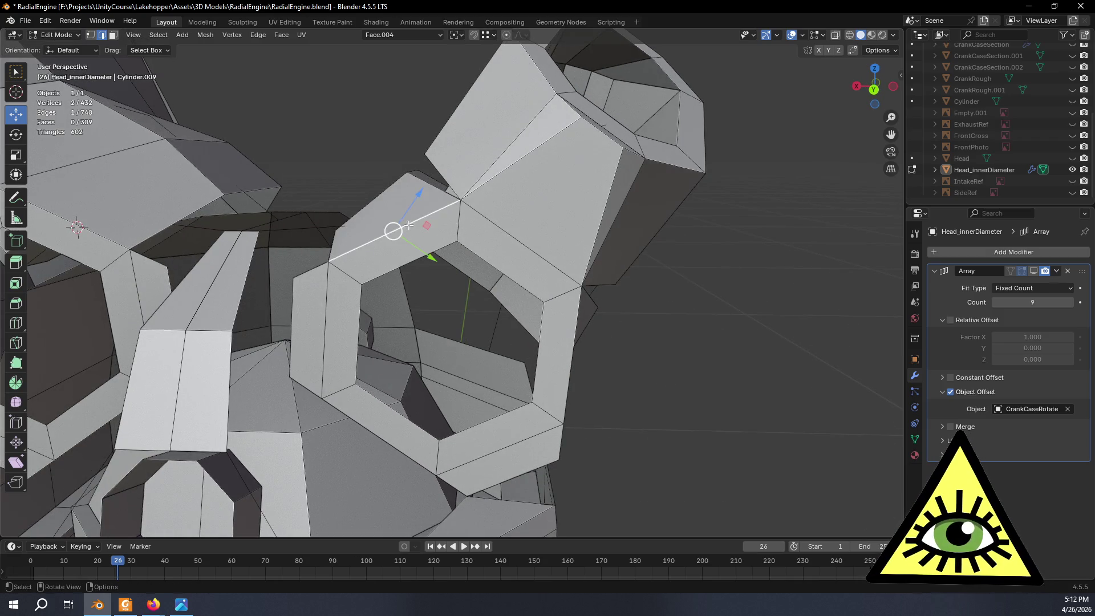
shift+click(572, 349)
mouse_move(572, 349)
middle_down()
mouse_move(558, 360)
mouse_move(508, 331)
middle_up()
right_click(509, 329)
click(469, 235)
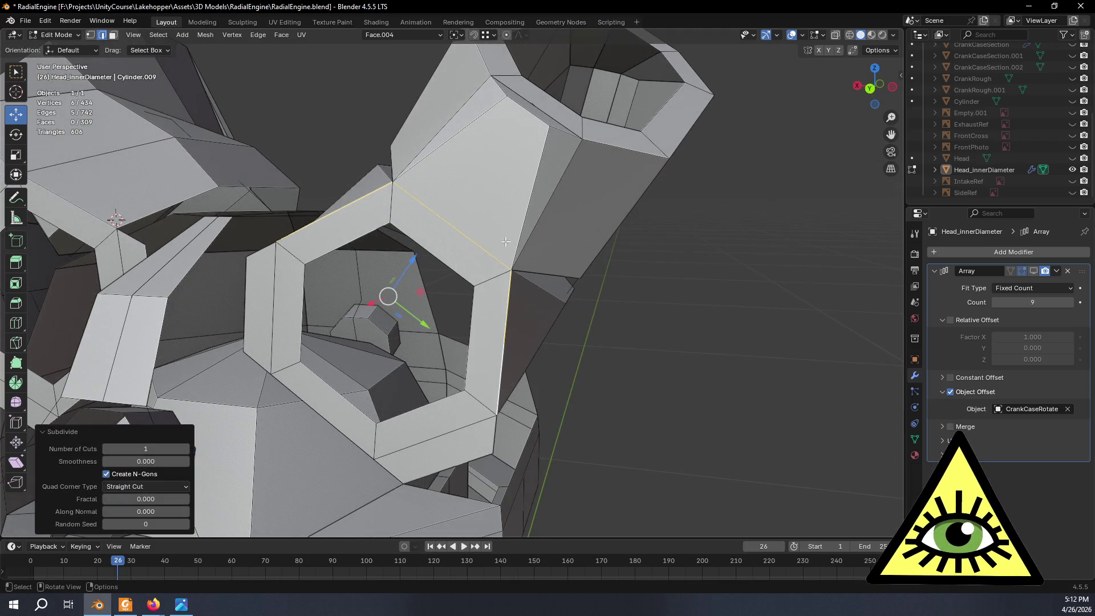
mouse_move(355, 178)
middle_down()
mouse_move(381, 200)
mouse_move(175, 124)
middle_up()
click(90, 35)
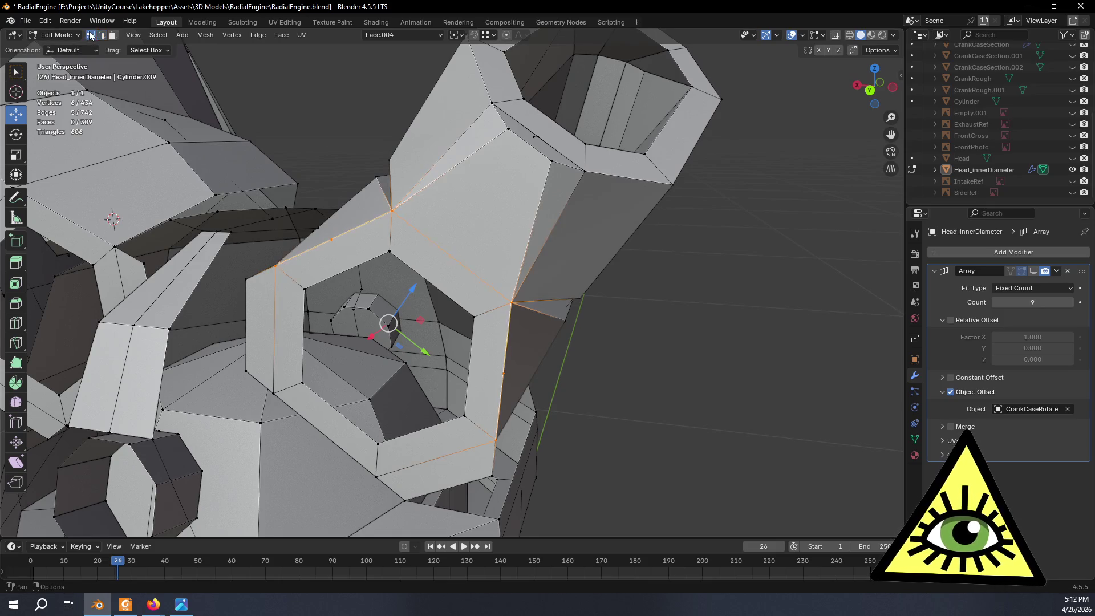
mouse_move(275, 176)
middle_down()
mouse_move(291, 182)
mouse_move(269, 164)
middle_up()
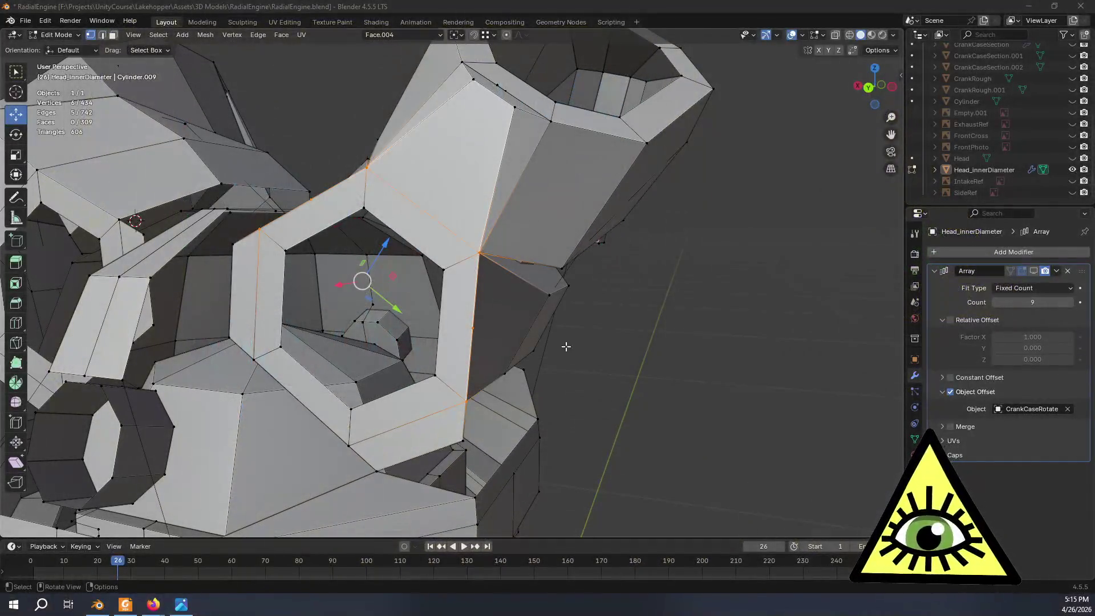
mouse_move(565, 344)
middle_down()
mouse_move(522, 308)
mouse_move(433, 319)
mouse_move(371, 311)
mouse_move(625, 325)
middle_up()
scroll(434, 320, down, 6)
scroll(406, 307, up, 6)
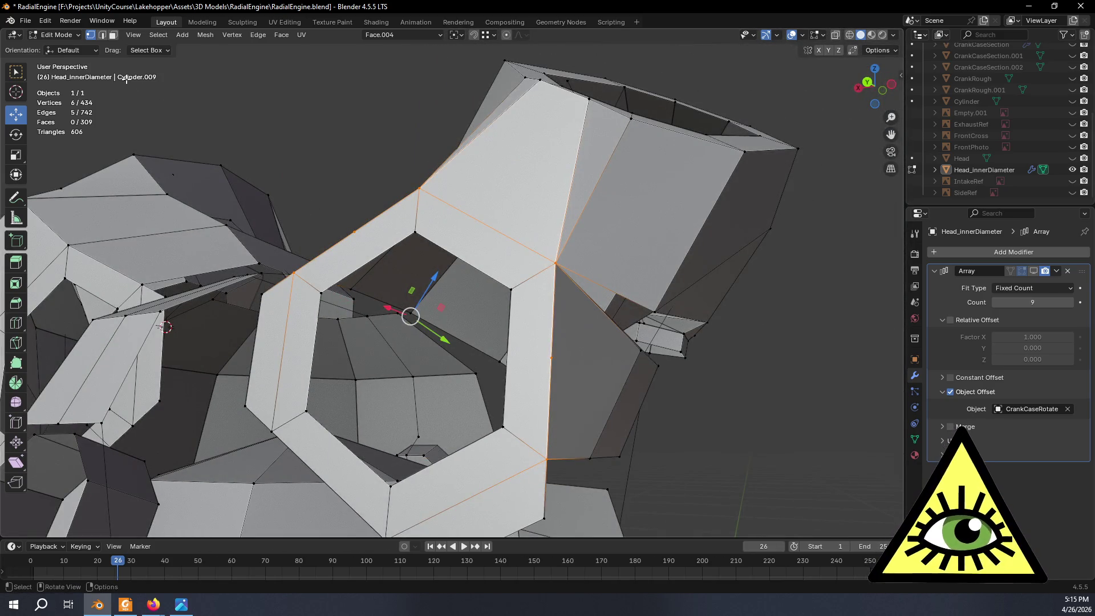
Slide the vertex on the hole's right edge along its edge to factor 0.170.
mouse_move(270, 214)
middle_down()
mouse_move(298, 225)
mouse_move(534, 451)
middle_up()
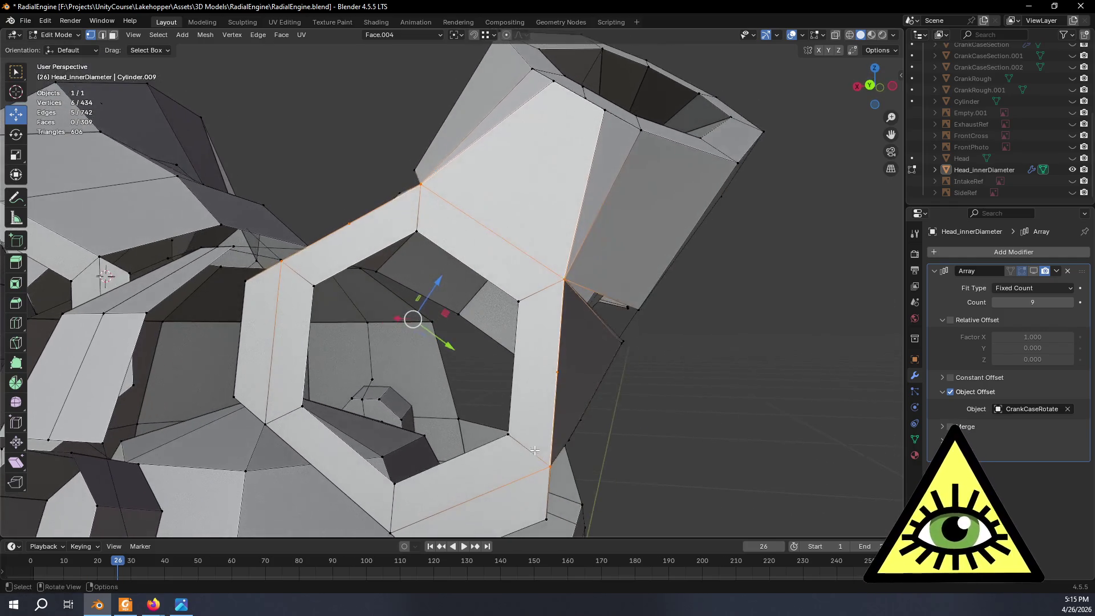
click(560, 372)
middle_drag(644, 415, 638, 411)
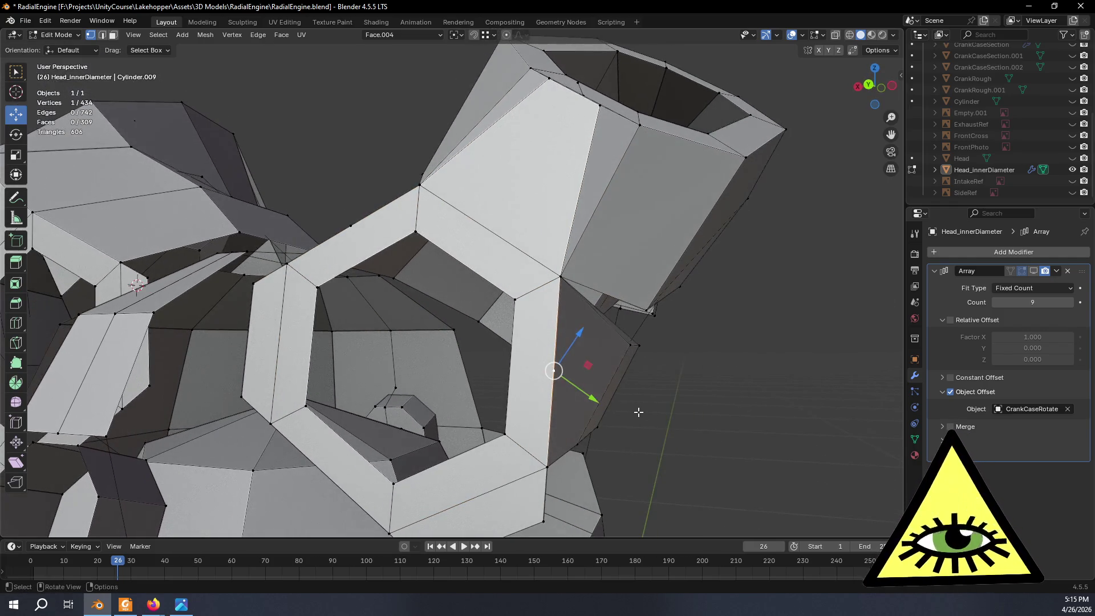
key(g)
key(g)
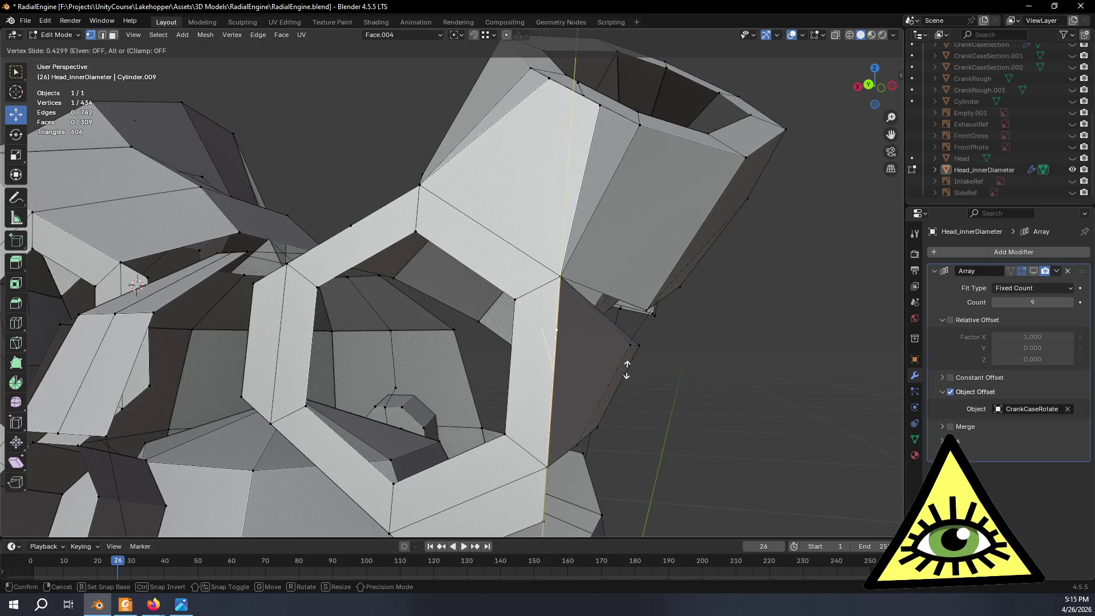
key(ctrl)
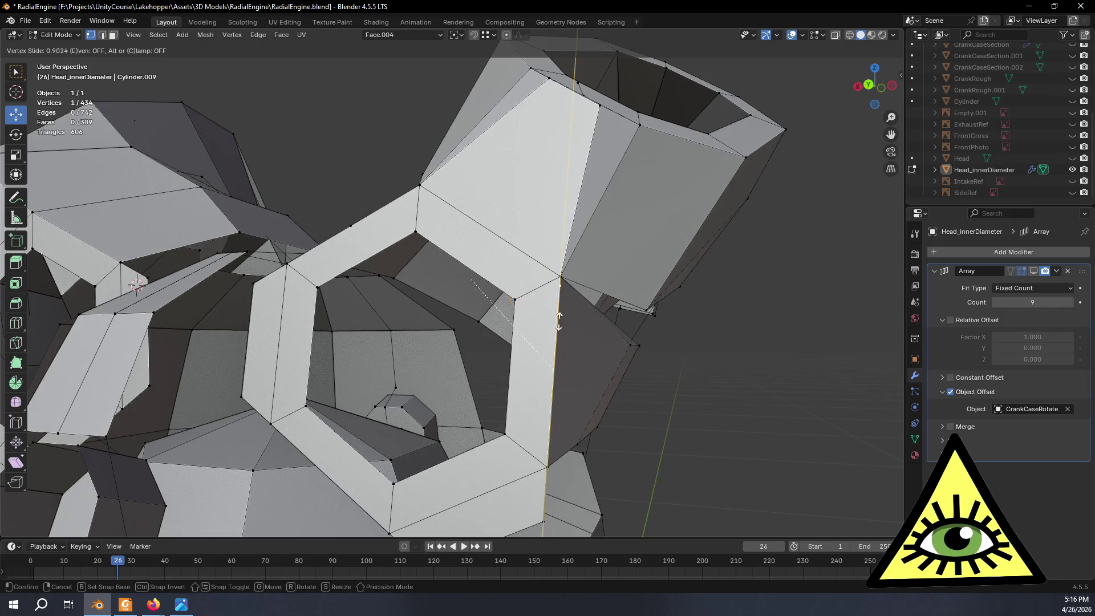
click(630, 345)
mouse_move(631, 345)
middle_down()
mouse_move(648, 357)
mouse_move(648, 387)
mouse_move(624, 360)
mouse_move(533, 335)
middle_up()
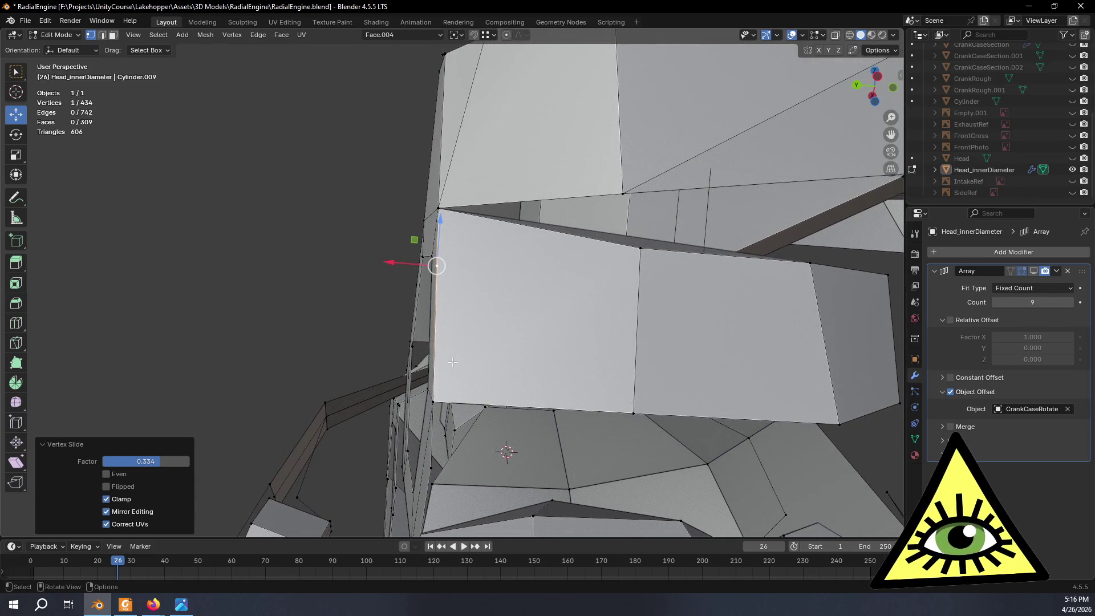
key(shift+v)
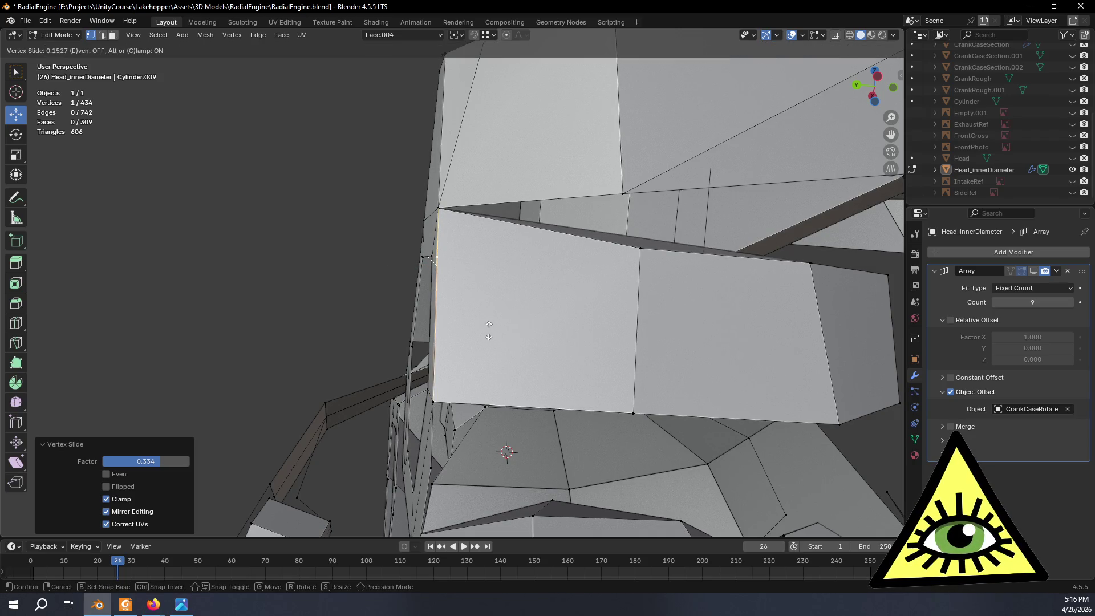
click(485, 329)
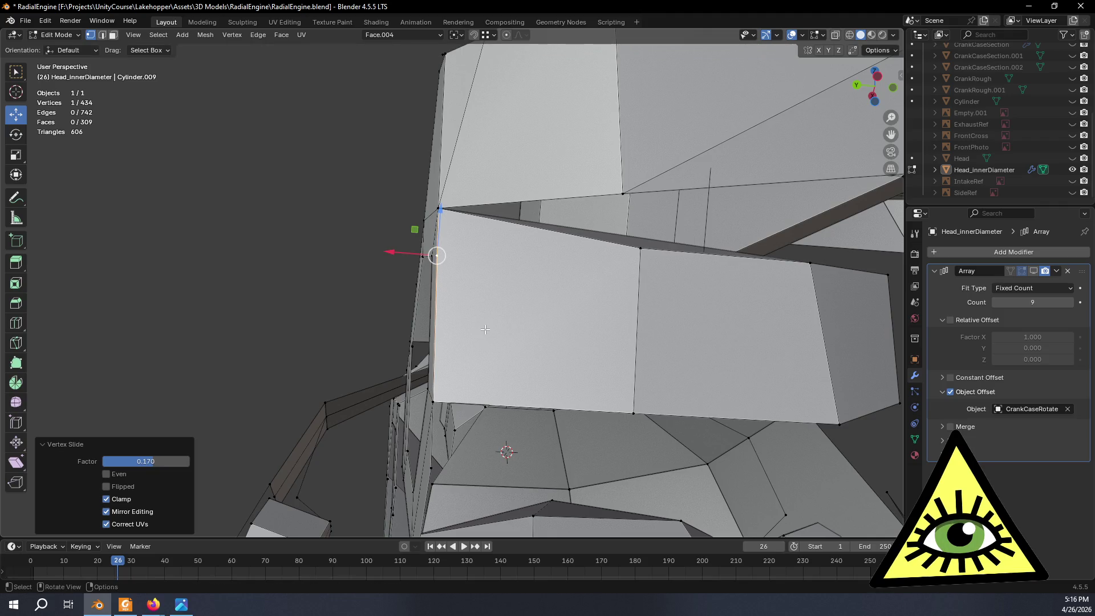
mouse_move(486, 329)
middle_down()
mouse_move(589, 395)
mouse_move(451, 297)
mouse_move(427, 304)
mouse_move(404, 295)
mouse_move(476, 362)
mouse_move(498, 367)
mouse_move(446, 348)
middle_up()
Slide the next junction vertex with clamping off to factor 0.412.
key(g)
key(g)
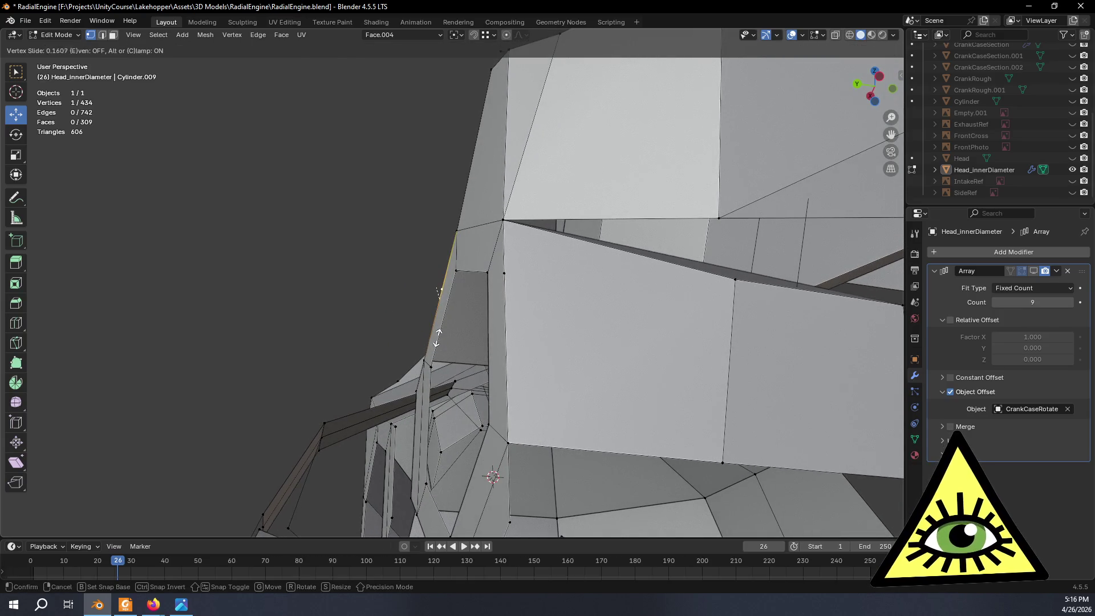
key(c)
key(ctrl)
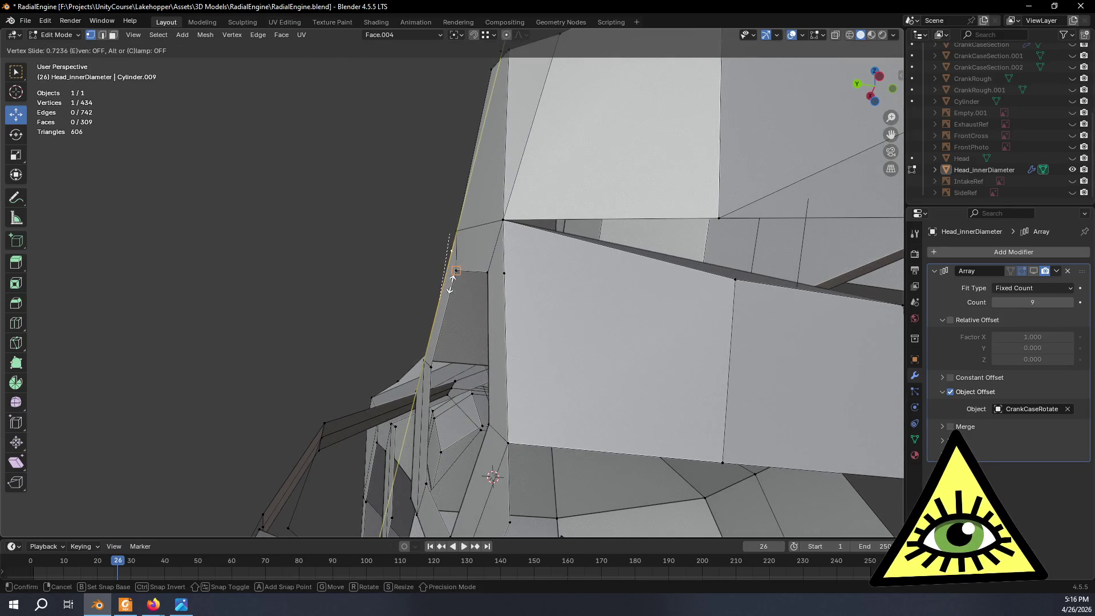
click(427, 316)
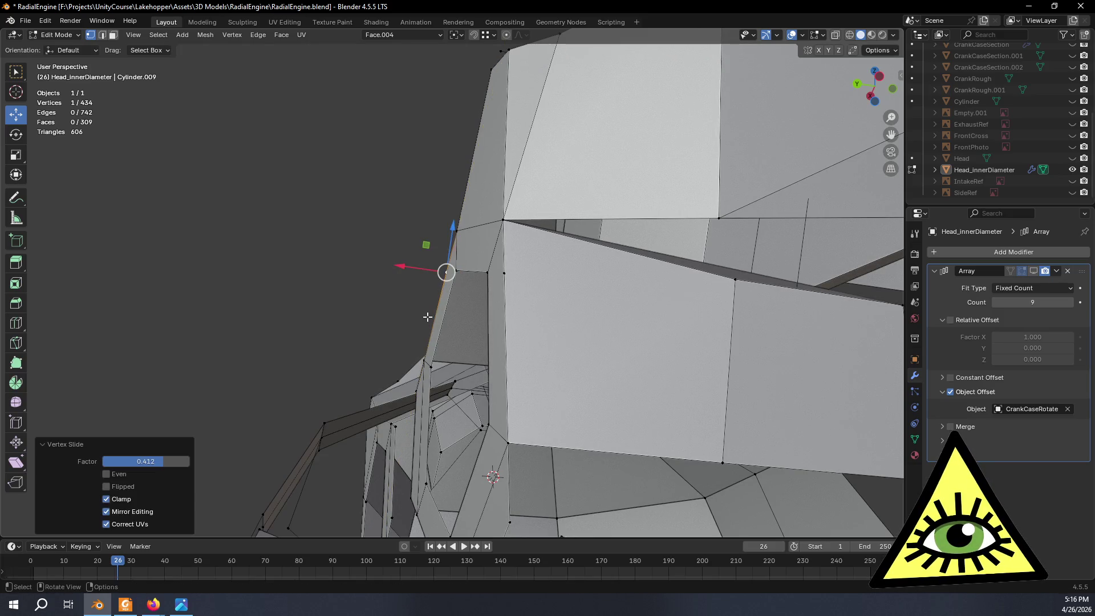
middle_drag(427, 316, 500, 386)
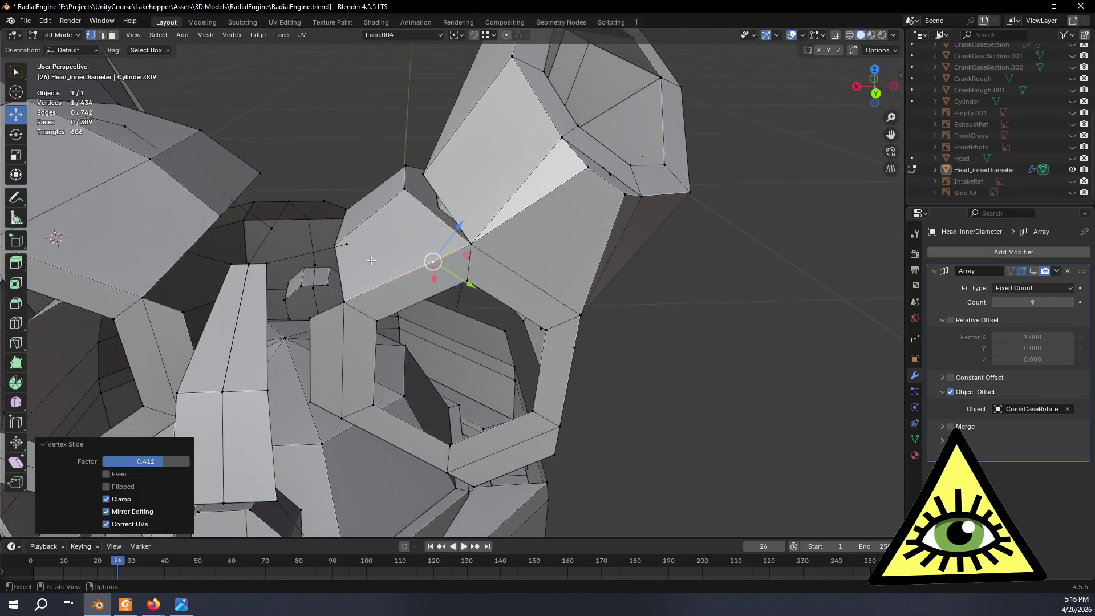
Delete the first stray junction edge, replacing an accidental dissolve with a true delete.
click(101, 36)
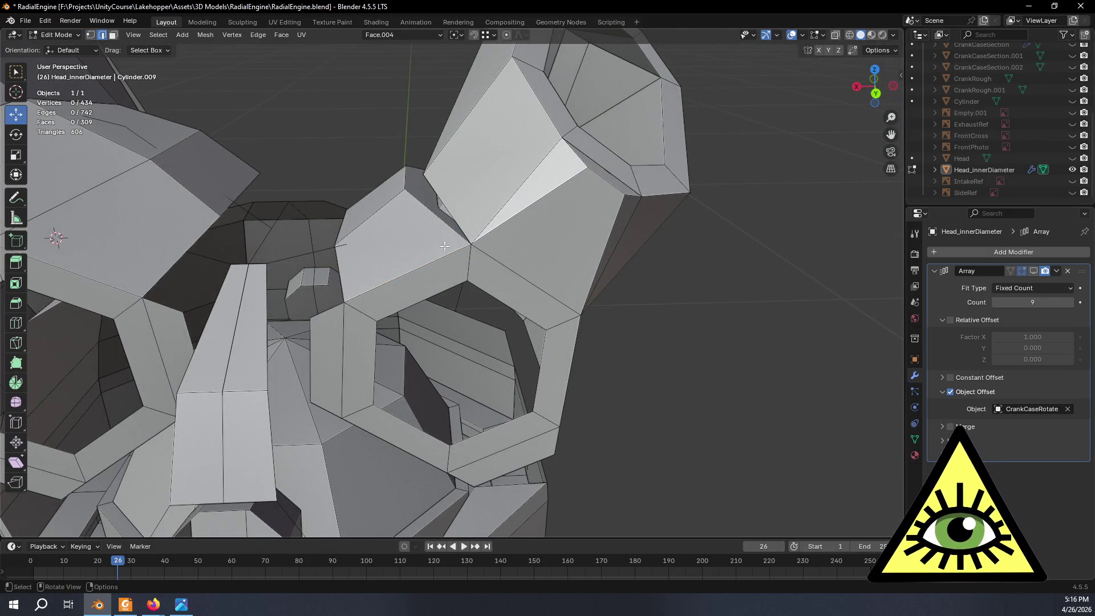
click(449, 225)
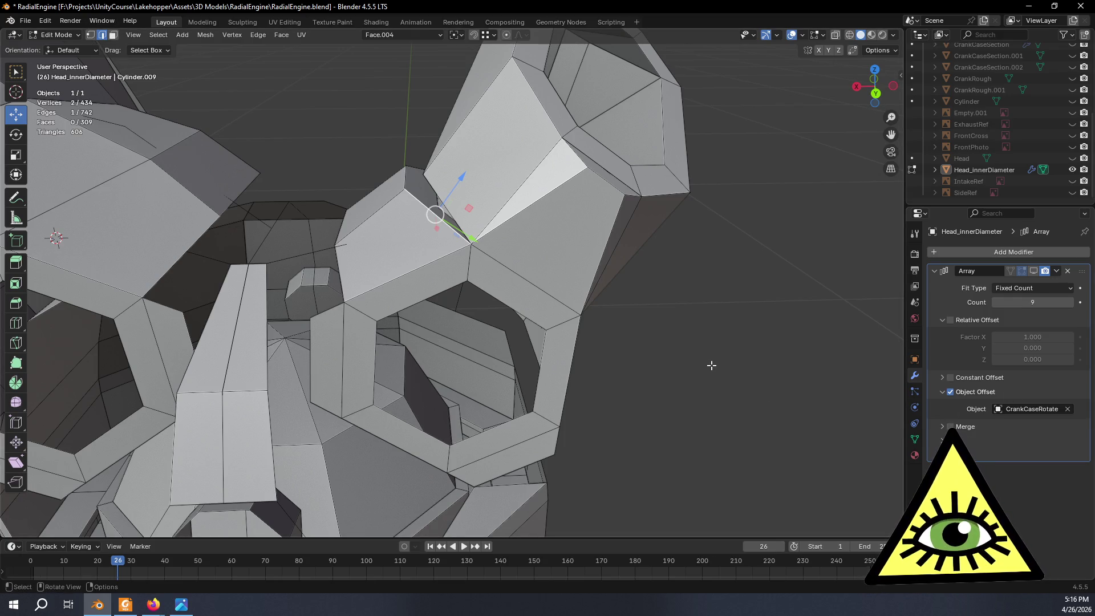
key(x)
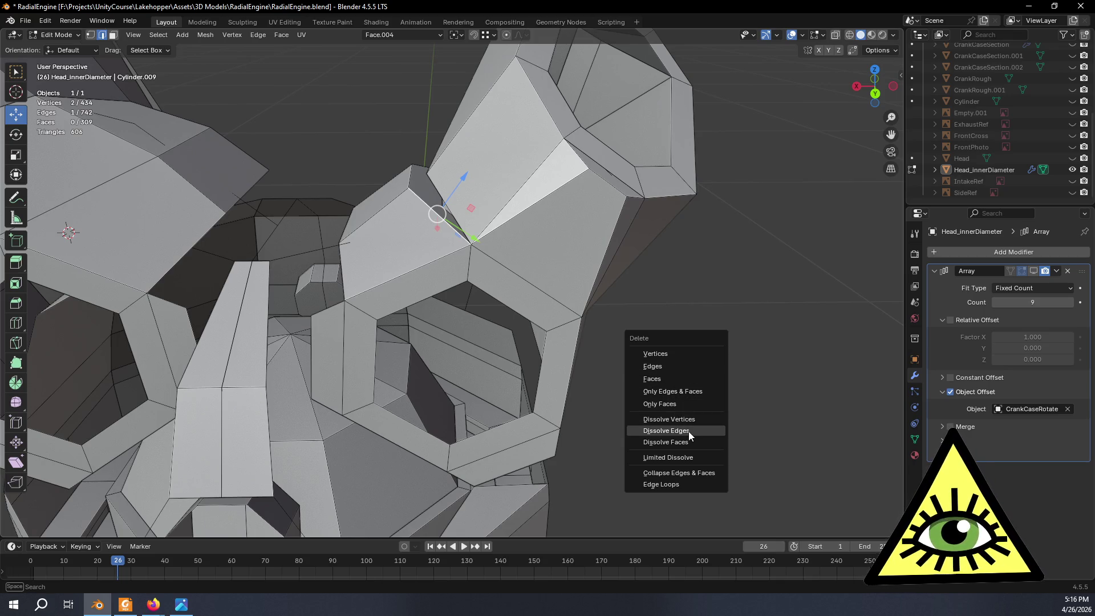
click(689, 431)
mouse_move(687, 430)
middle_down()
mouse_move(673, 398)
mouse_move(689, 376)
mouse_move(698, 420)
mouse_move(678, 395)
middle_up()
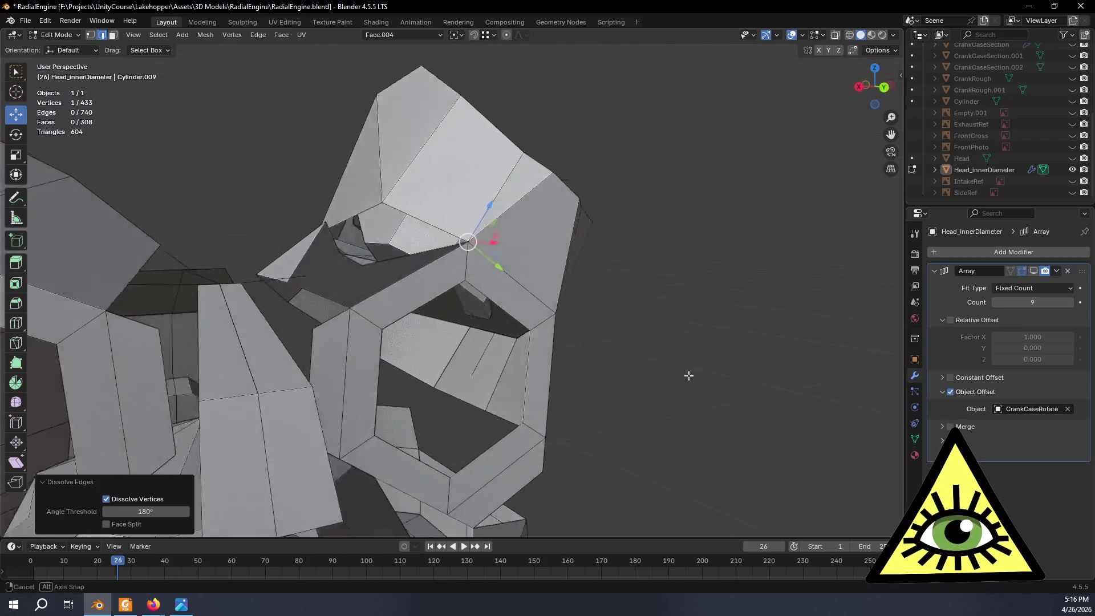
key(ctrl+z)
key(x)
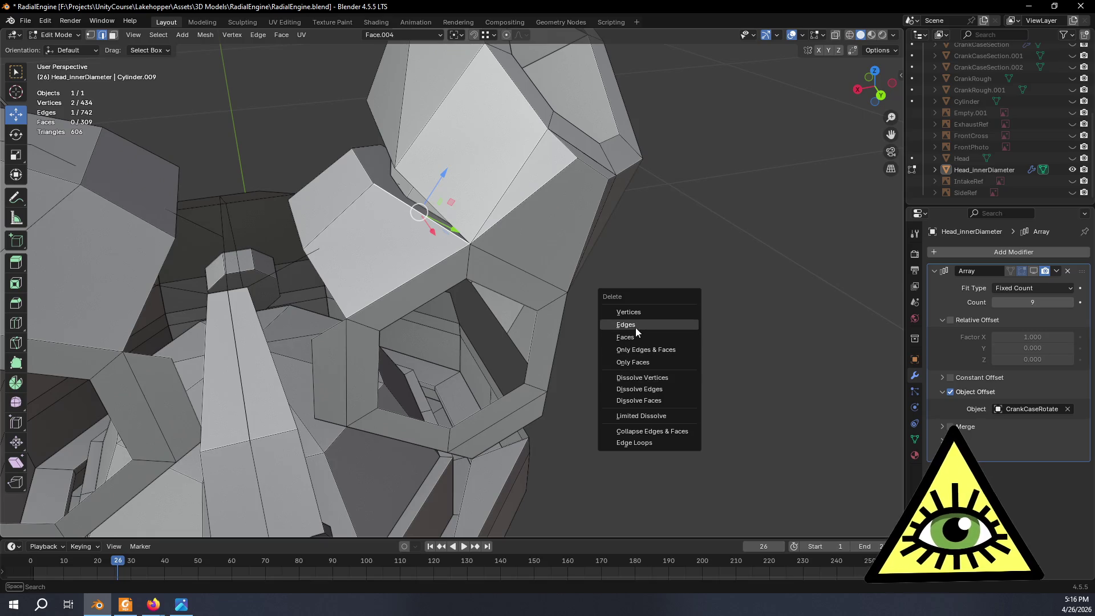
click(636, 327)
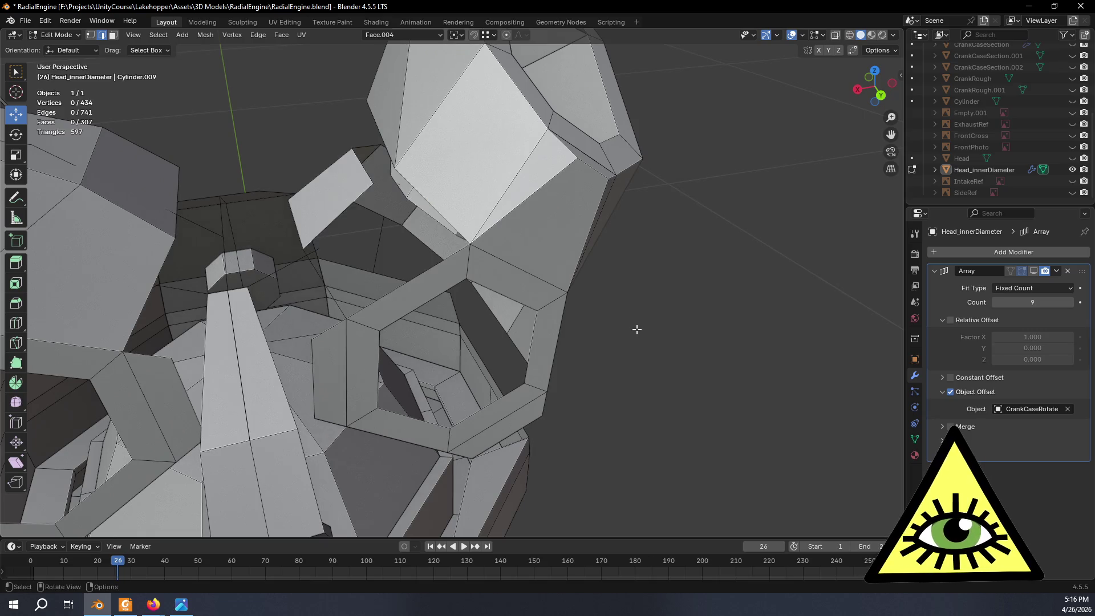
mouse_move(636, 327)
middle_down()
mouse_move(609, 325)
mouse_move(546, 269)
mouse_move(611, 364)
middle_up()
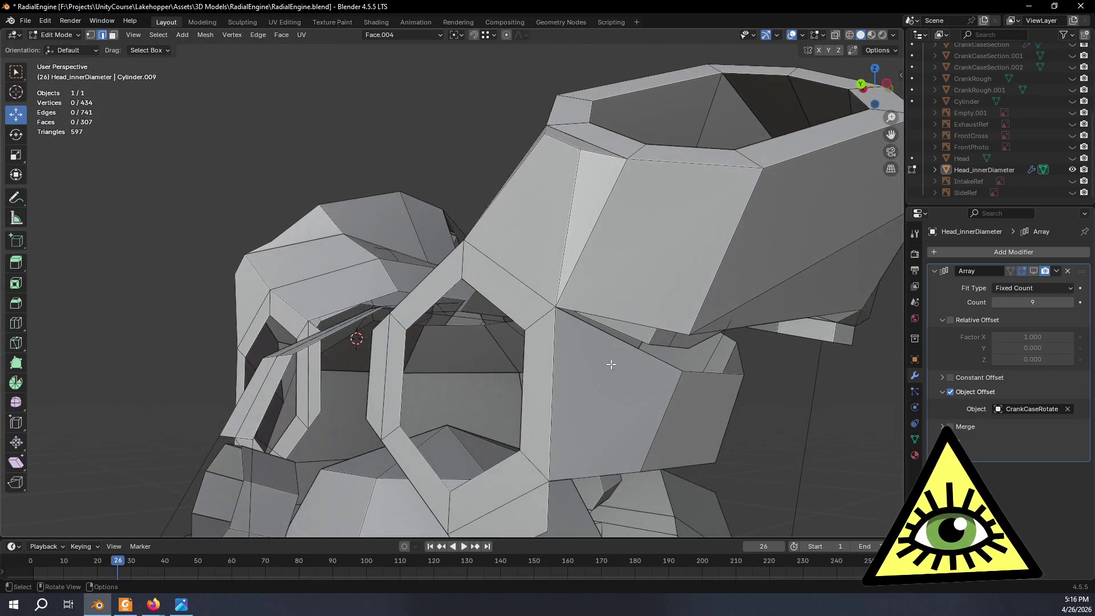
Delete a second stray edge at the port junction.
click(630, 344)
key(x)
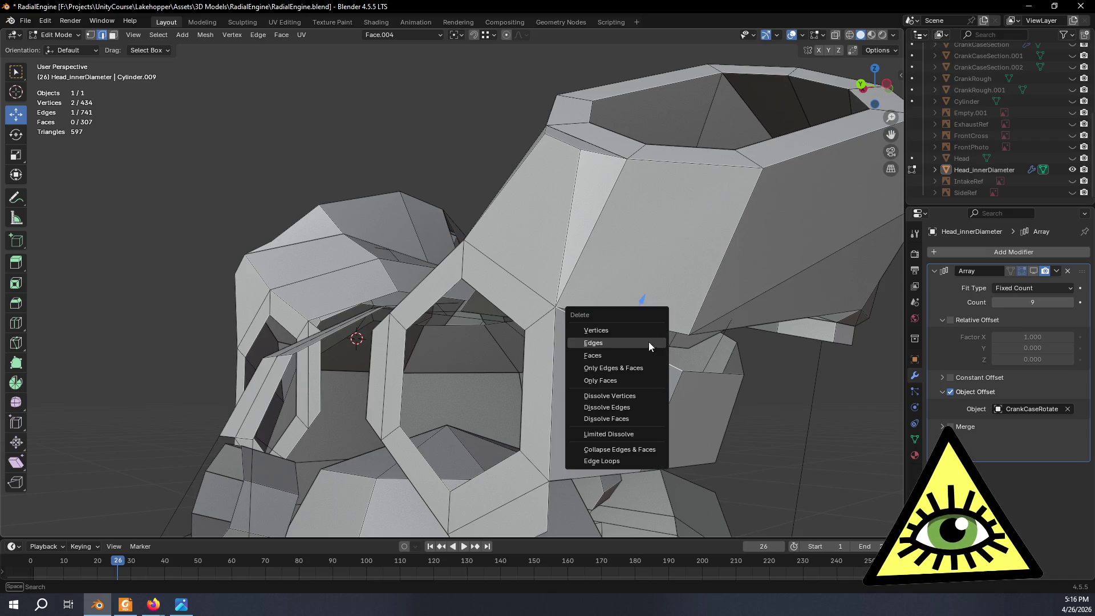
click(596, 342)
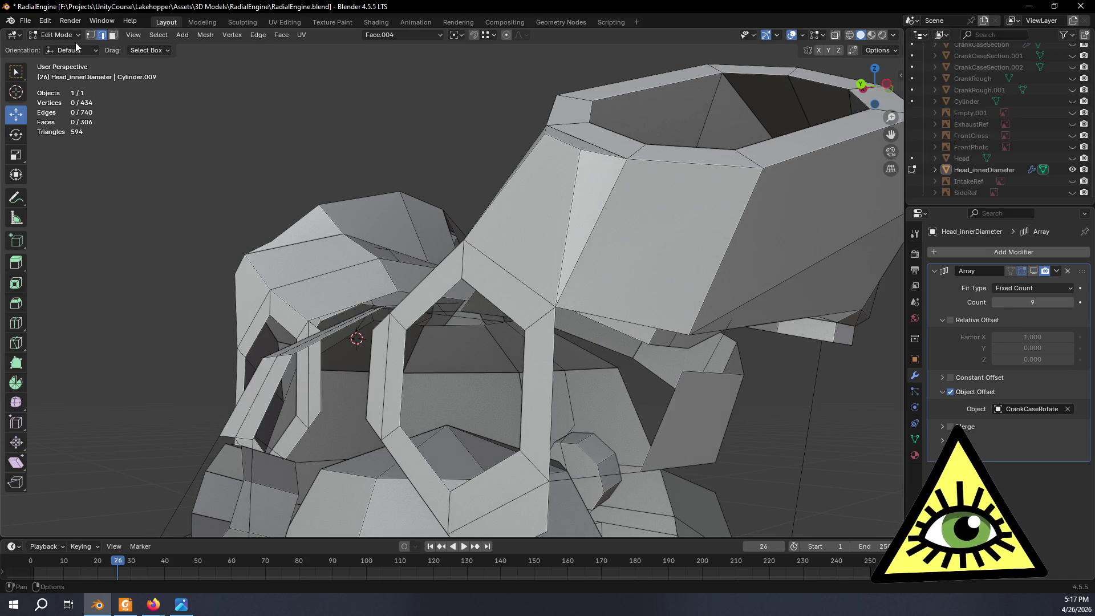
mouse_move(497, 289)
middle_down()
mouse_move(552, 317)
mouse_move(417, 245)
middle_up()
Delete the vertical edge and one more stray edge, opening gaps in the mesh.
click(536, 299)
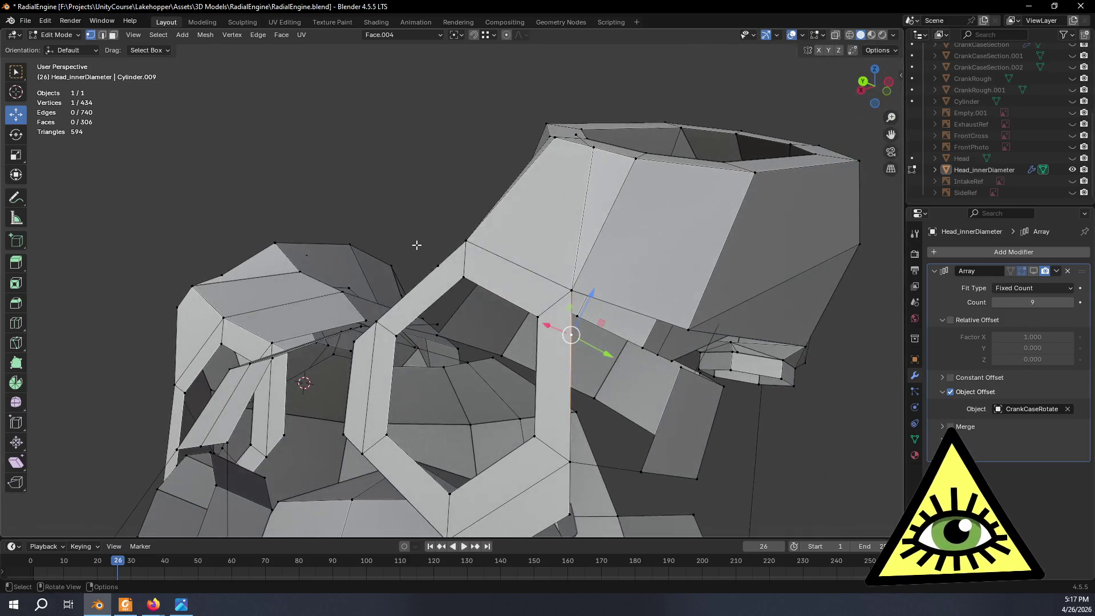
click(103, 36)
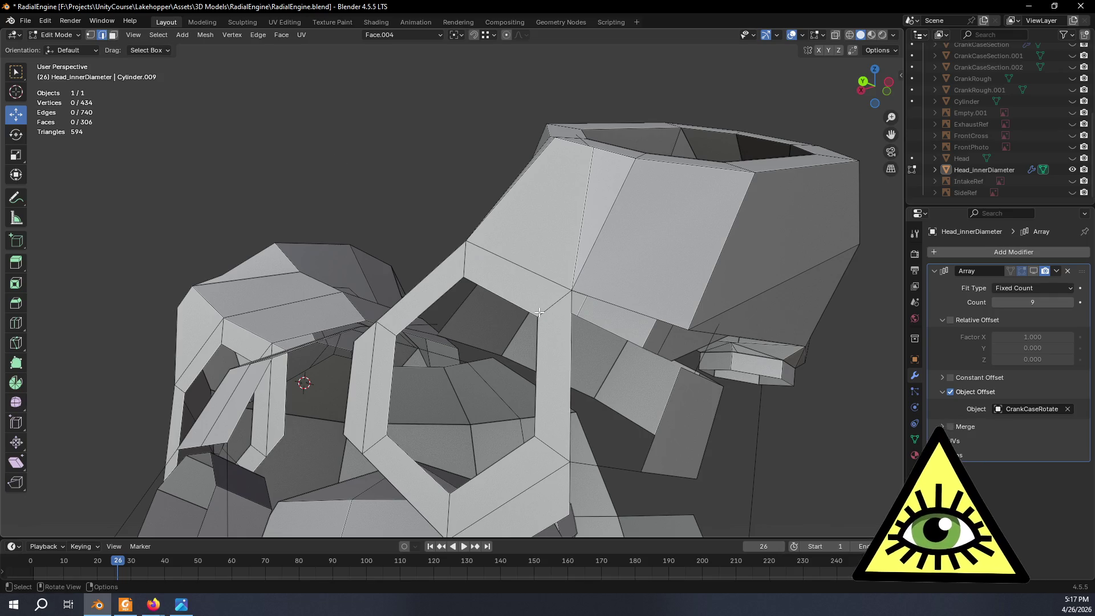
scroll(548, 271, up, 3)
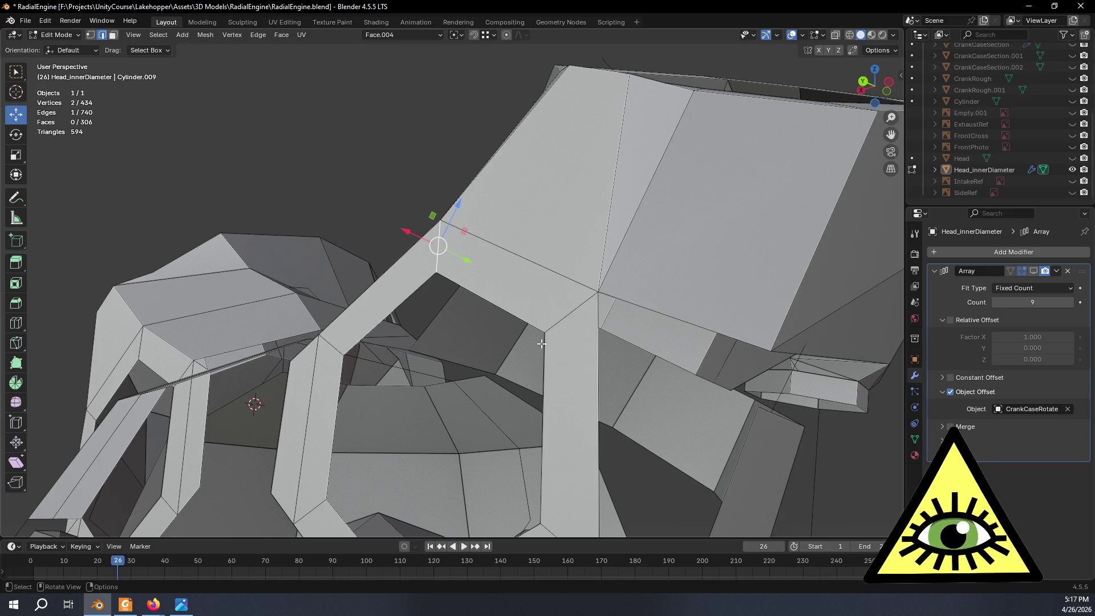
key(x)
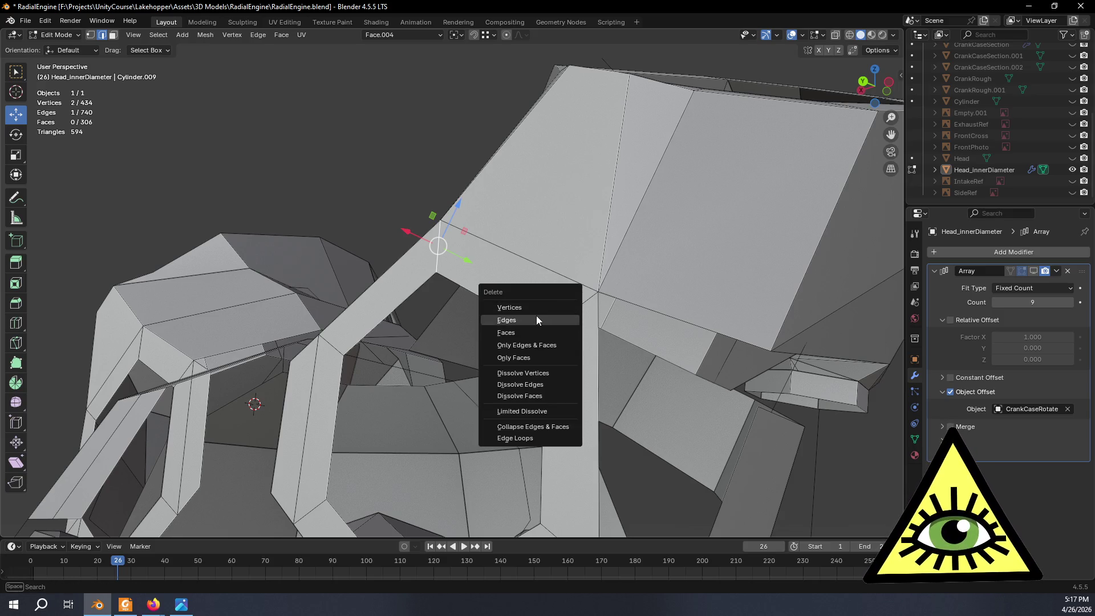
click(537, 320)
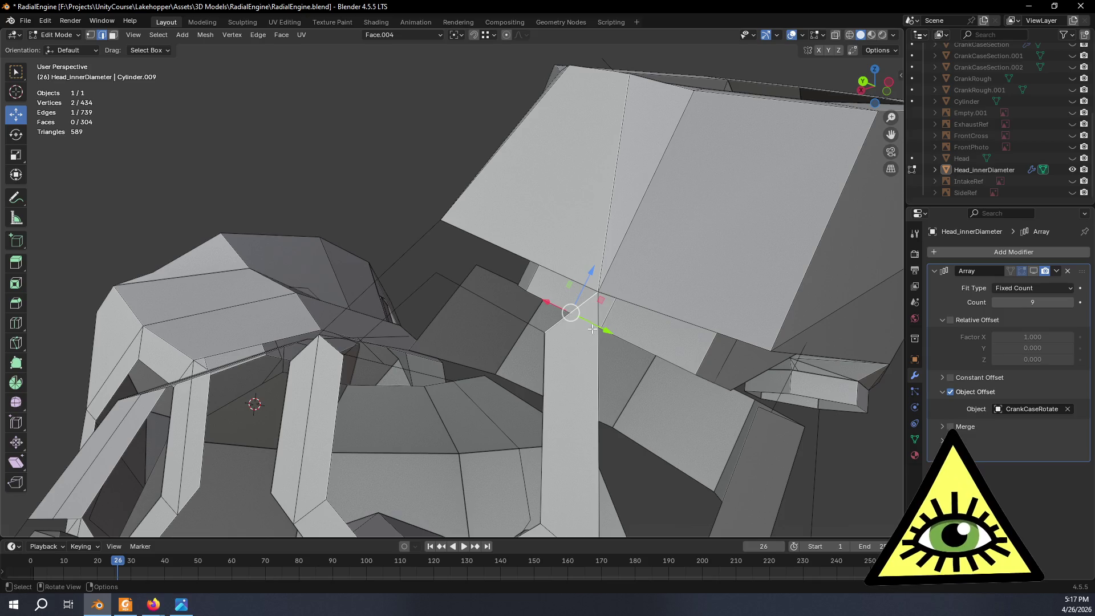
key(x)
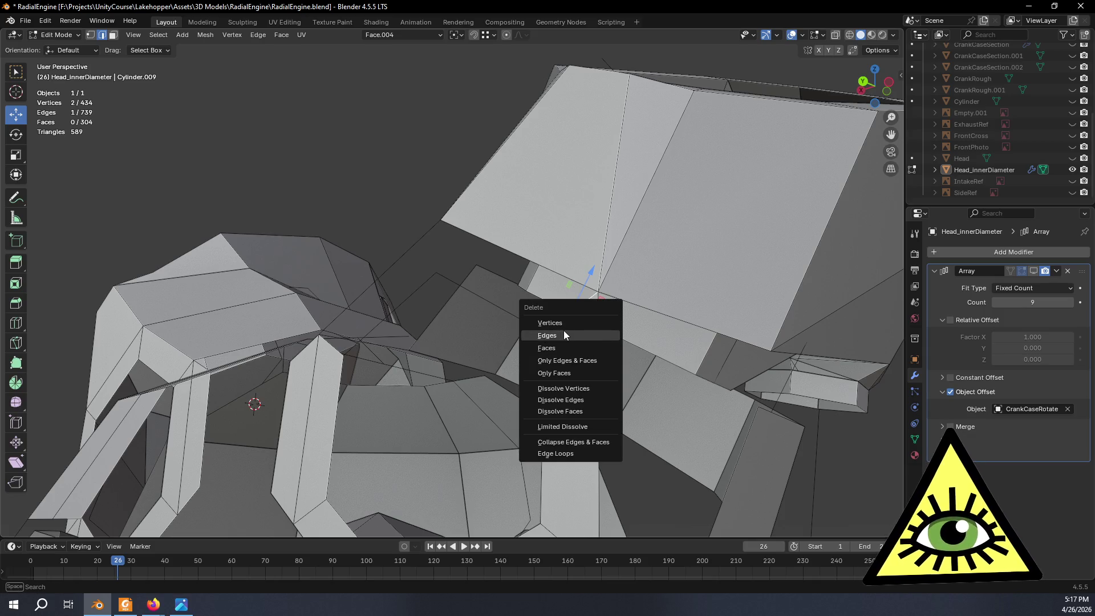
click(563, 334)
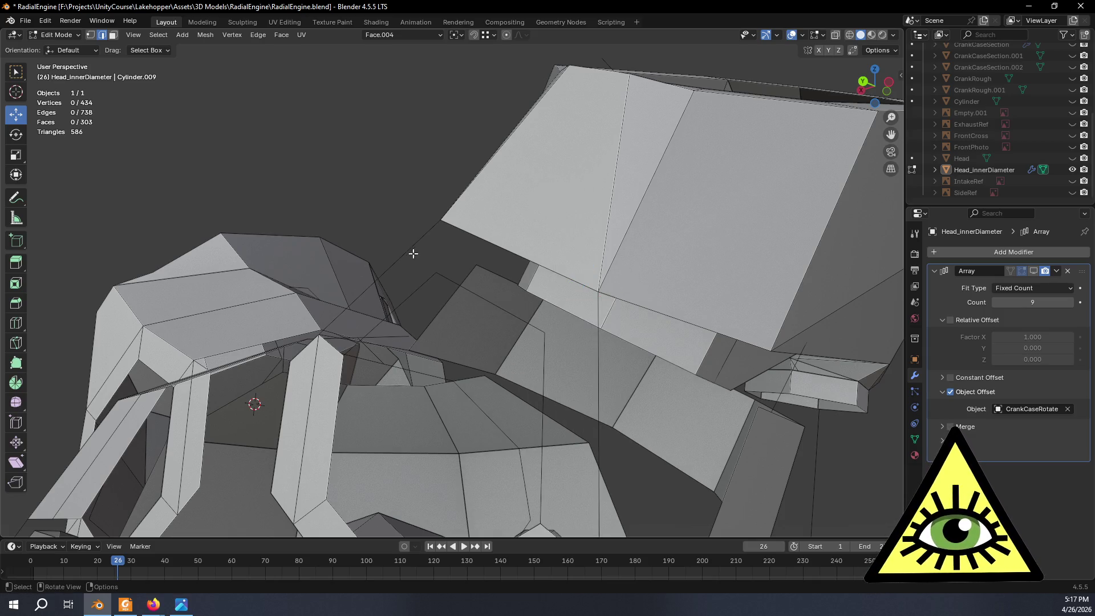
click(90, 35)
Fill a quad face across the four corner vertices of the junction gap.
mouse_move(416, 208)
middle_down()
mouse_move(433, 271)
mouse_move(452, 261)
mouse_move(430, 254)
mouse_move(392, 267)
middle_up()
click(442, 275)
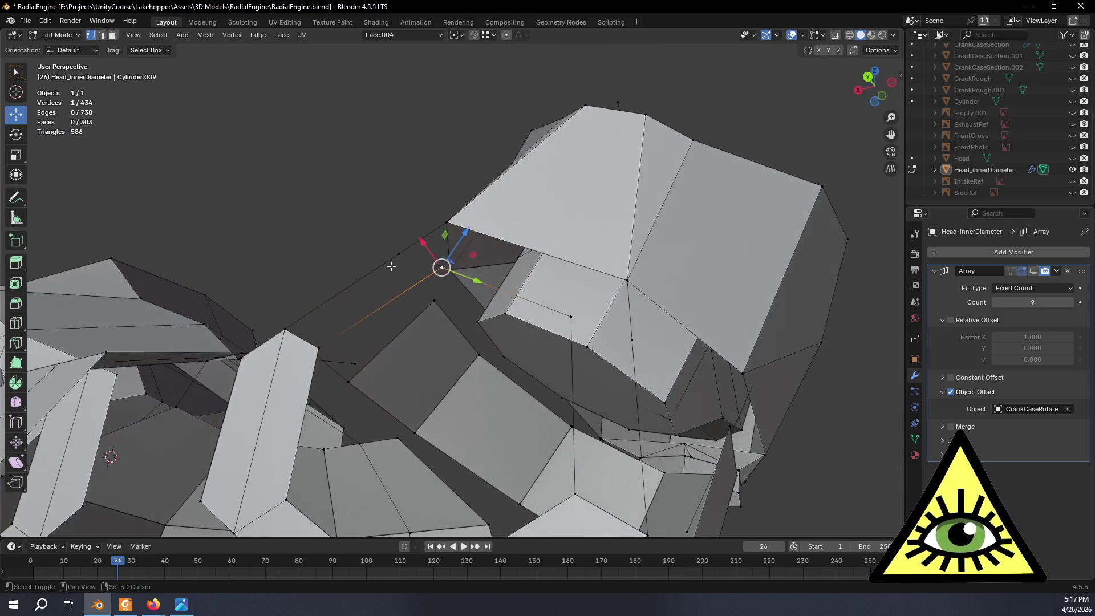
shift+click(302, 345)
shift+click(318, 350)
mouse_move(413, 352)
middle_down()
mouse_move(427, 352)
mouse_move(413, 365)
mouse_move(426, 394)
middle_up()
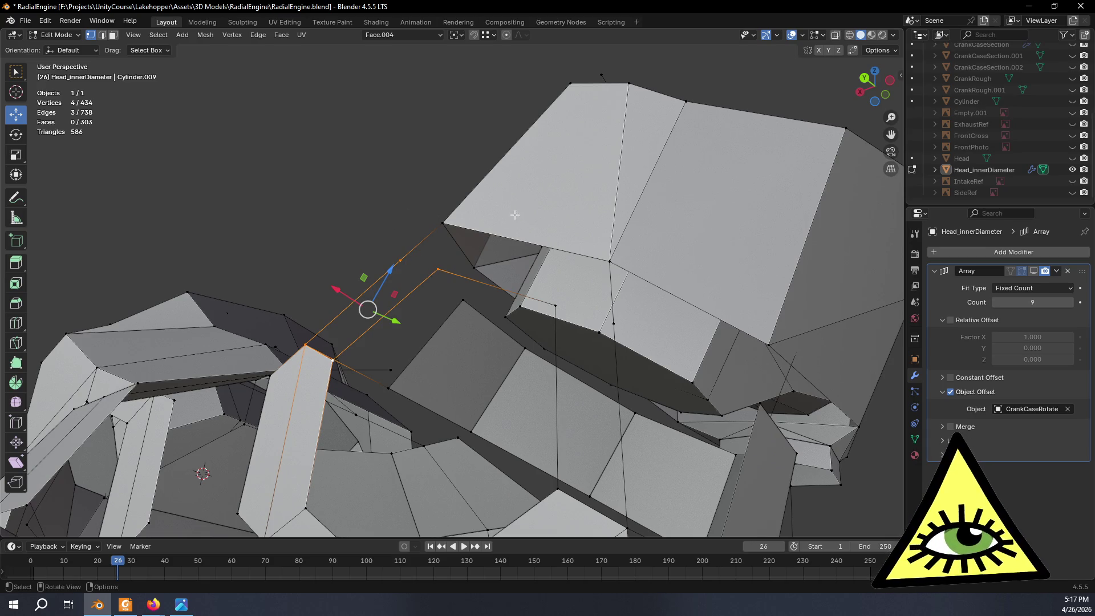
mouse_move(544, 126)
middle_down()
mouse_move(423, 281)
mouse_move(486, 288)
mouse_move(496, 318)
mouse_move(498, 308)
middle_up()
key(f)
Select corner vertices of the next gap at the port junction.
click(509, 290)
click(487, 265)
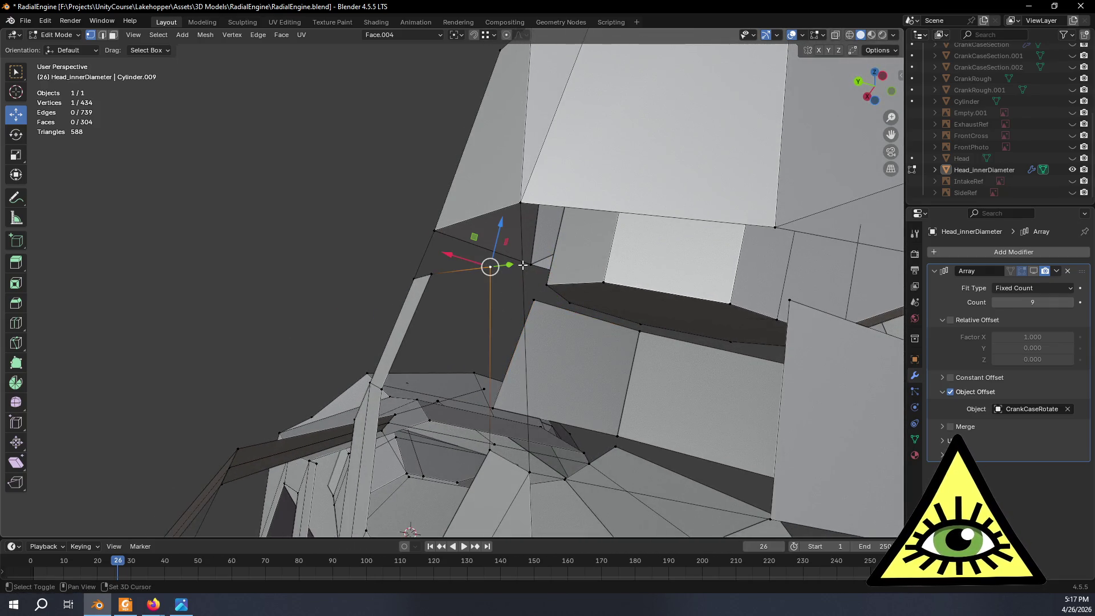
shift+click(489, 447)
mouse_move(445, 377)
middle_down()
mouse_move(474, 415)
mouse_move(469, 404)
mouse_move(493, 389)
middle_up()
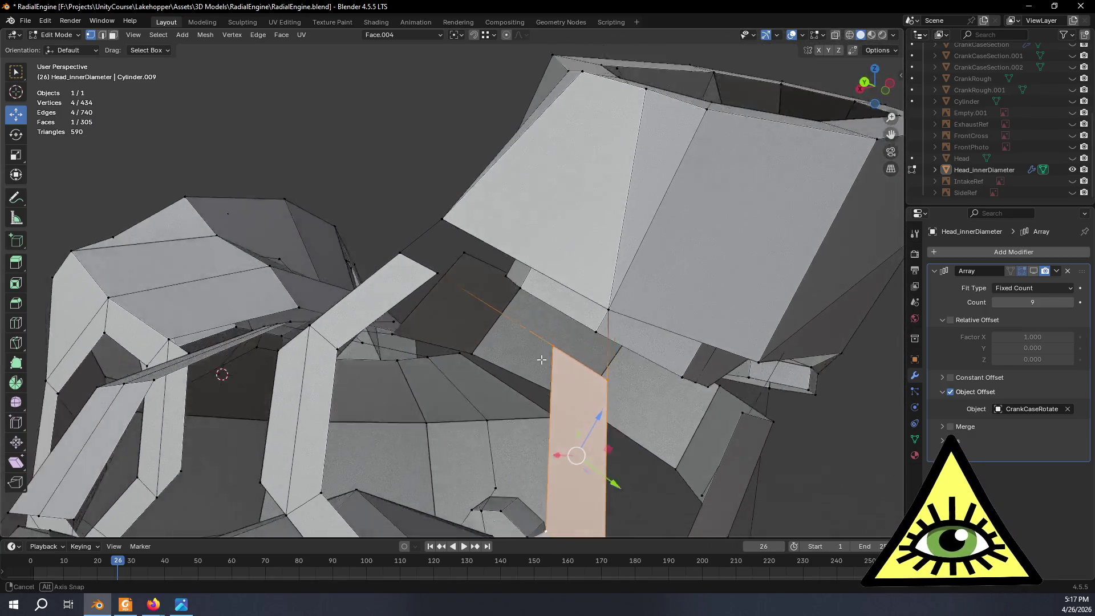